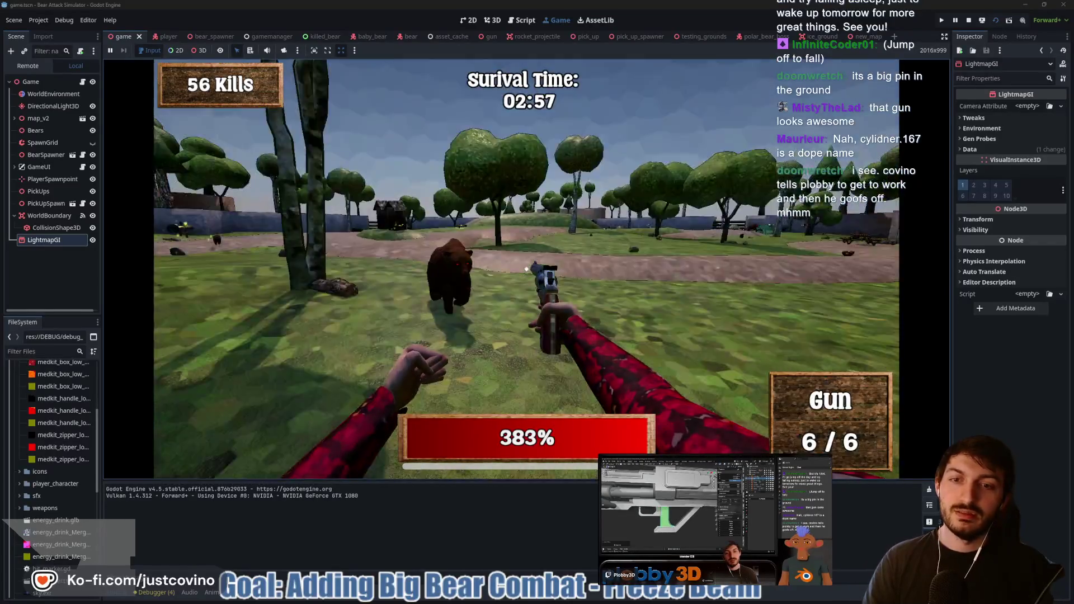
# Step: Shoot the first approaching bears and punch the one that gets up close
pyautogui.click(526, 269)
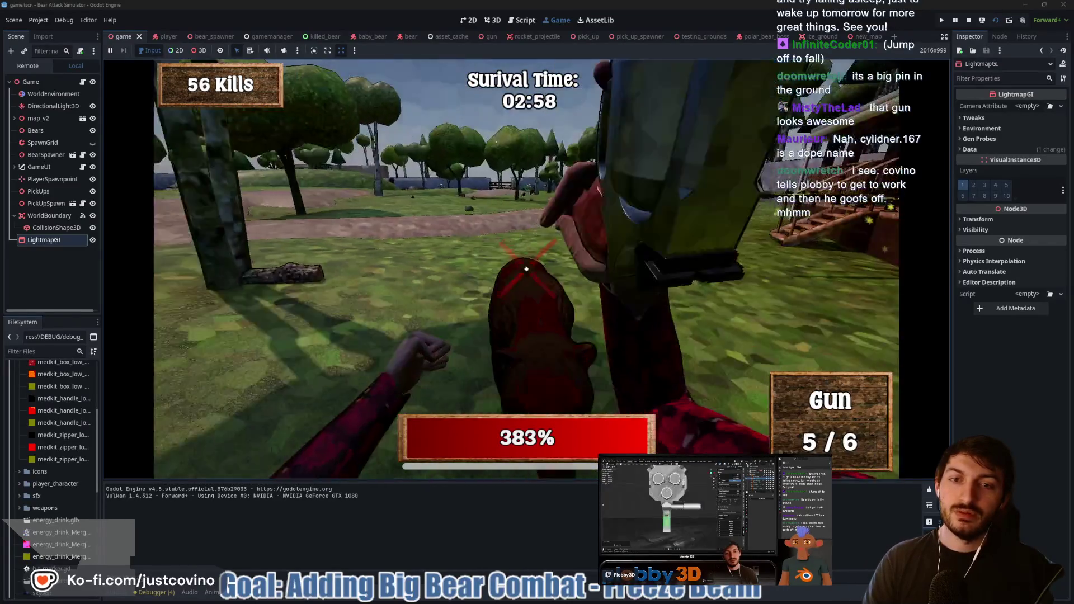
pyautogui.click(526, 269)
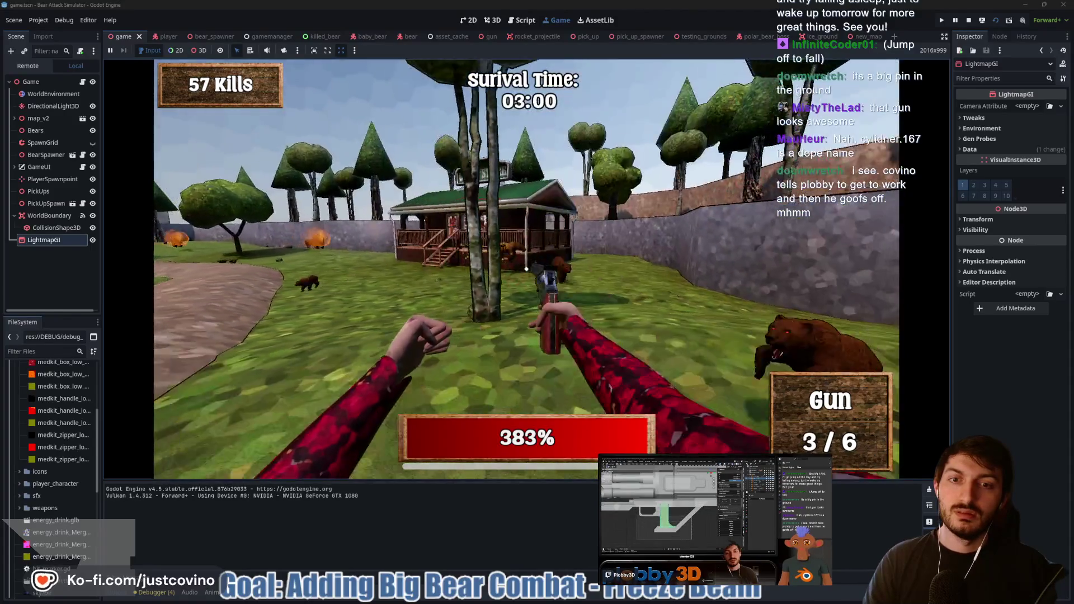
pyautogui.click(526, 269)
pyautogui.click(526, 269)
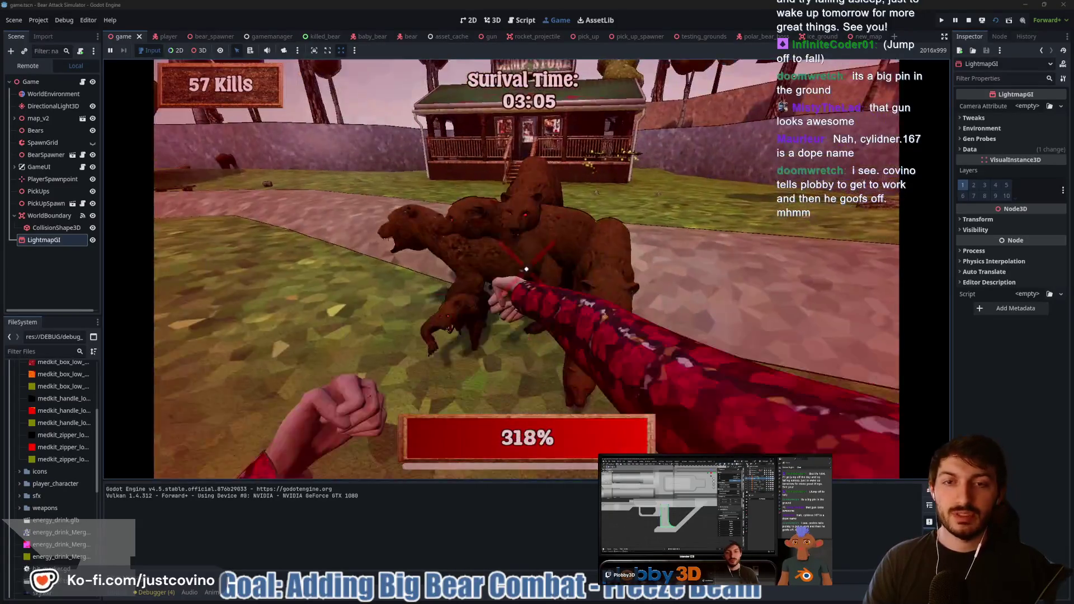
pyautogui.click(526, 269)
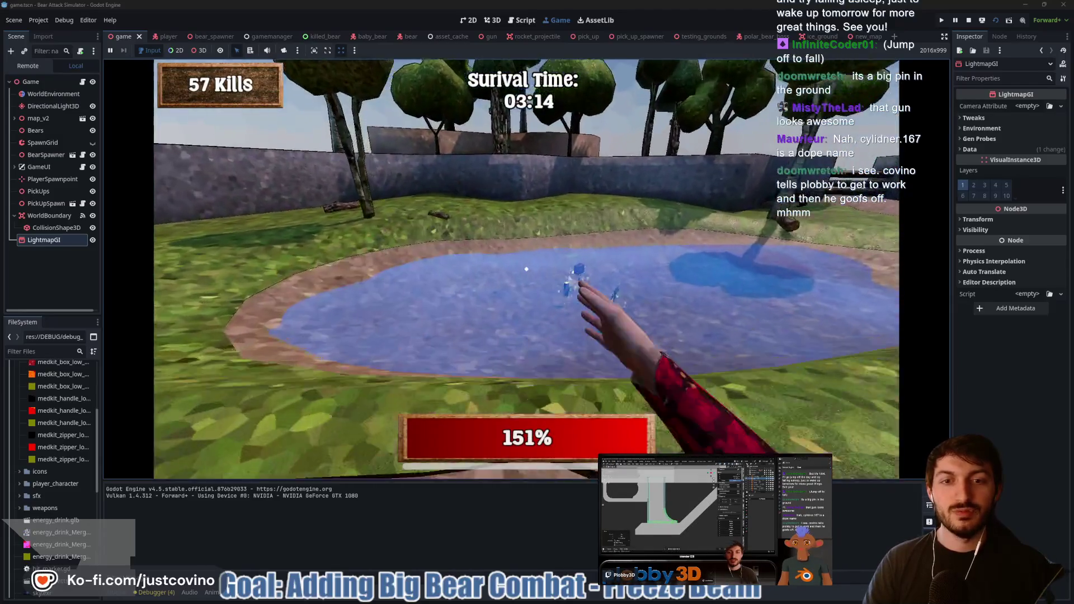
# Step: Pick up the gun and spray shots into the bear pack by the water
pyautogui.press('e')
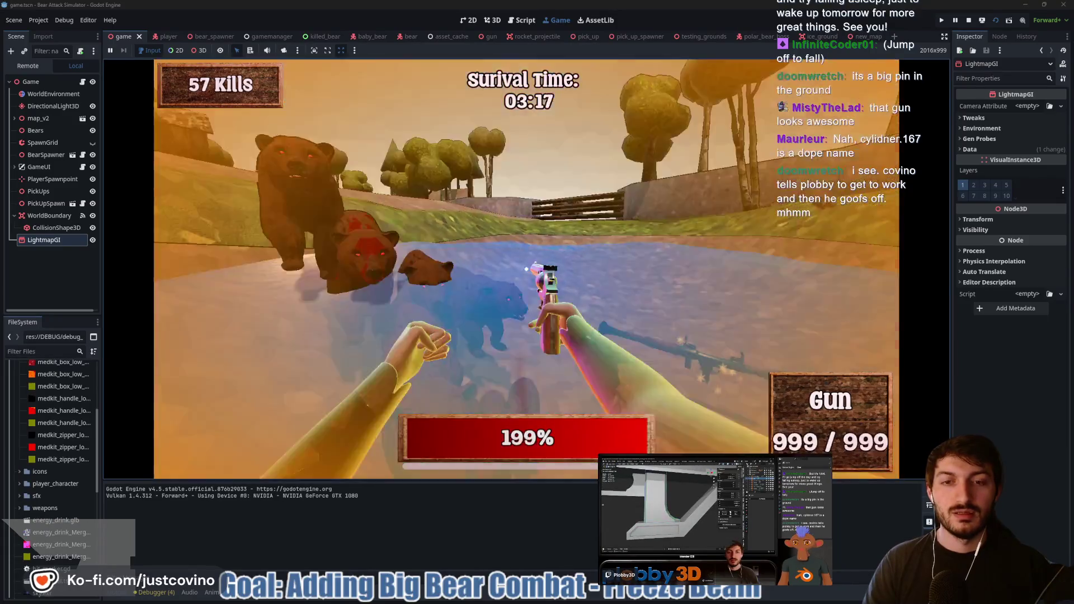
pyautogui.click(526, 269)
pyautogui.click(526, 269)
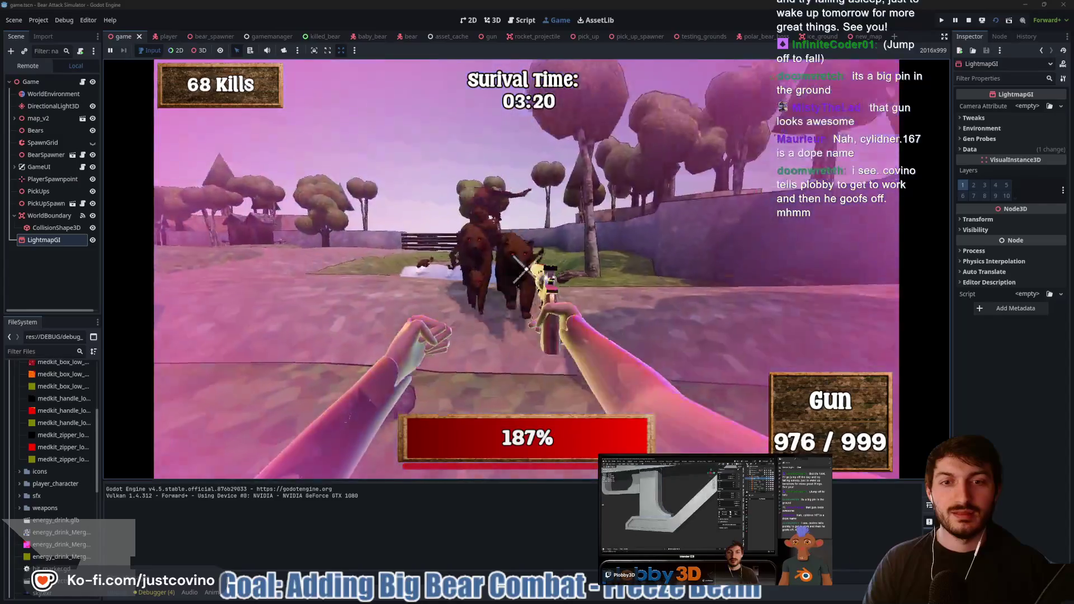
pyautogui.click(526, 269)
pyautogui.click(526, 269)
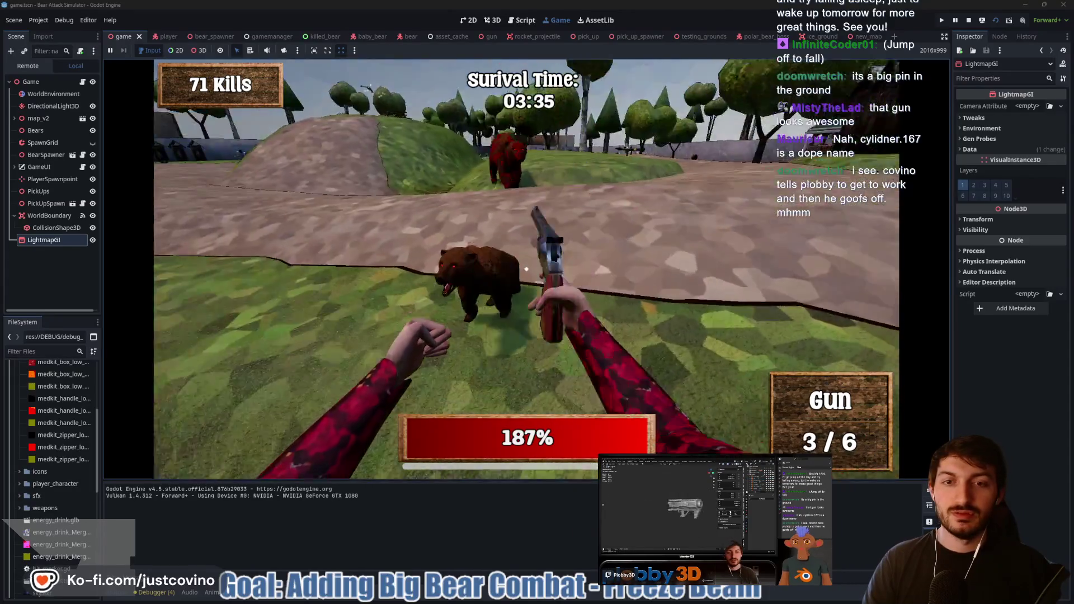
pyautogui.click(526, 269)
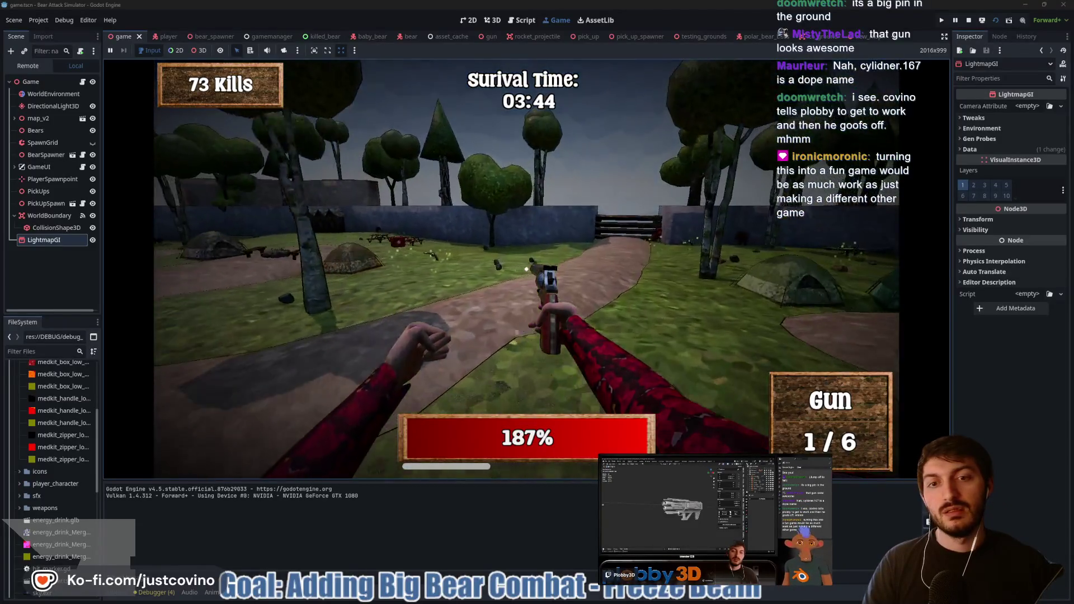
# Step: Walk toward the tents and punch down the large attacking bear and the next one
pyautogui.press('w')
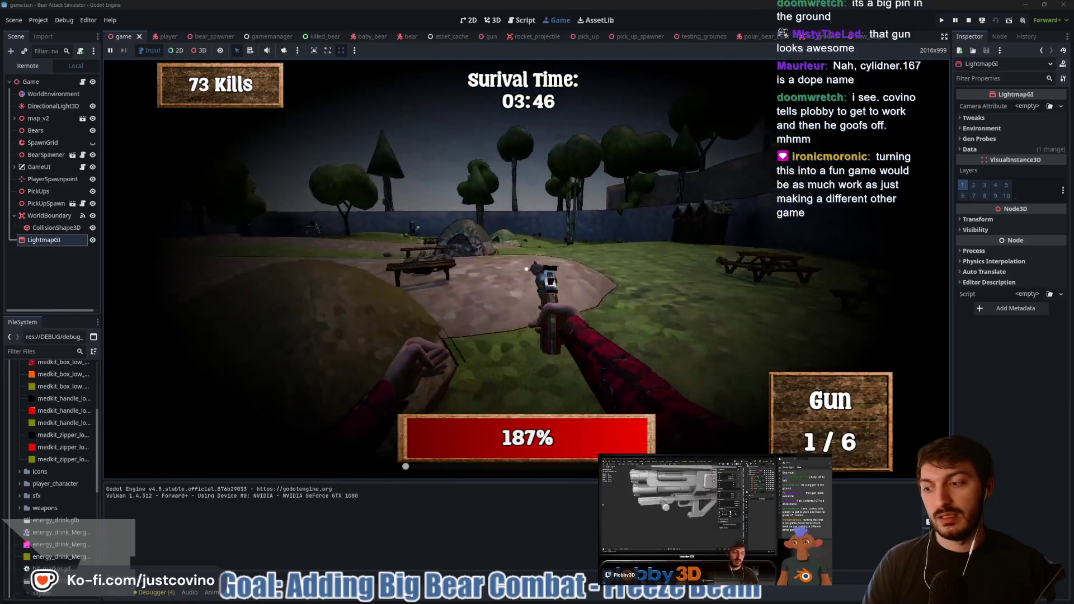
pyautogui.press('w')
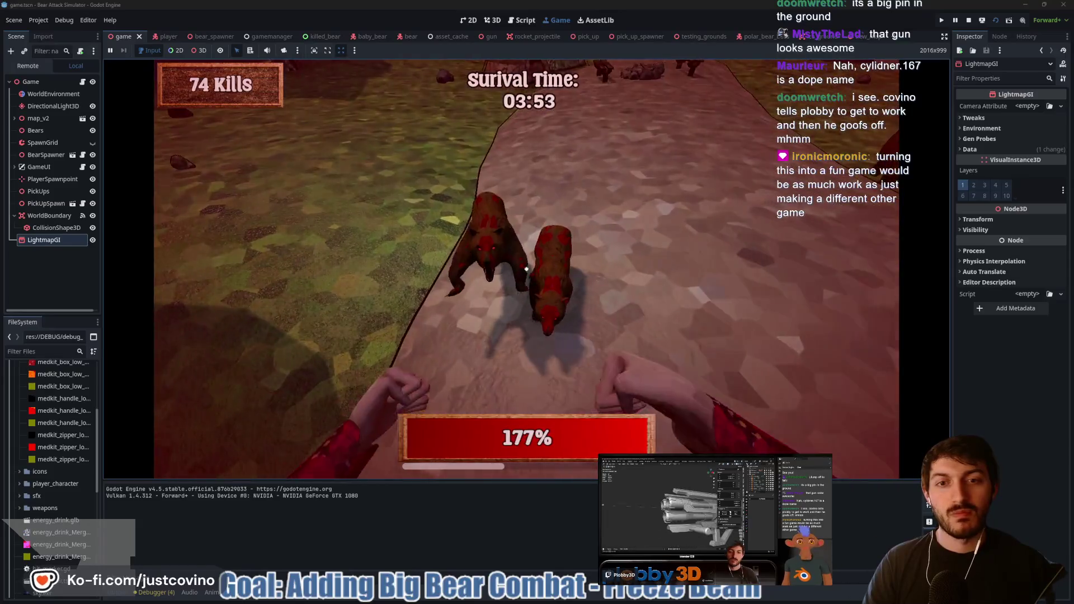
pyautogui.click(526, 269)
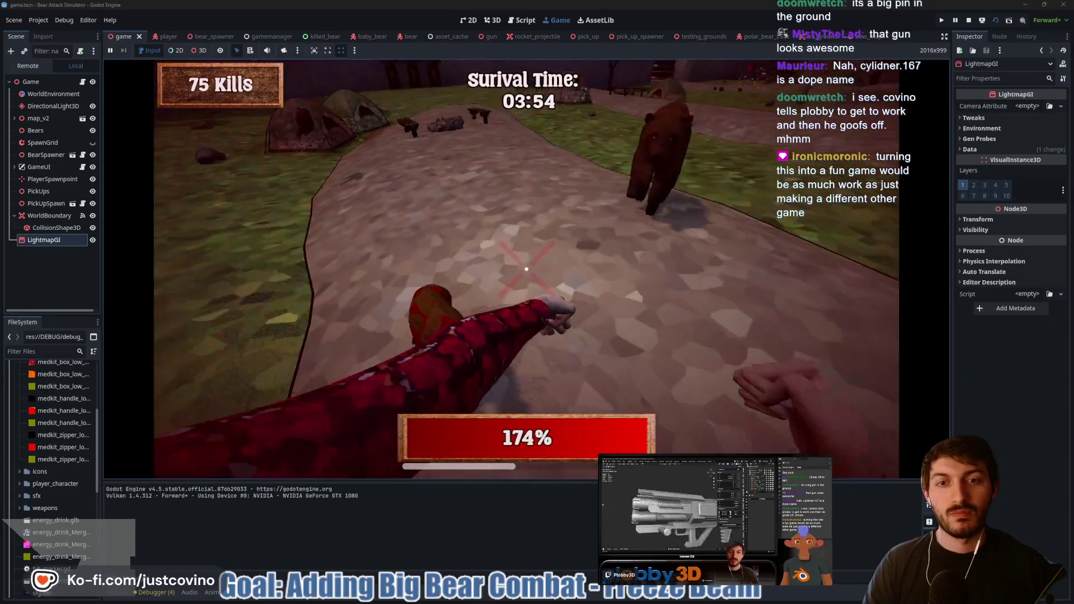
pyautogui.click(526, 269)
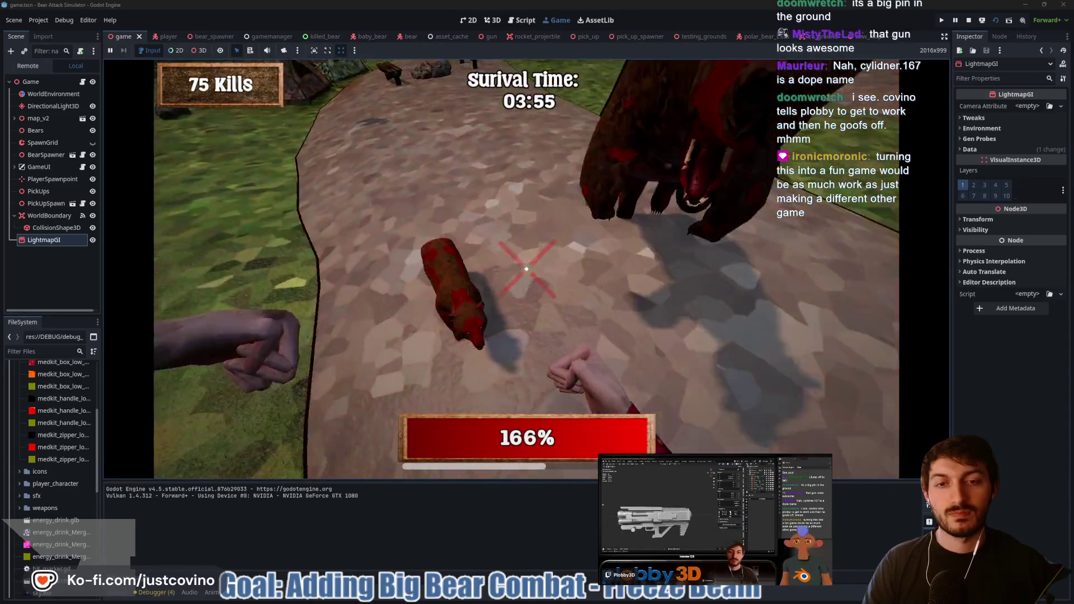
pyautogui.click(526, 269)
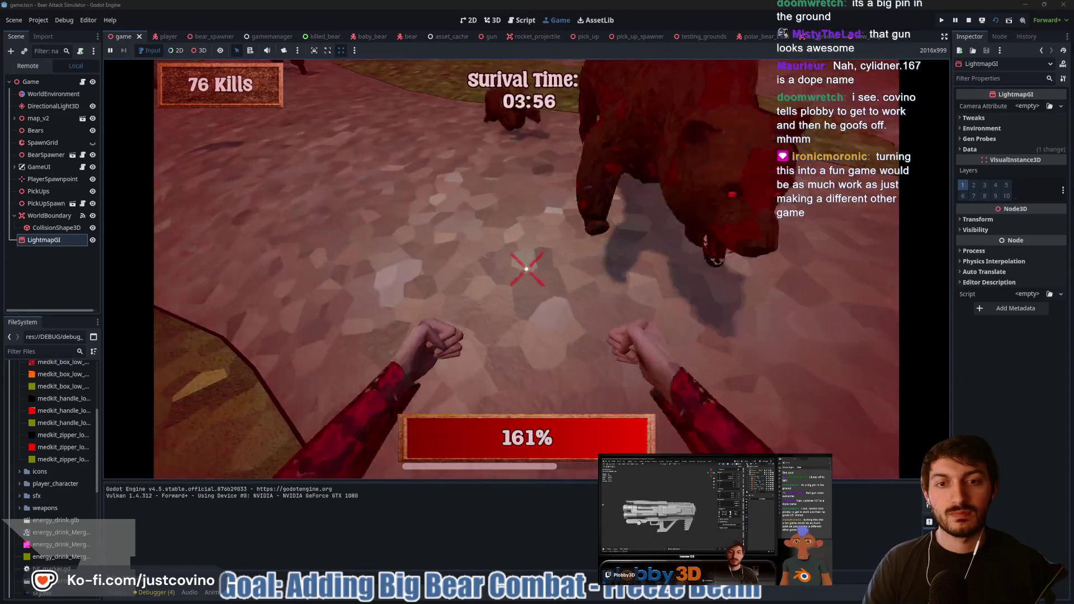
pyautogui.click(526, 269)
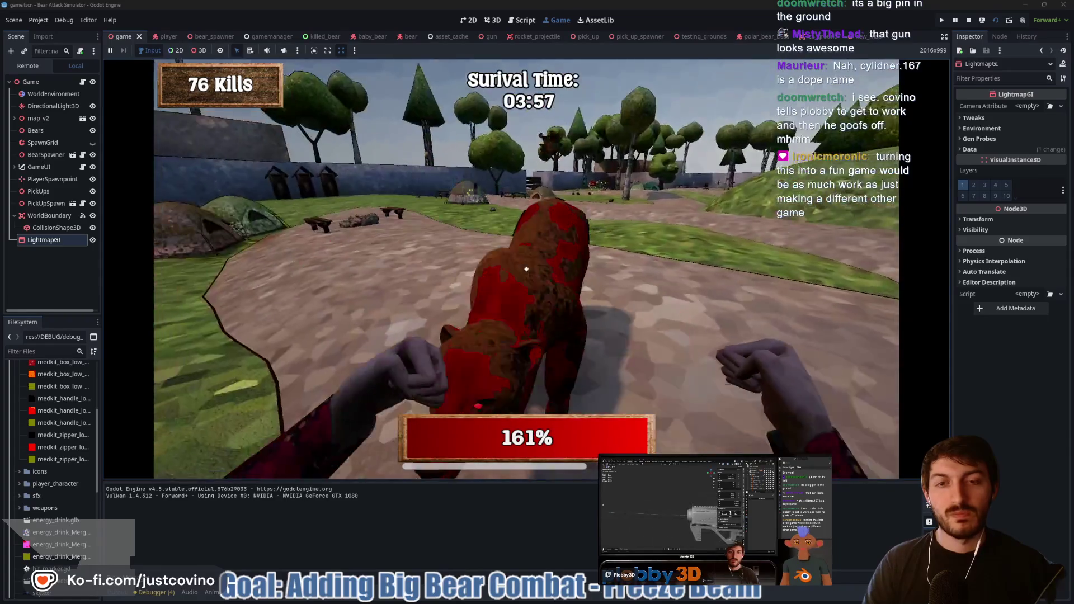
pyautogui.click(525, 269)
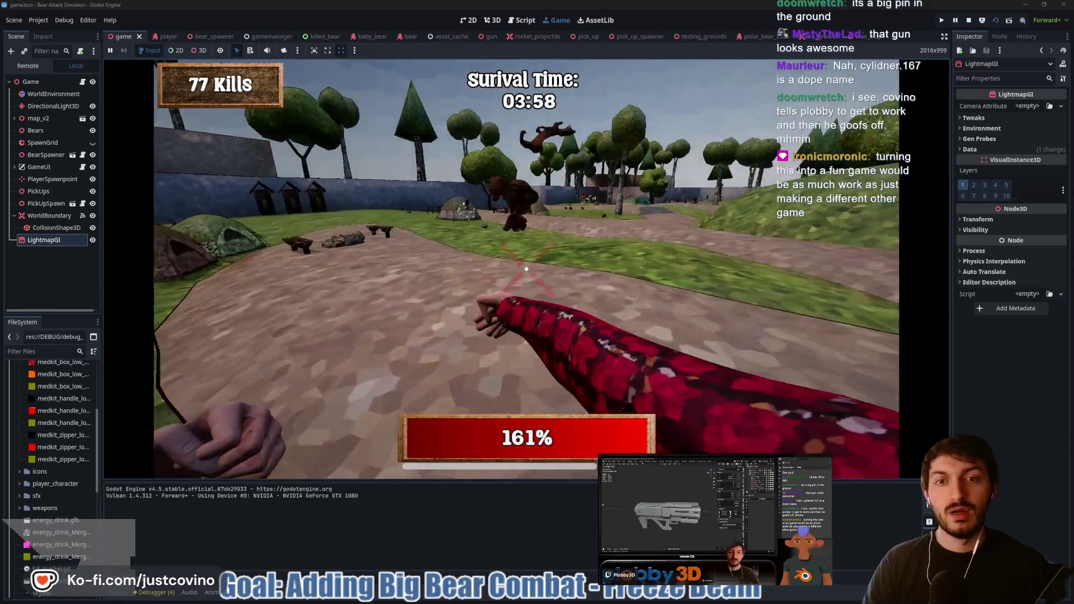
pyautogui.click(526, 269)
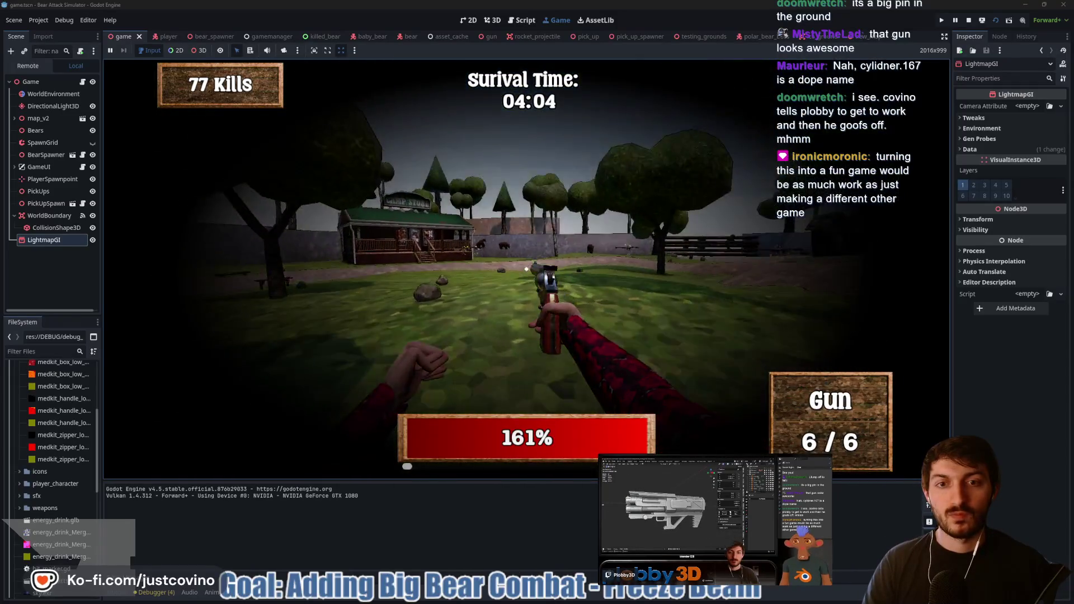
# Step: Shoot the bears near the cabin and store until out of ammo, then fight on with fists
pyautogui.click(526, 270)
pyautogui.click(526, 269)
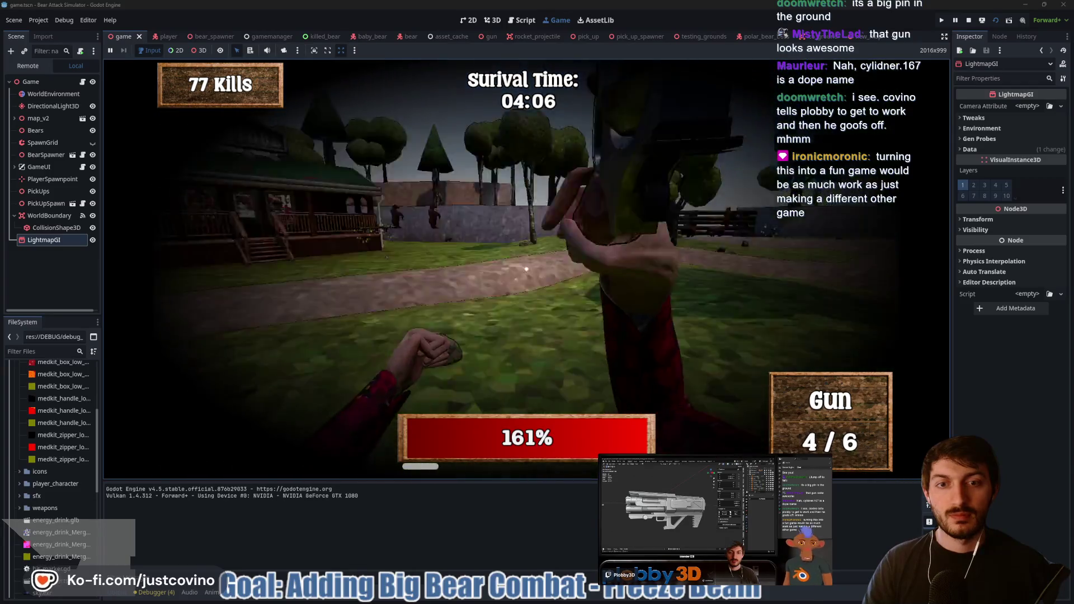
pyautogui.click(526, 269)
pyautogui.click(526, 269)
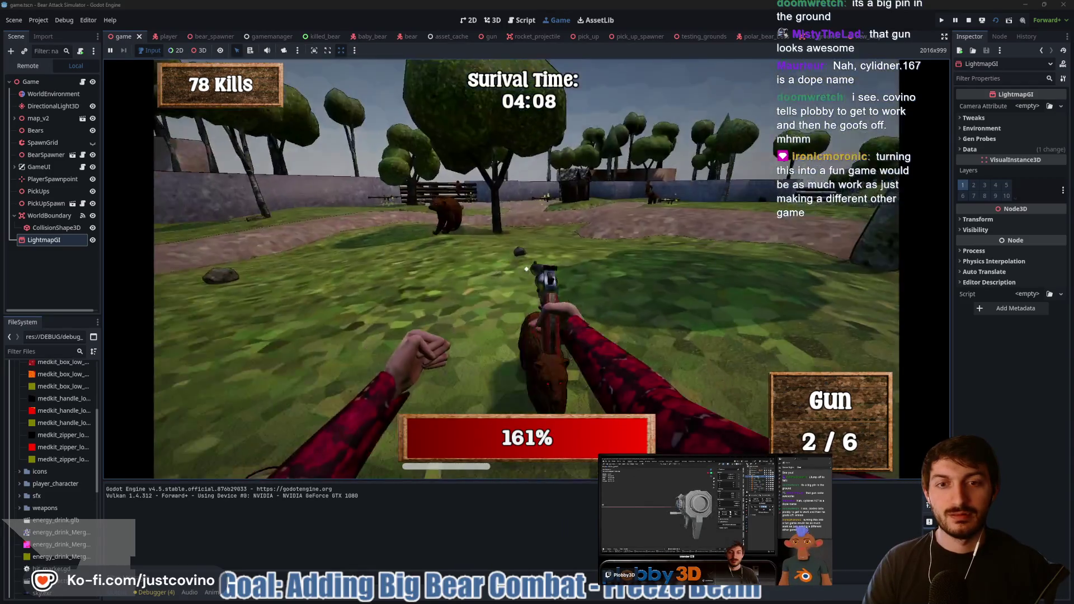
pyautogui.click(526, 270)
pyautogui.click(526, 270)
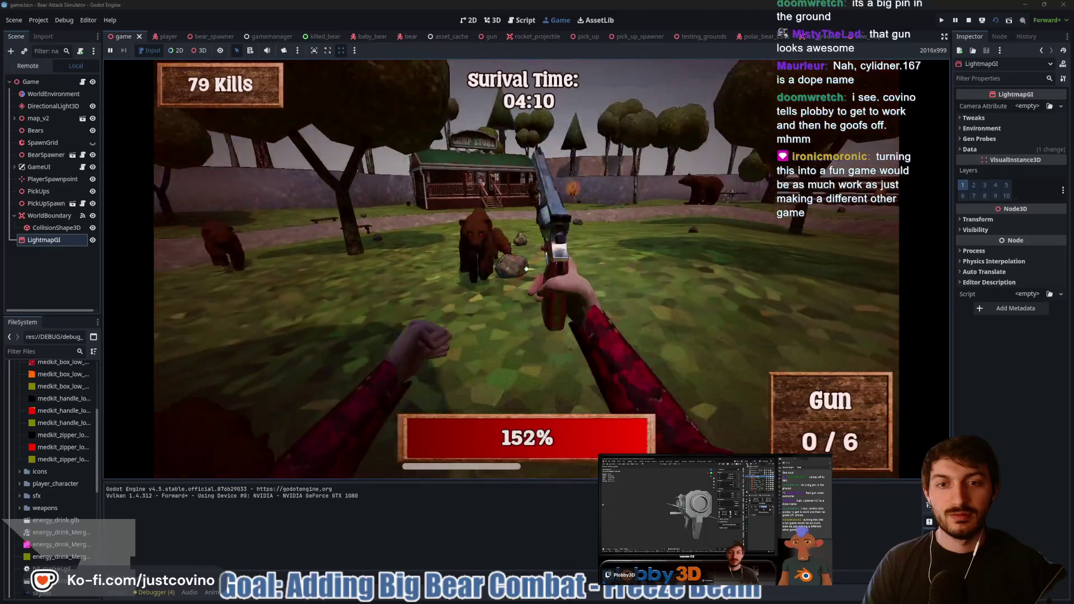
pyautogui.click(526, 270)
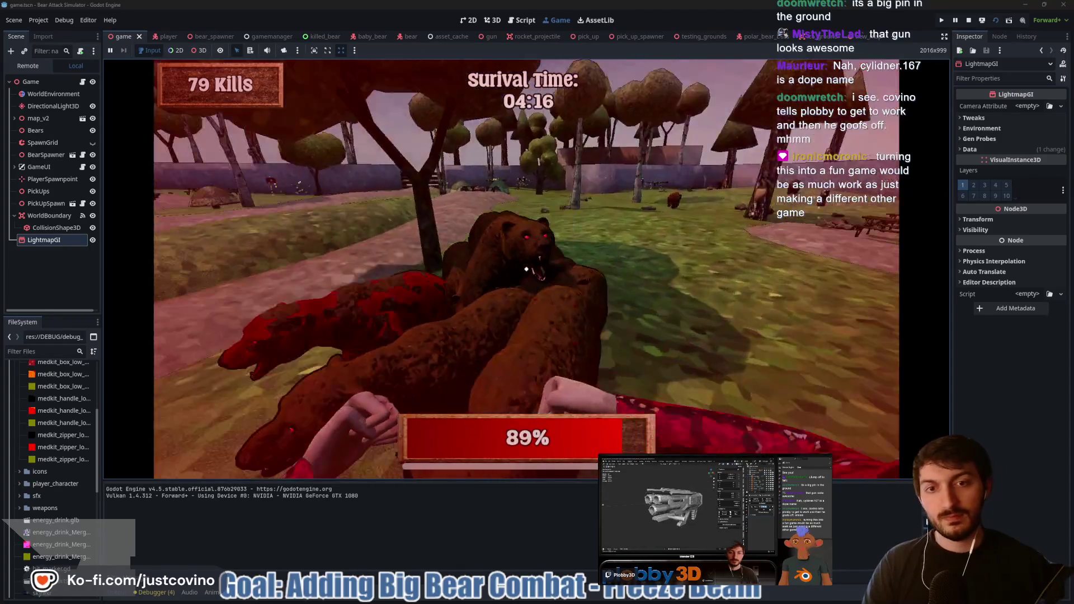
pyautogui.click(526, 269)
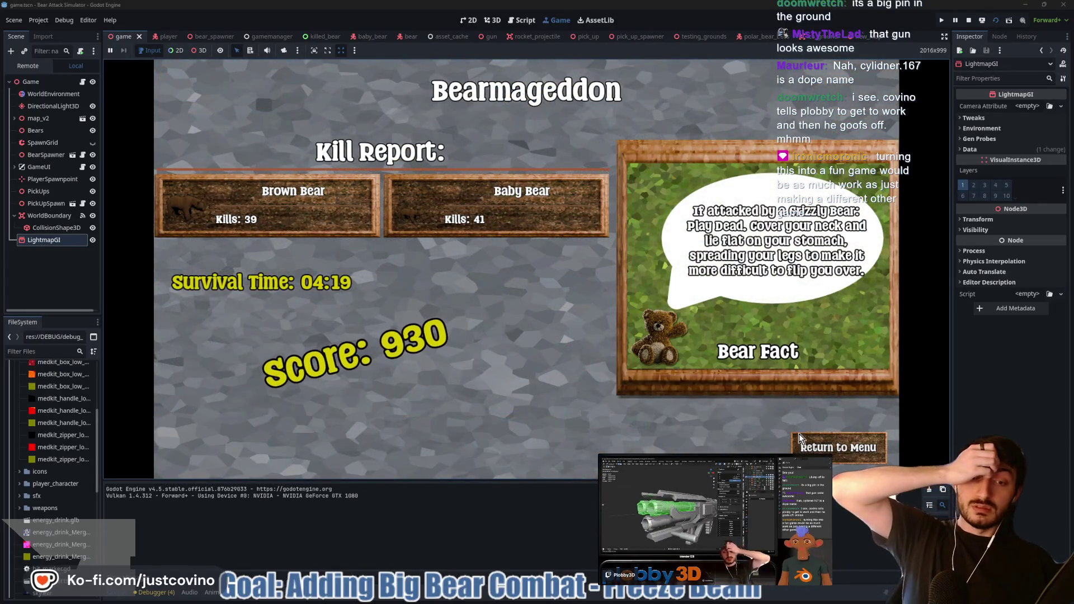
# Step: Return from the death screen to the main menu and stop the debug run
pyautogui.click(813, 440)
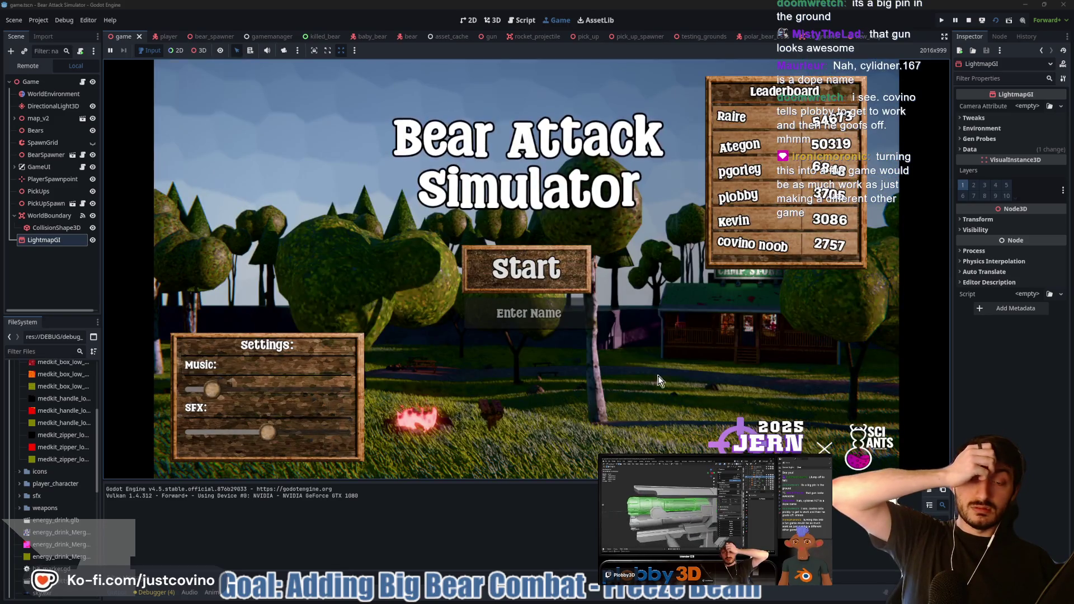
pyautogui.click(970, 22)
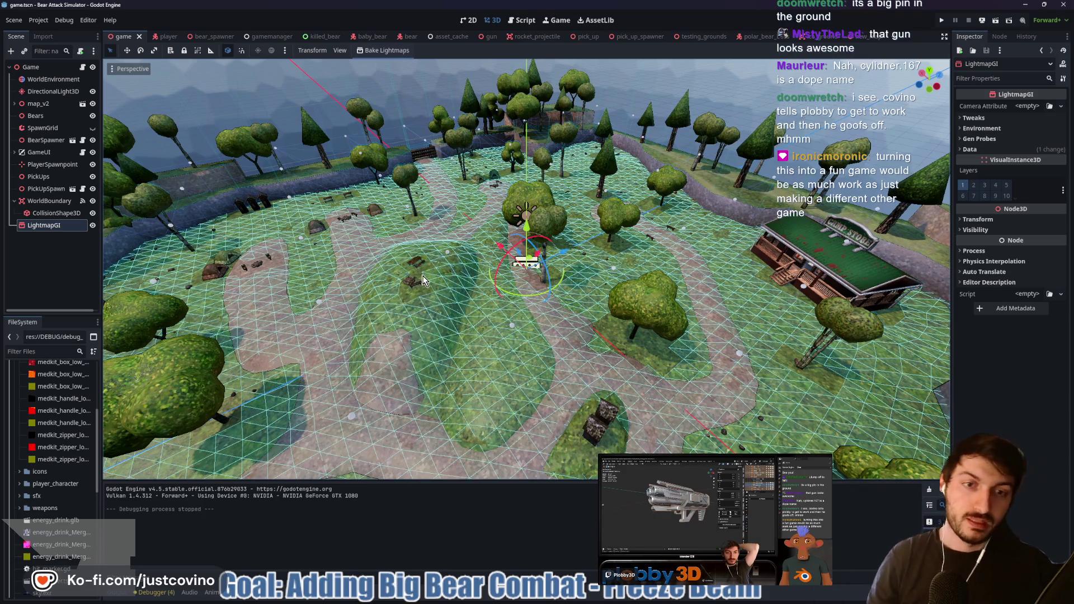
# Step: Fly over game.tscn to inspect the lighting at the camp store, campfire, tents and picnic table
pyautogui.press('w')
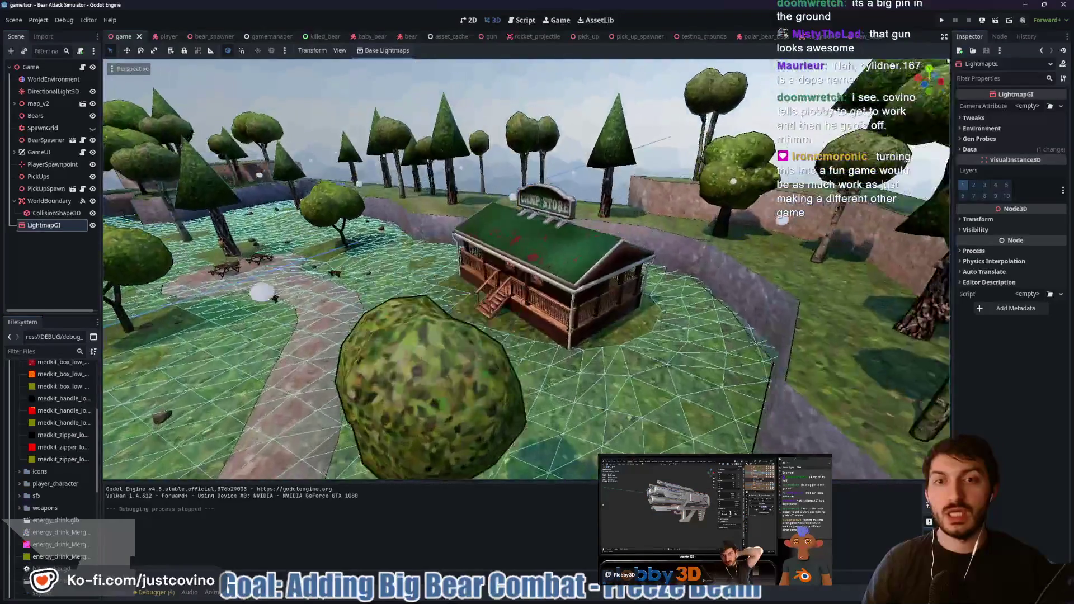
pyautogui.press('w')
pyautogui.press('s')
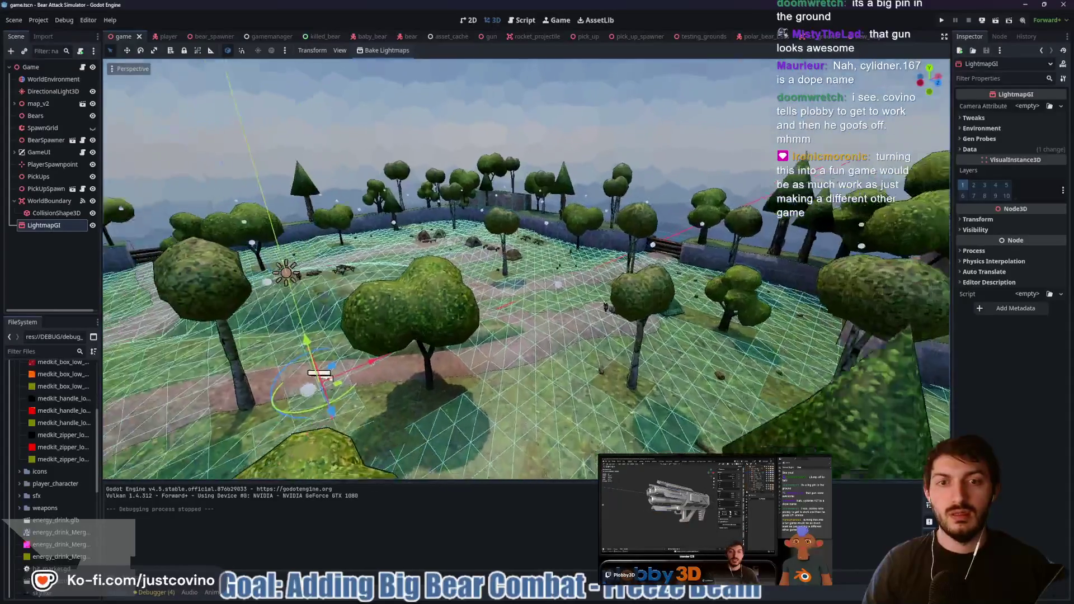
pyautogui.press('w')
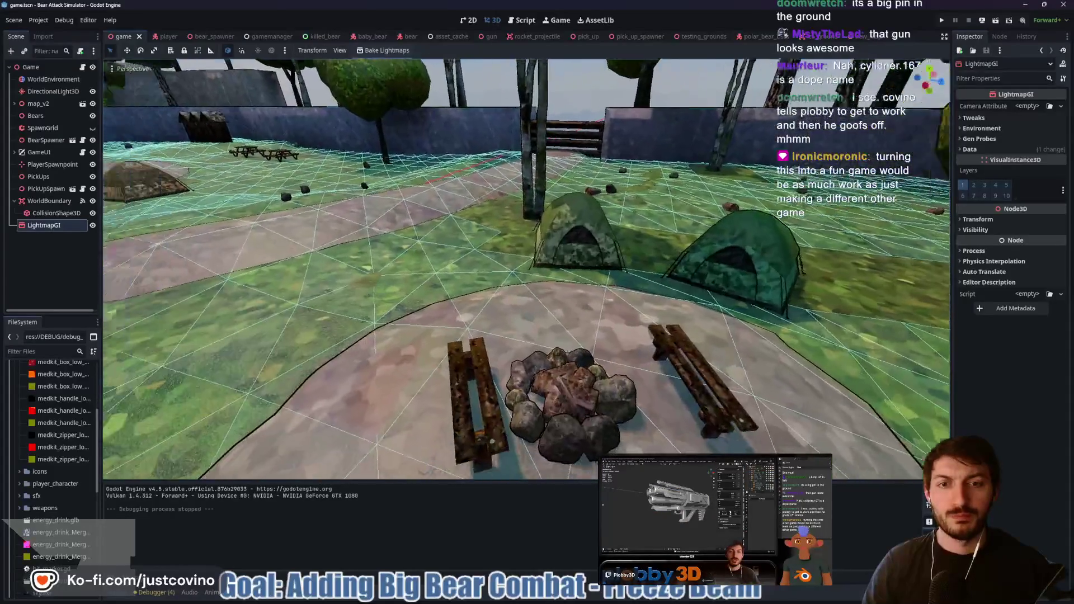
pyautogui.press('s')
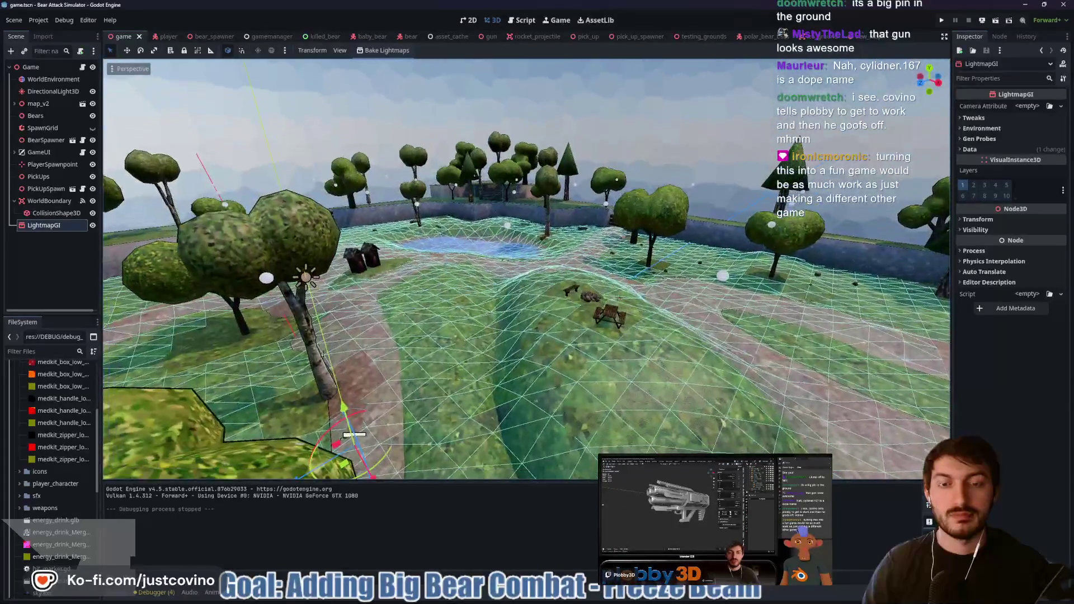
pyautogui.press('w')
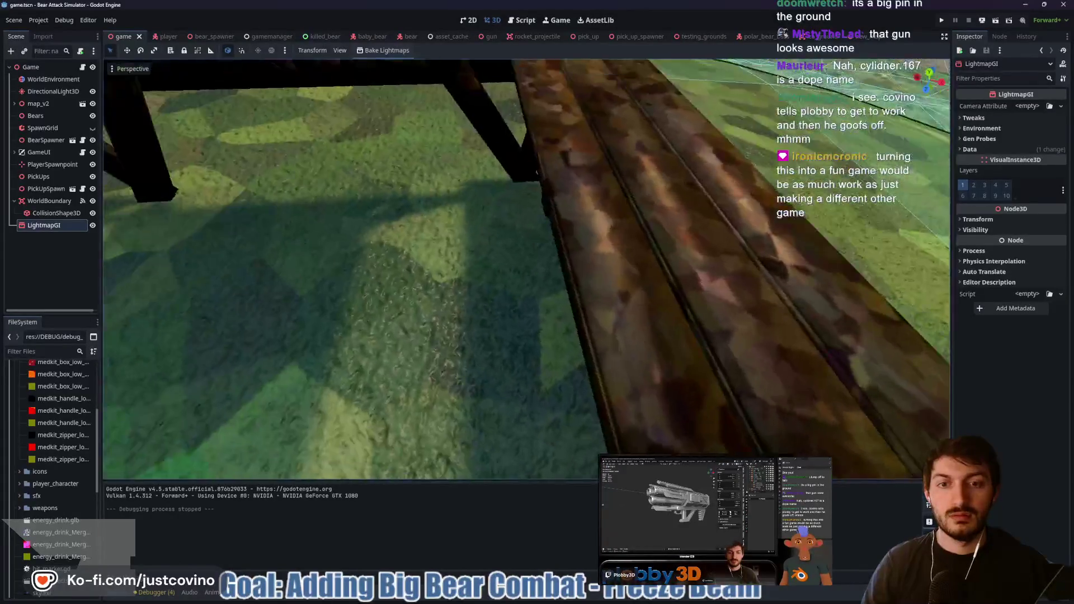
pyautogui.press('s')
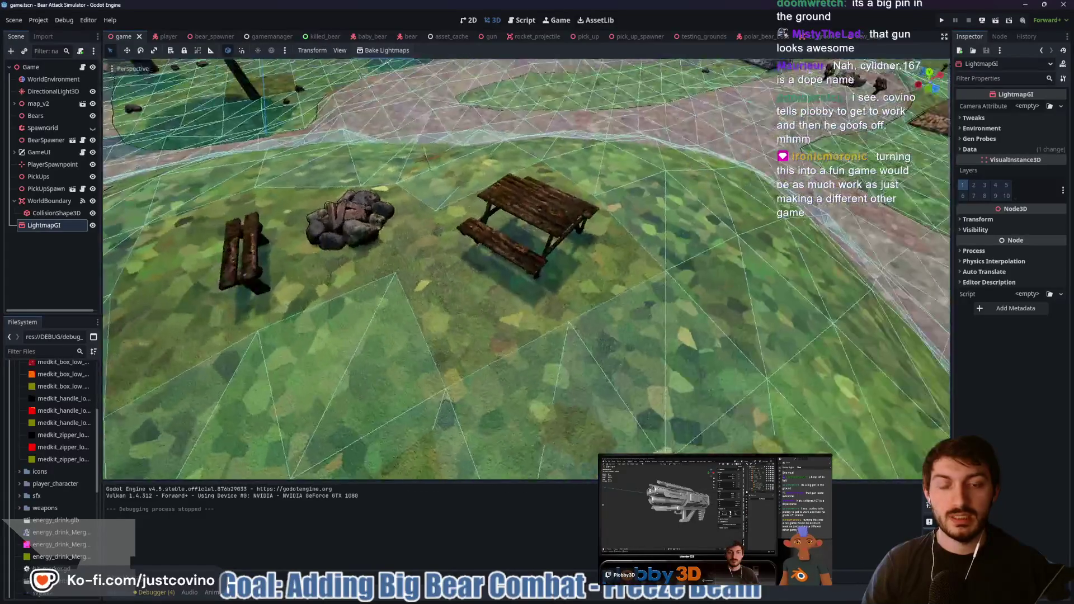
pyautogui.press('w')
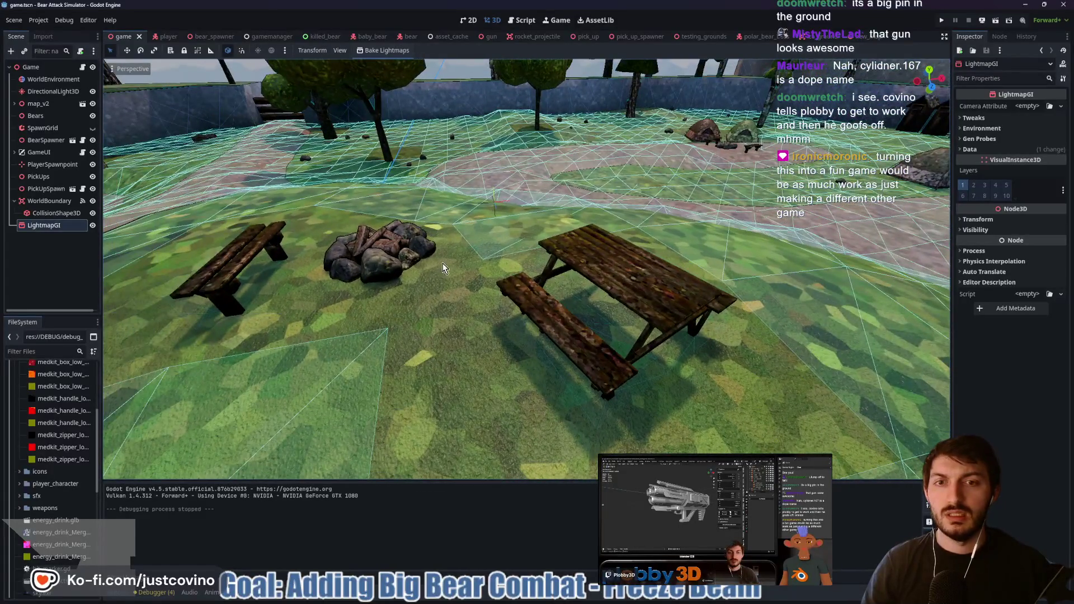
pyautogui.press('s')
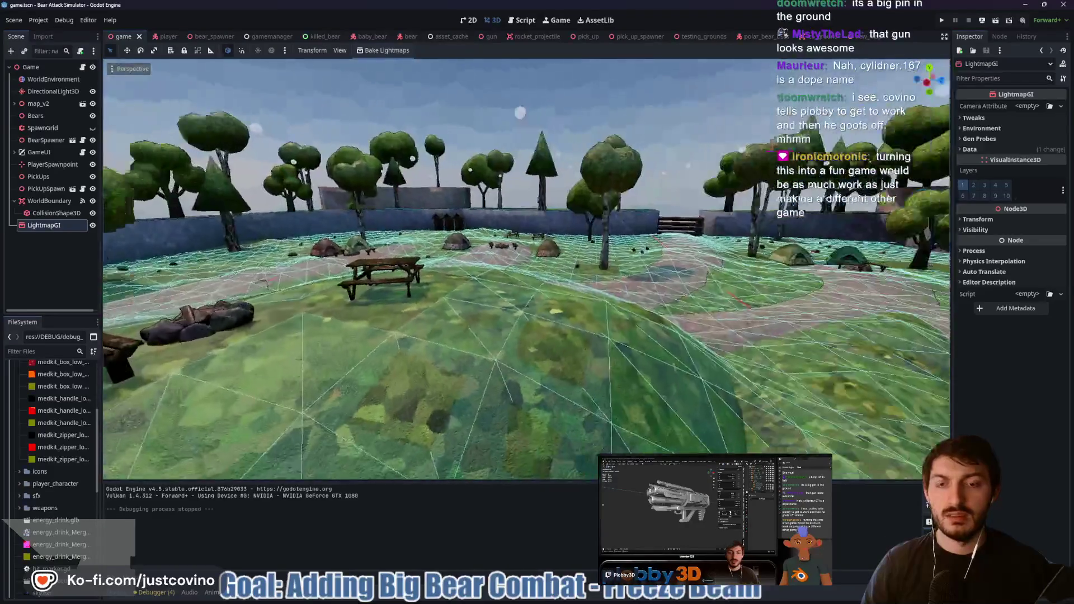
pyautogui.press('s')
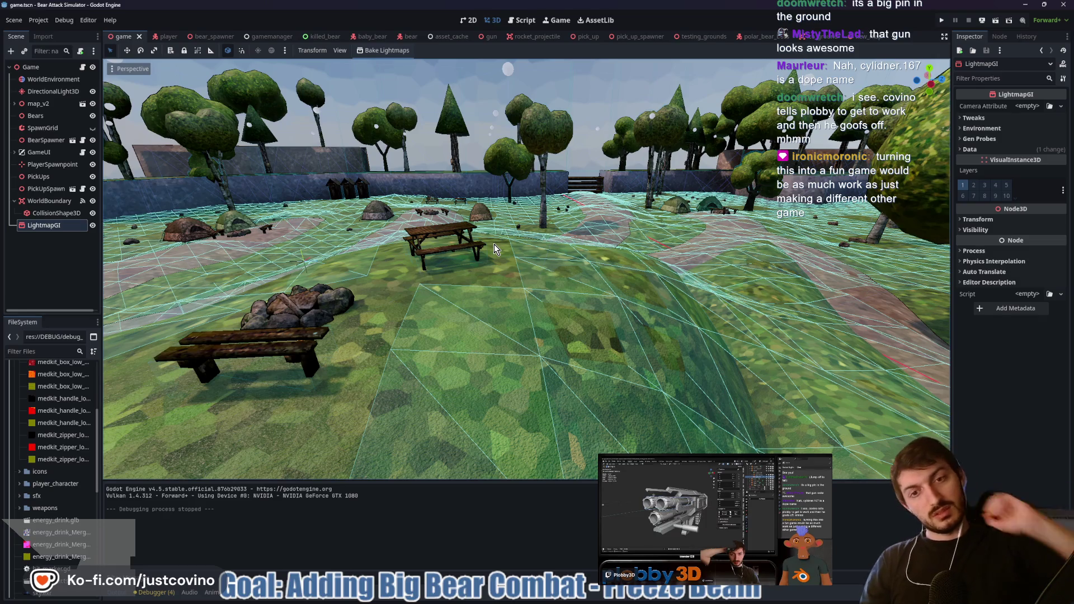
# Step: Freelook across the lightmapped map and save the game scene
pyautogui.rightClick(526, 236)
pyautogui.press('w')
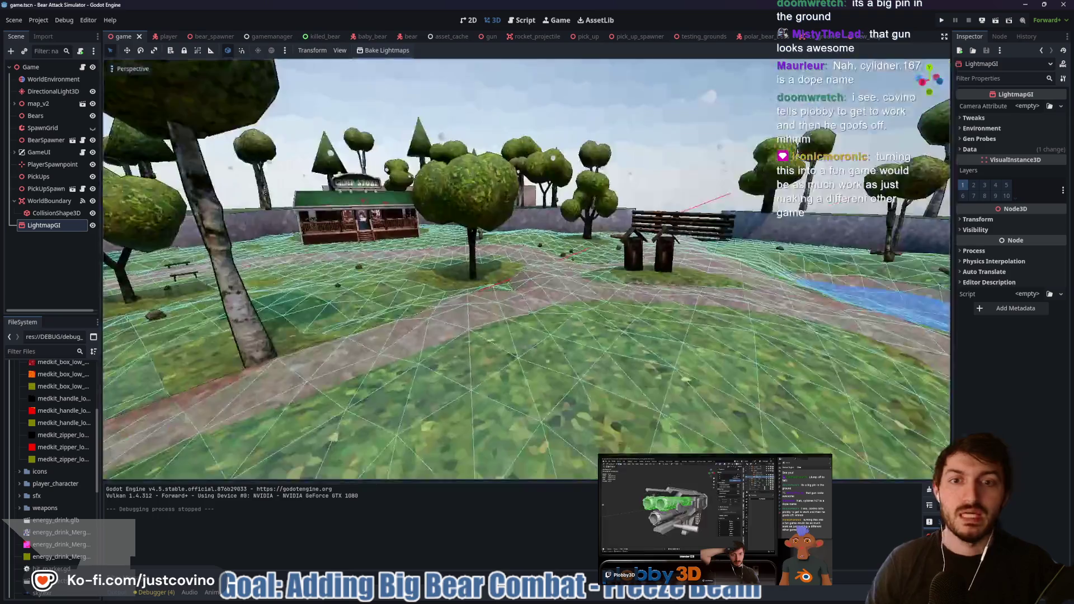
pyautogui.hotkey('ctrl', 's')
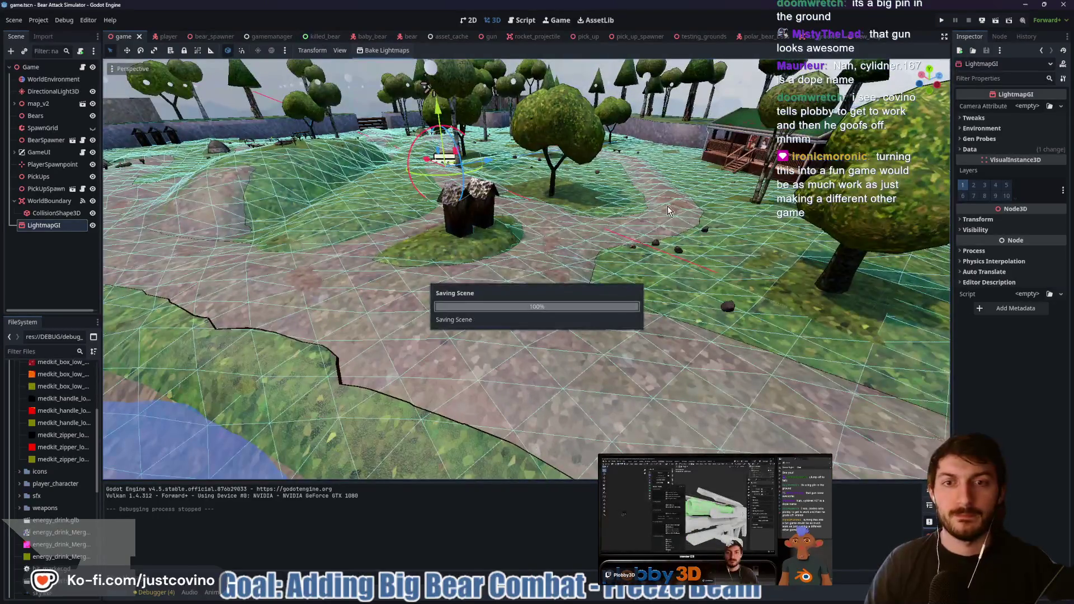
# Step: Look around the pond and hut, then switch to the new_map.tscn scene
pyautogui.rightClick(603, 216)
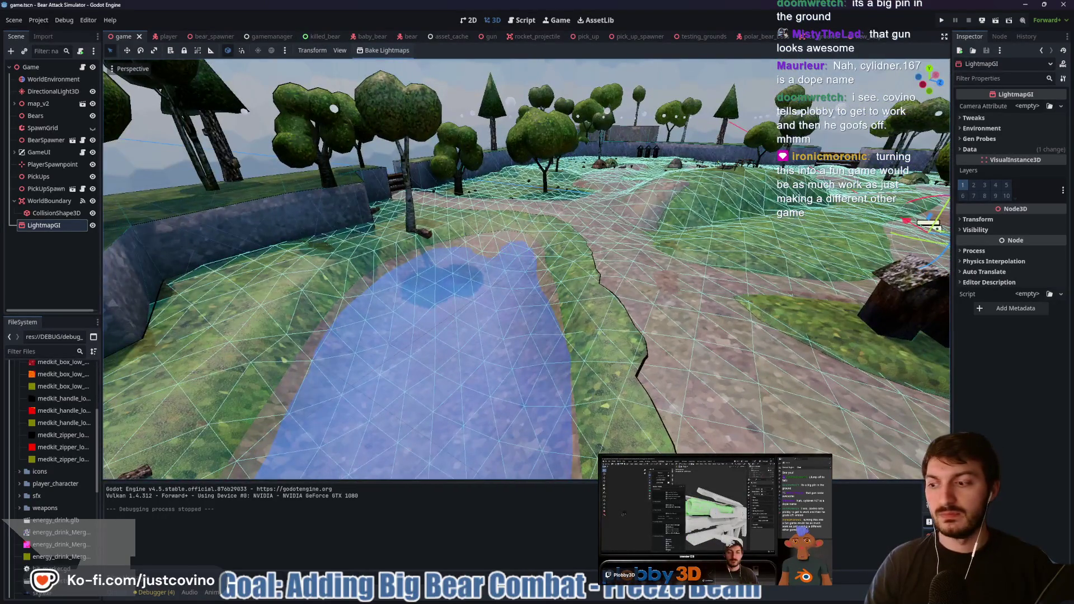
pyautogui.rightClick(626, 239)
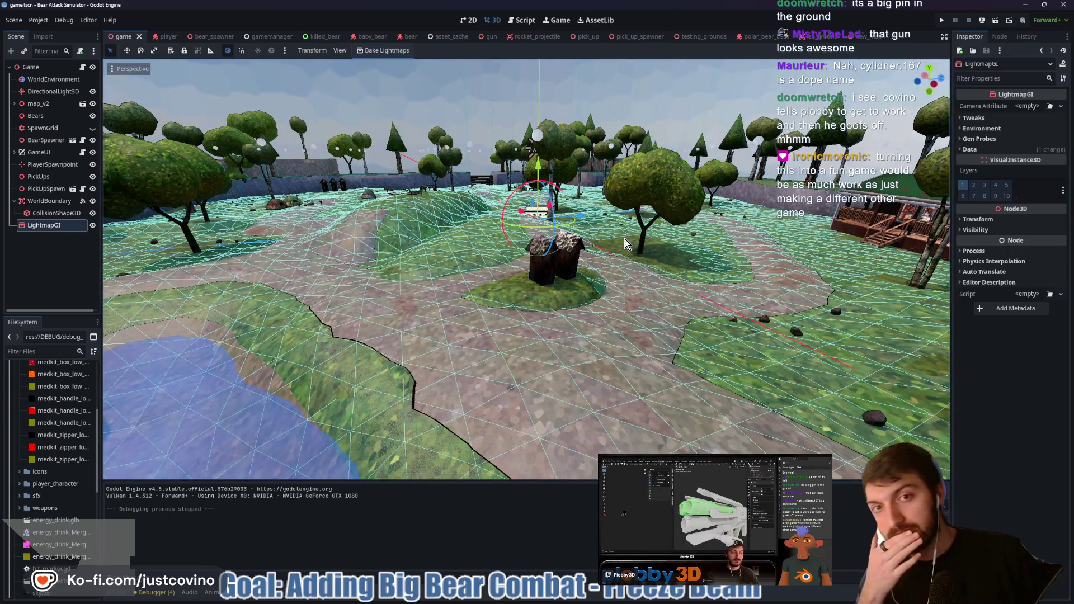
pyautogui.rightClick(656, 250)
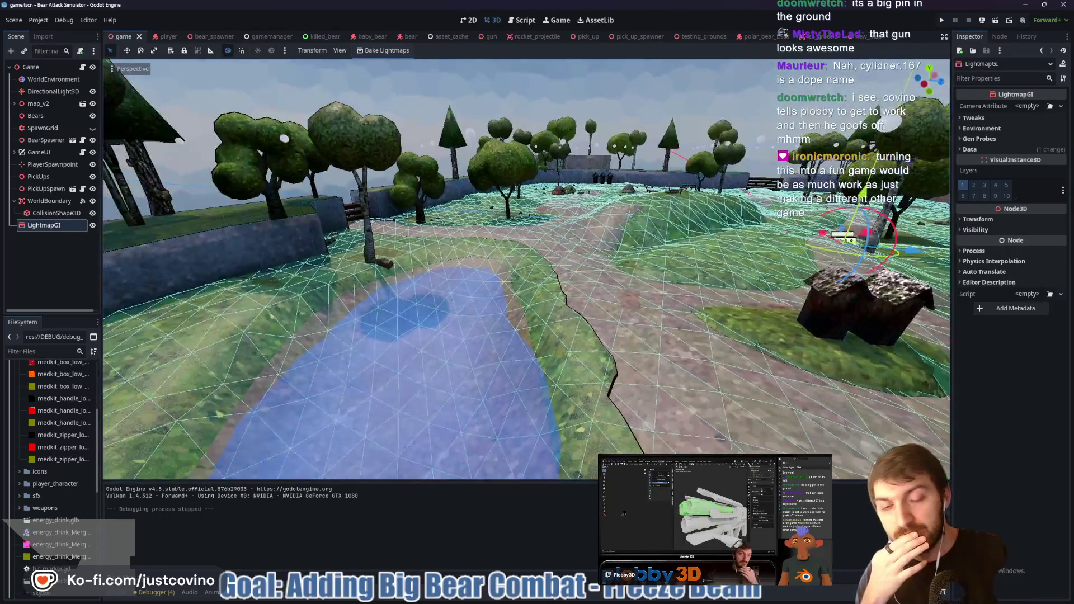
pyautogui.press('s')
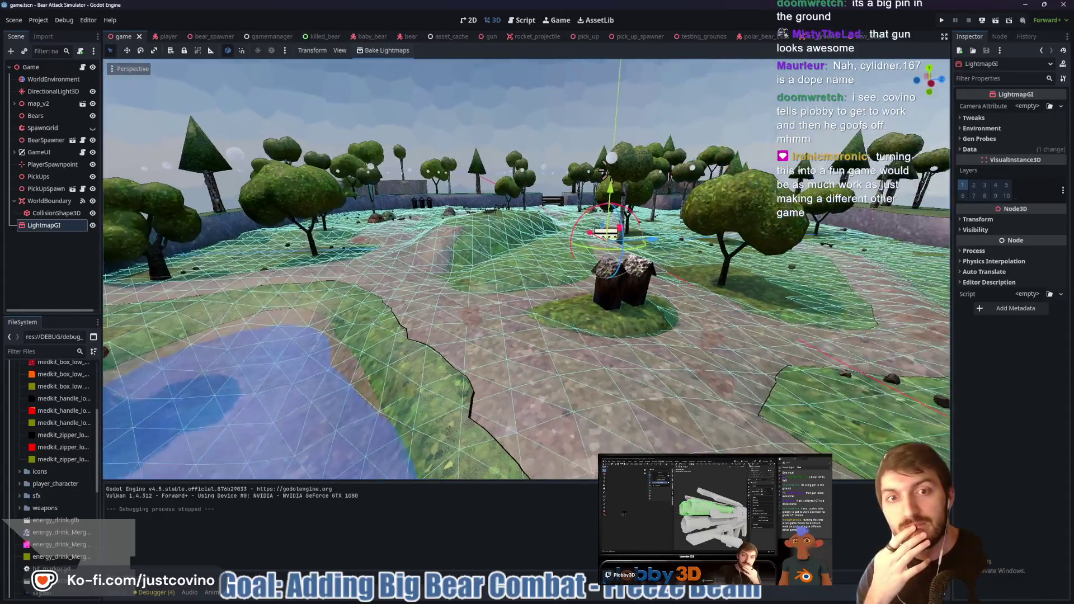
pyautogui.rightClick(722, 153)
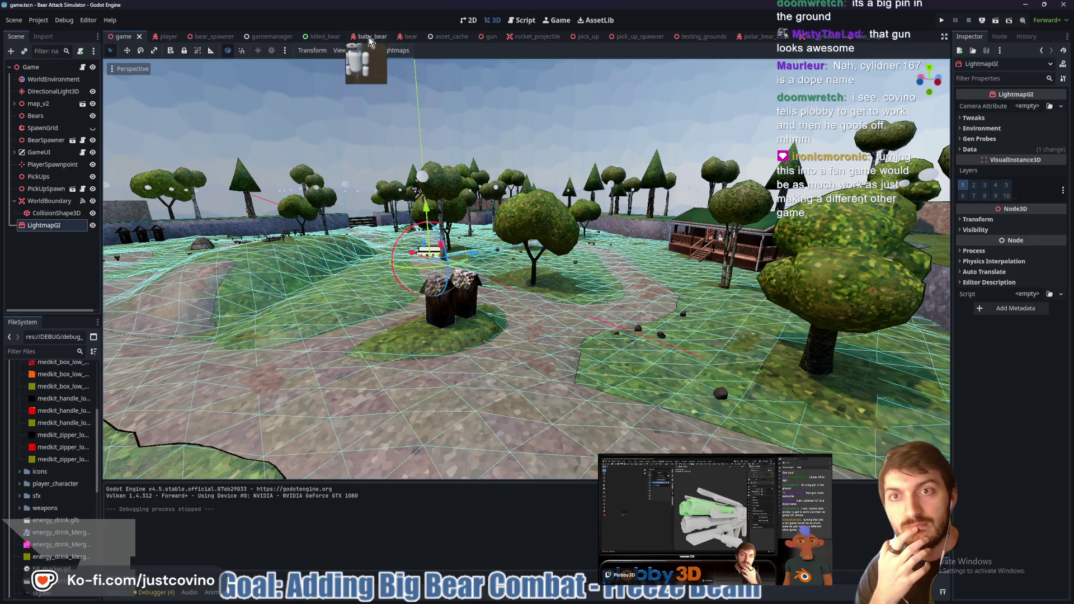
pyautogui.rightClick(386, 137)
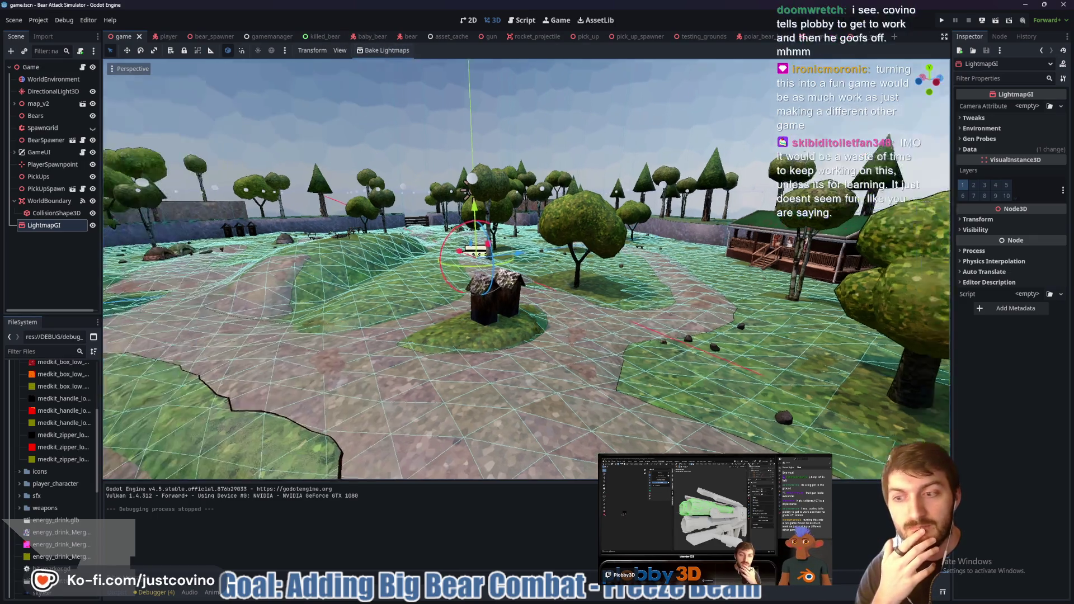
pyautogui.rightClick(566, 173)
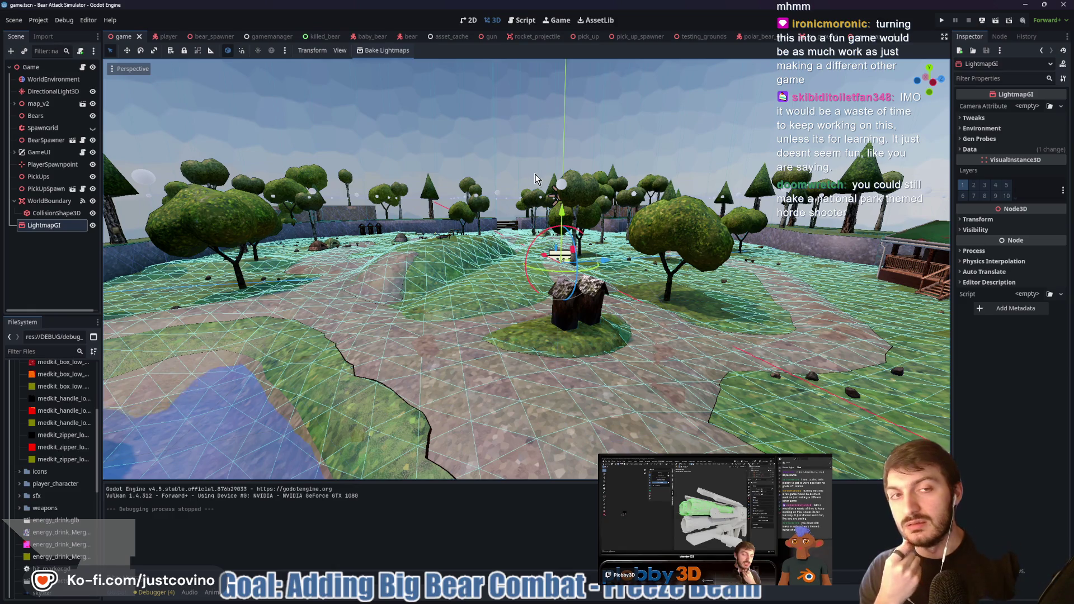
pyautogui.hotkey('ctrl', 'Tab')
# Step: Inspect the walled area in new_map, then return to the game scene and fly over the map
pyautogui.moveTo(650, 139)
pyautogui.mouseDown()
pyautogui.moveTo(615, 147)
pyautogui.moveTo(635, 143)
pyautogui.mouseUp()
pyautogui.click(639, 112)
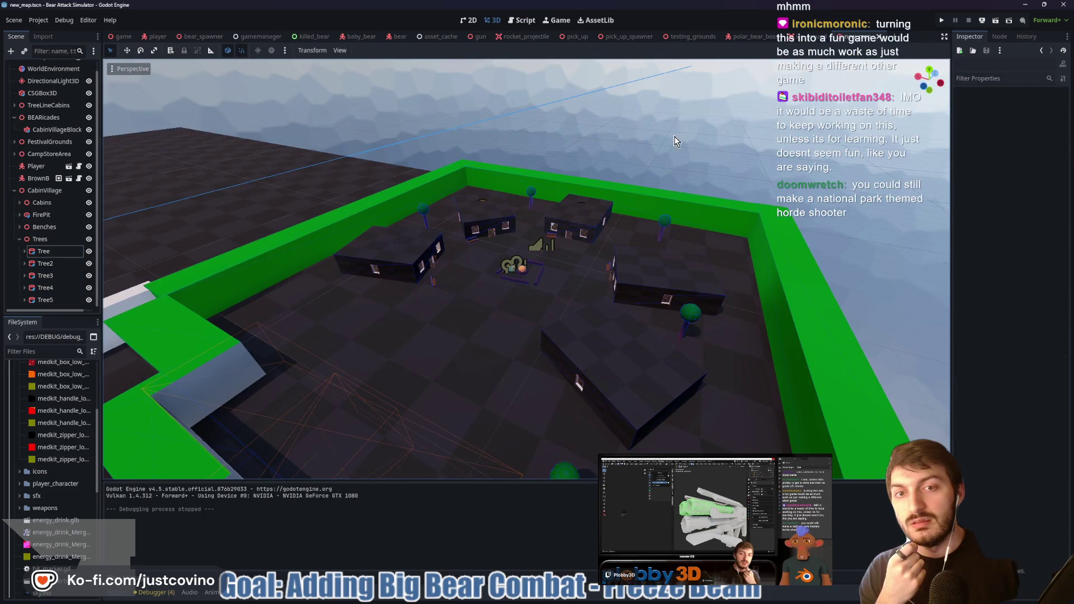
pyautogui.moveTo(674, 135)
pyautogui.mouseDown()
pyautogui.moveTo(655, 151)
pyautogui.moveTo(679, 139)
pyautogui.mouseUp()
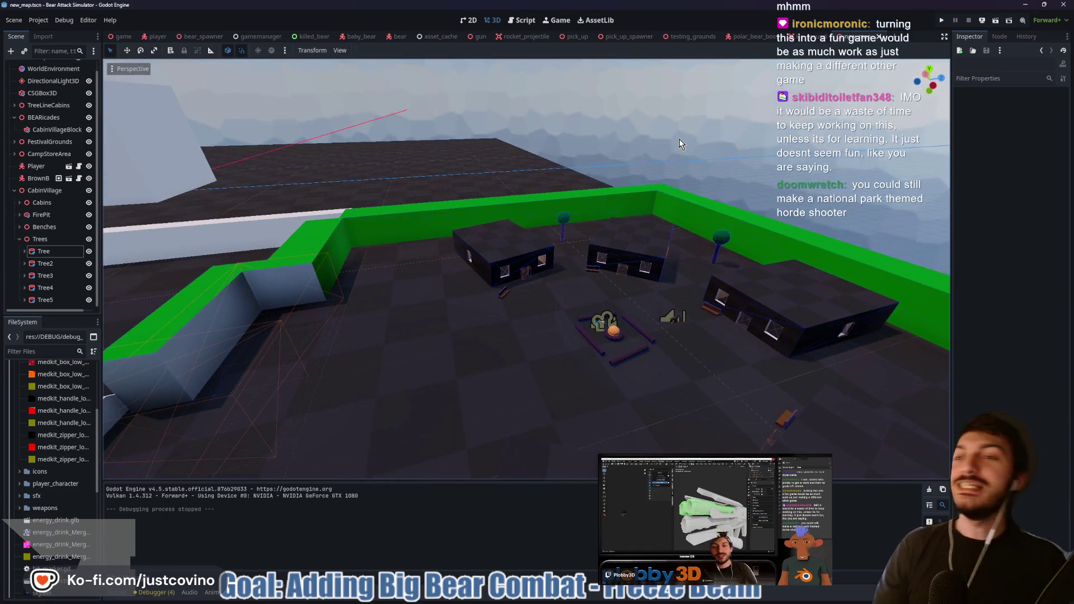
pyautogui.click(122, 36)
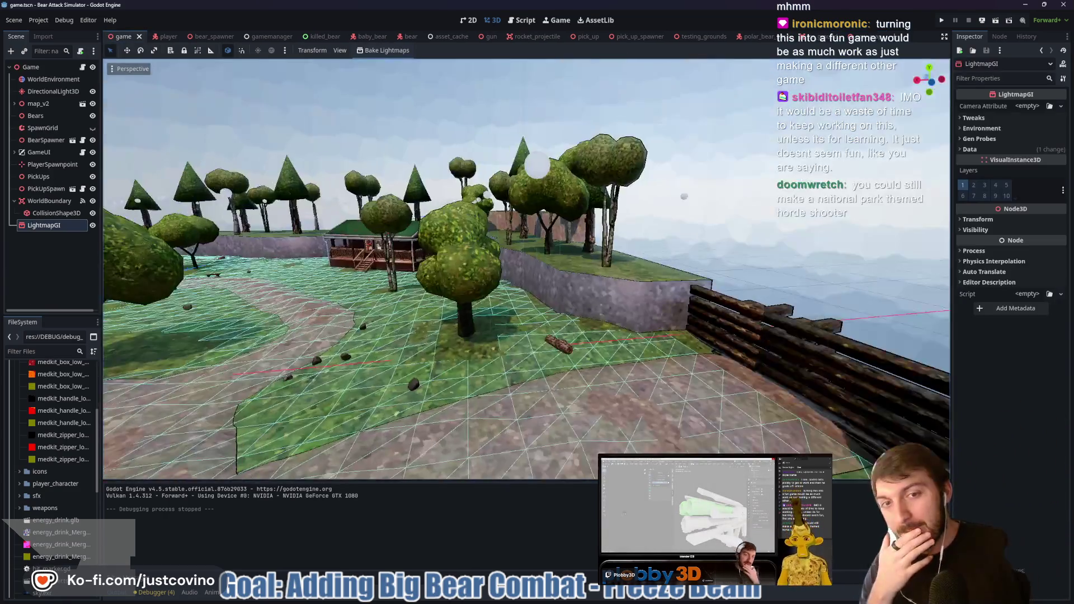
pyautogui.moveTo(679, 138)
pyautogui.mouseDown()
pyautogui.moveTo(761, 143)
pyautogui.moveTo(677, 143)
pyautogui.moveTo(551, 183)
pyautogui.mouseUp()
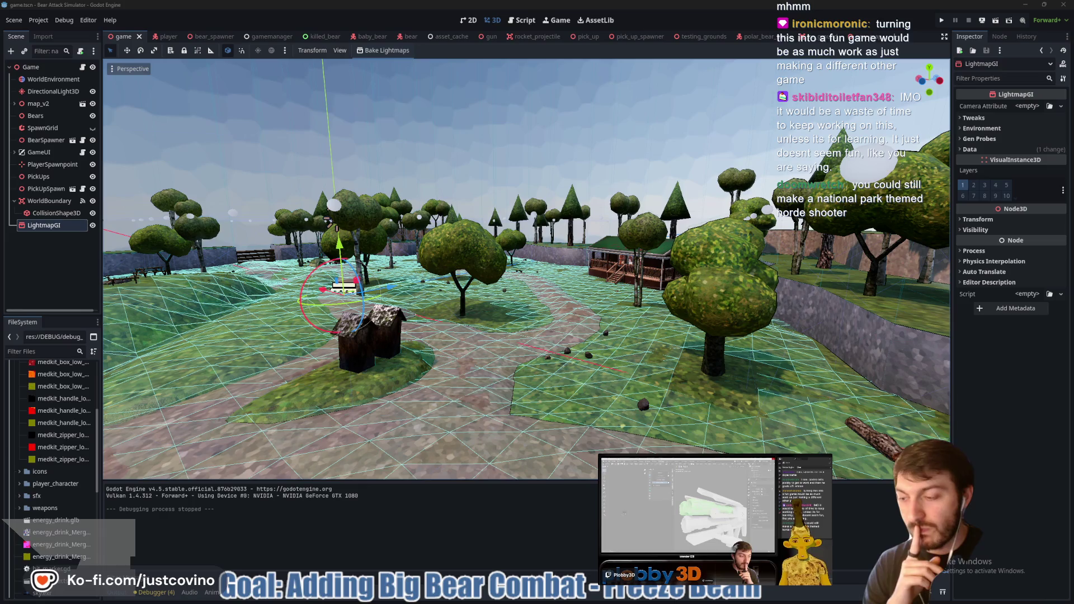
pyautogui.moveTo(549, 297)
pyautogui.mouseDown()
pyautogui.moveTo(487, 297)
pyautogui.moveTo(565, 287)
pyautogui.mouseUp()
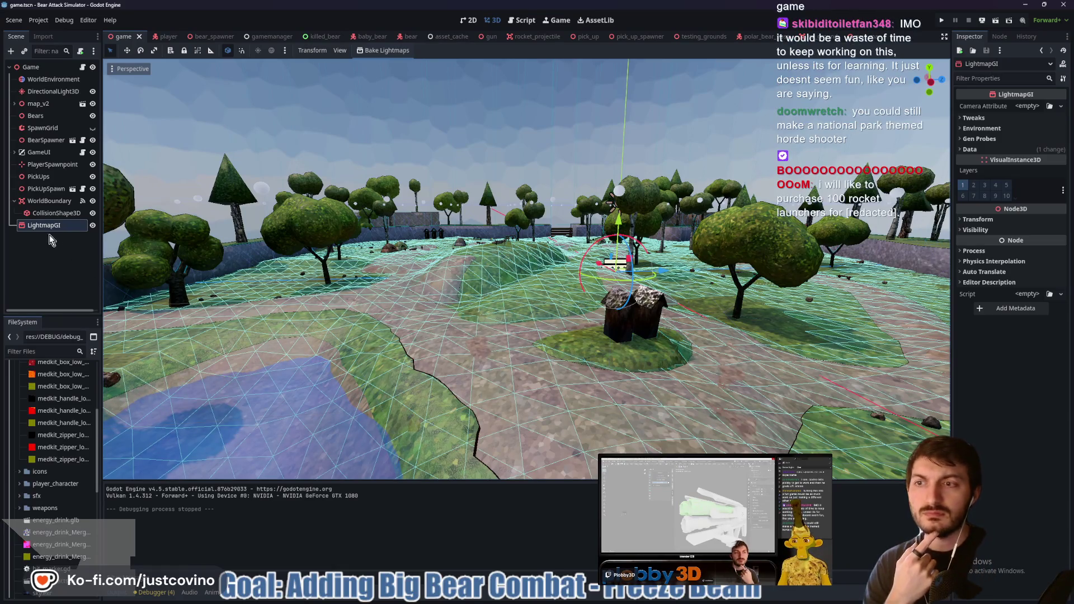
# Step: Open the Game root node's game.gd script, save, and bring up GitHub Desktop's pending changes
pyautogui.click(993, 130)
pyautogui.click(993, 130)
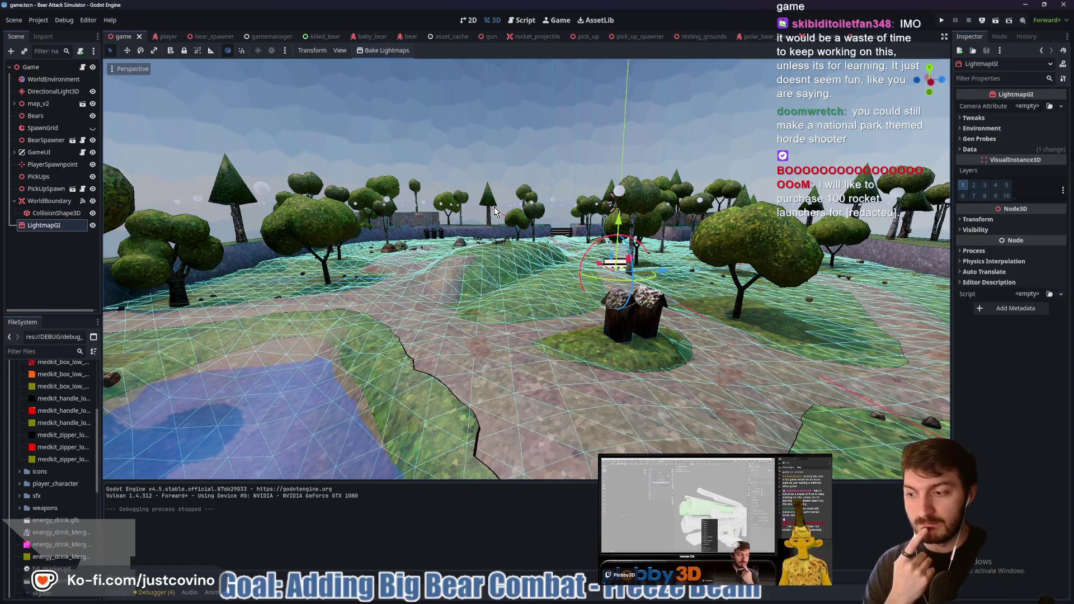
pyautogui.click(61, 67)
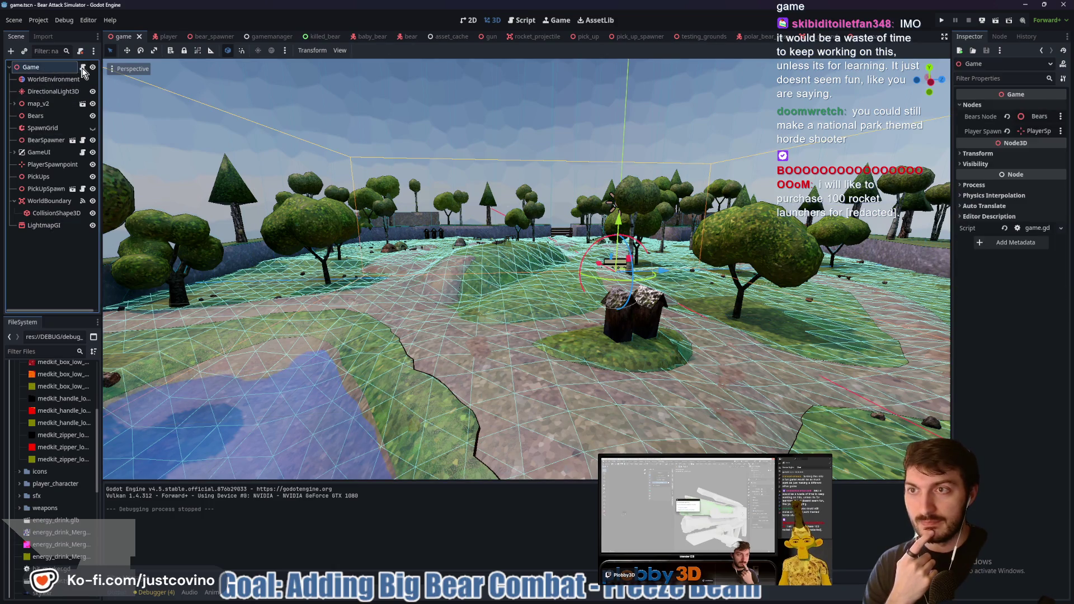
pyautogui.click(82, 67)
pyautogui.click(358, 279)
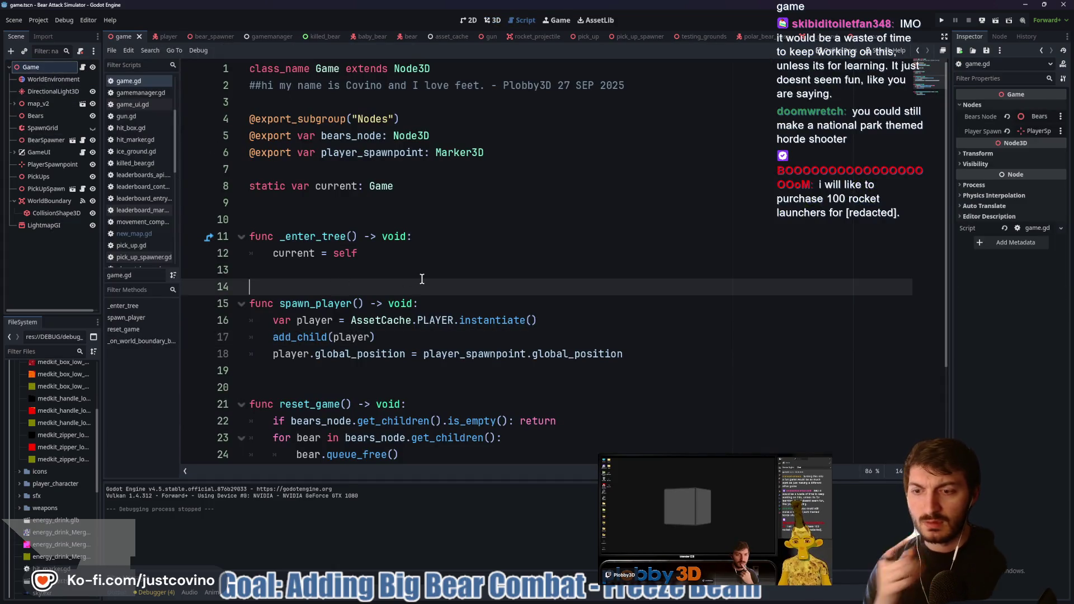
pyautogui.hotkey('ctrl', 's')
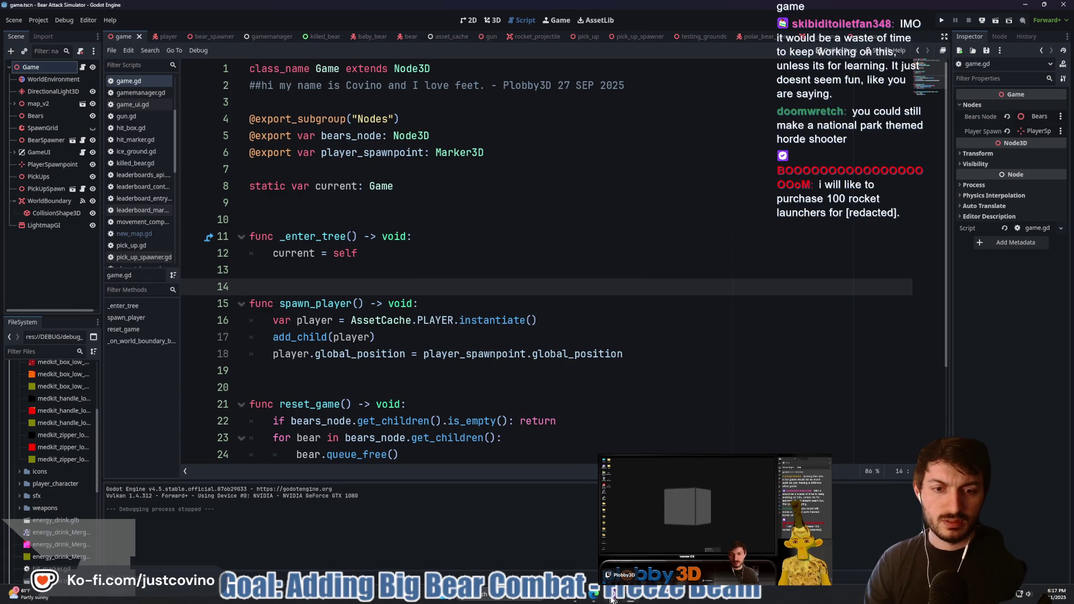
pyautogui.click(612, 601)
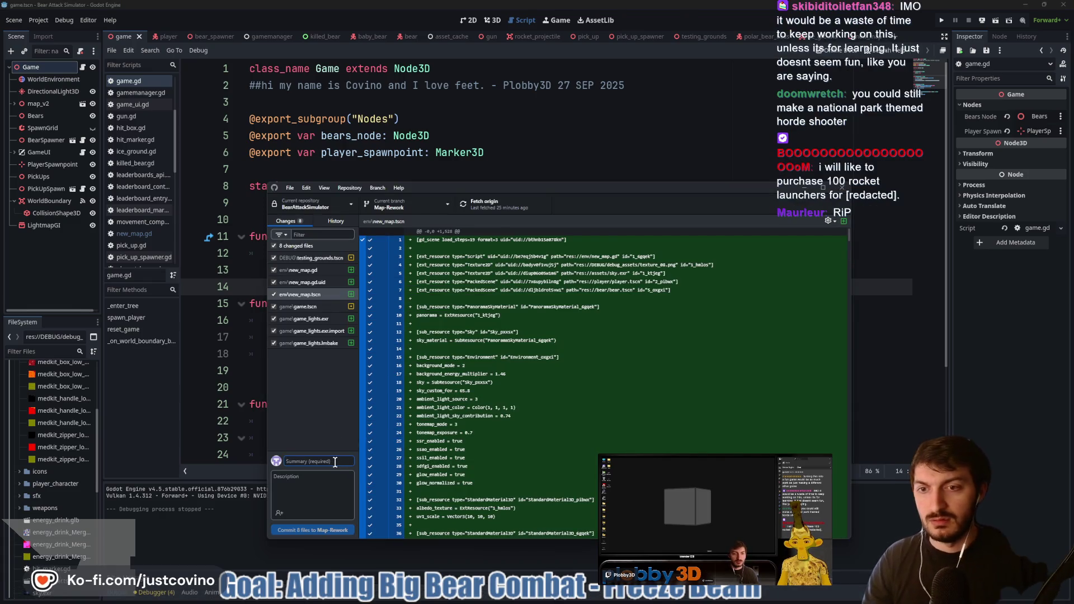
# Step: Commit the 8 files to Map-Rework as 'new map, LightMap GI added' and push to origin
pyautogui.click(336, 461)
pyautogui.write('new map')
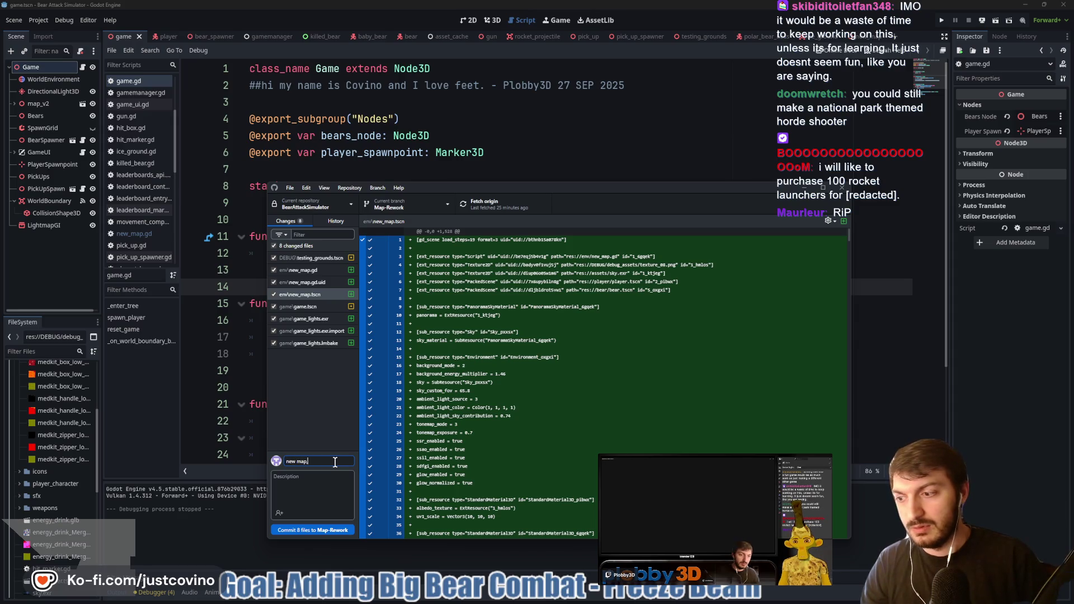
pyautogui.write(', l')
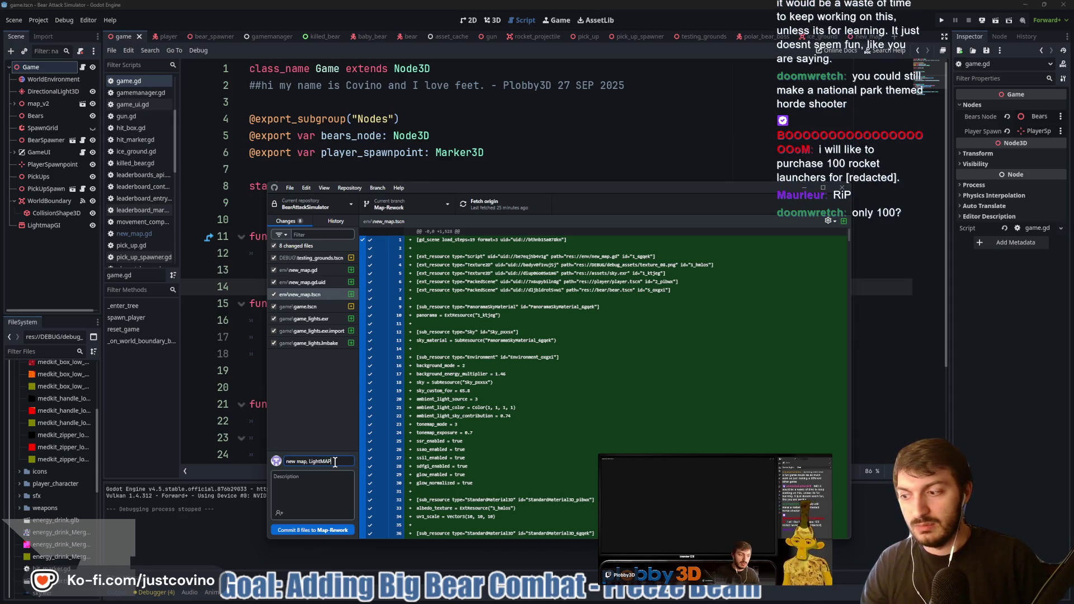
pyautogui.press('BackSpace')
pyautogui.press('BackSpace')
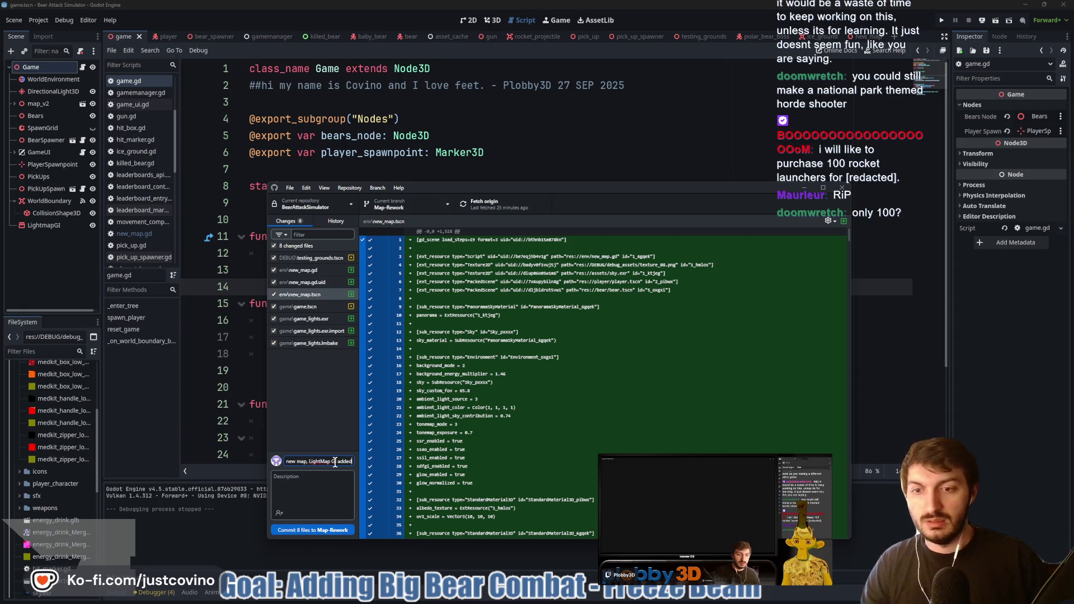
pyautogui.click(316, 528)
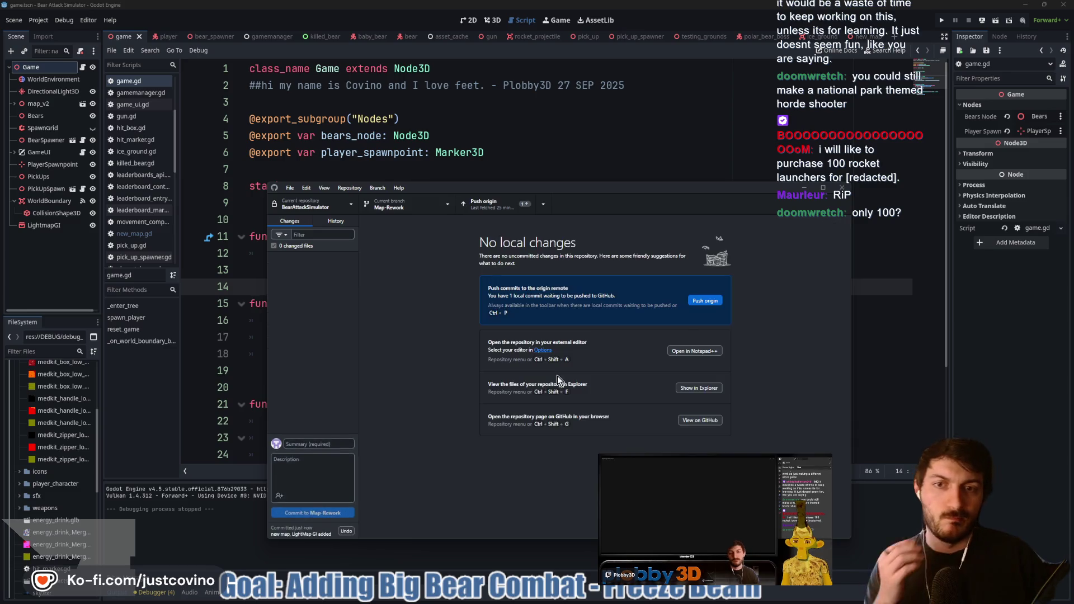
pyautogui.click(702, 301)
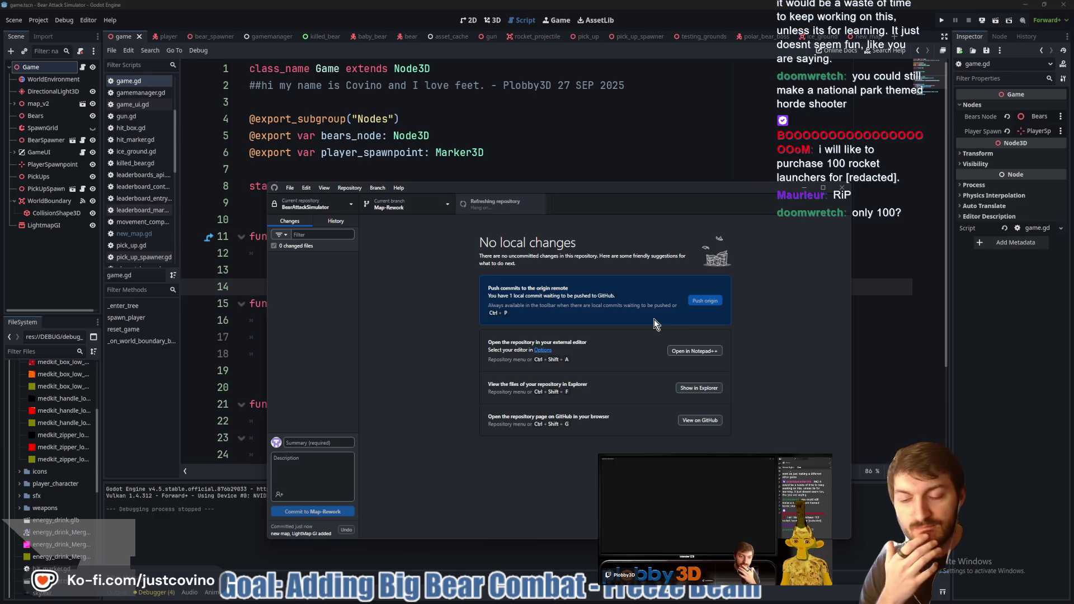
pyautogui.click(565, 153)
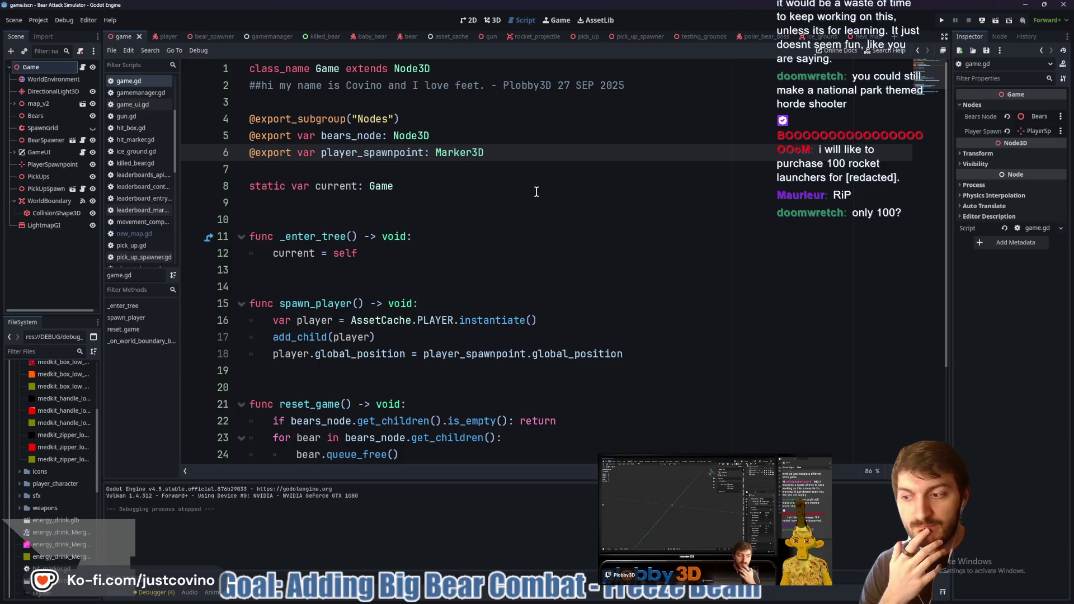
# Step: Save game.gd, then open the bear_spawner scene and read through its spawning script
pyautogui.click(410, 288)
pyautogui.hotkey('ctrl', 's')
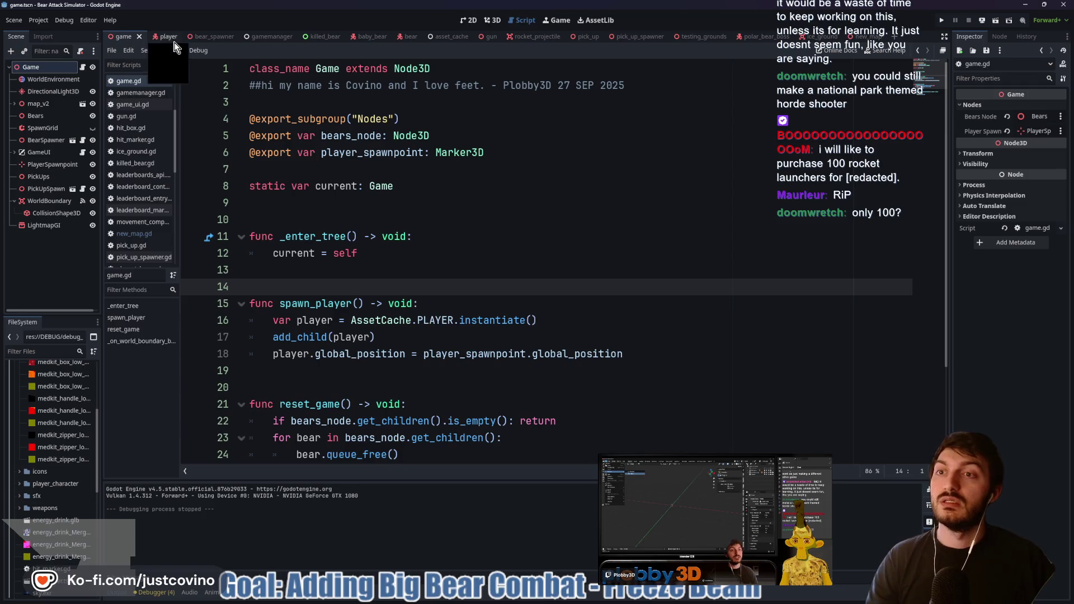
pyautogui.click(204, 37)
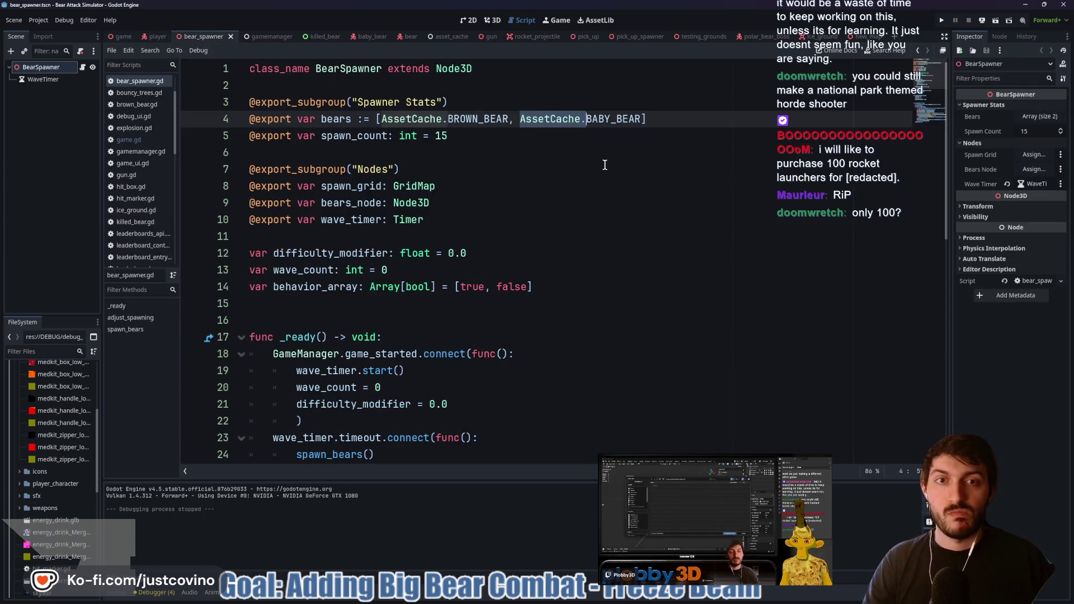
pyautogui.scroll(-1, 458, 169)
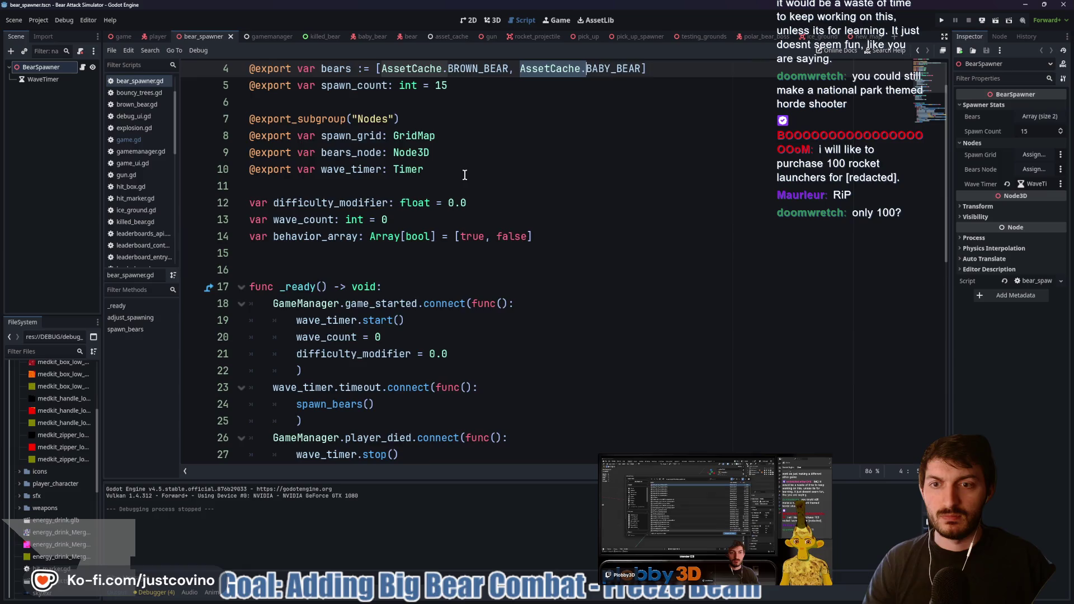
pyautogui.scroll(-2, 465, 176)
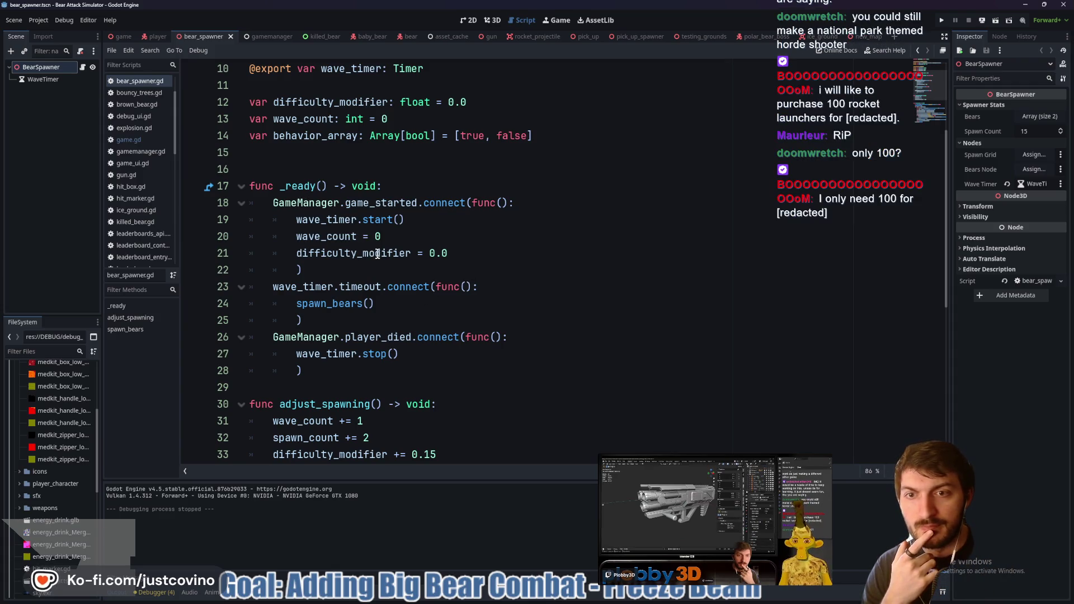
pyautogui.scroll(-2, 378, 258)
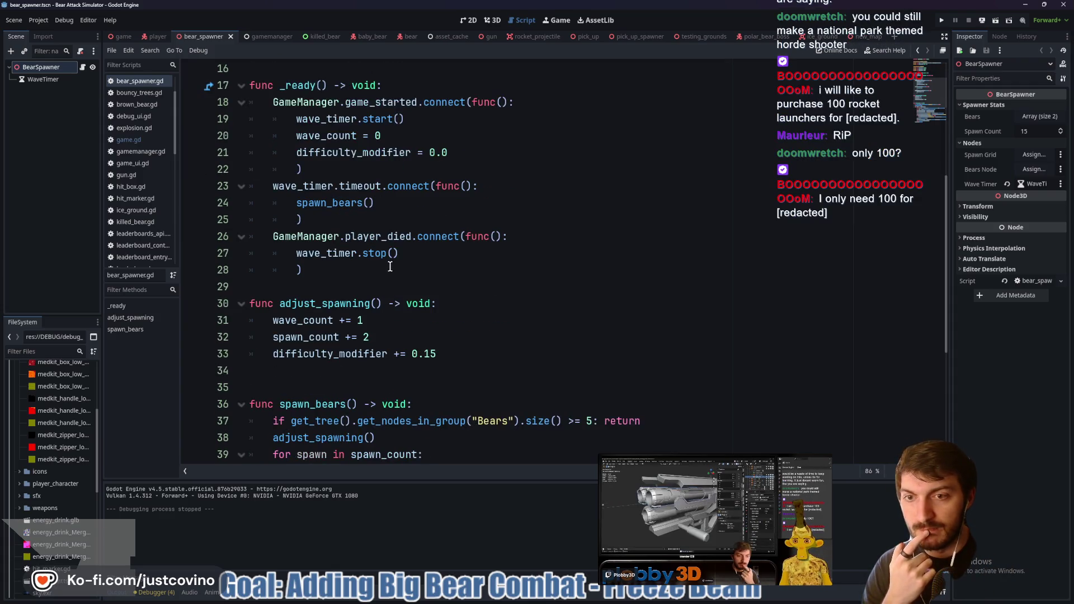
pyautogui.scroll(5, 448, 353)
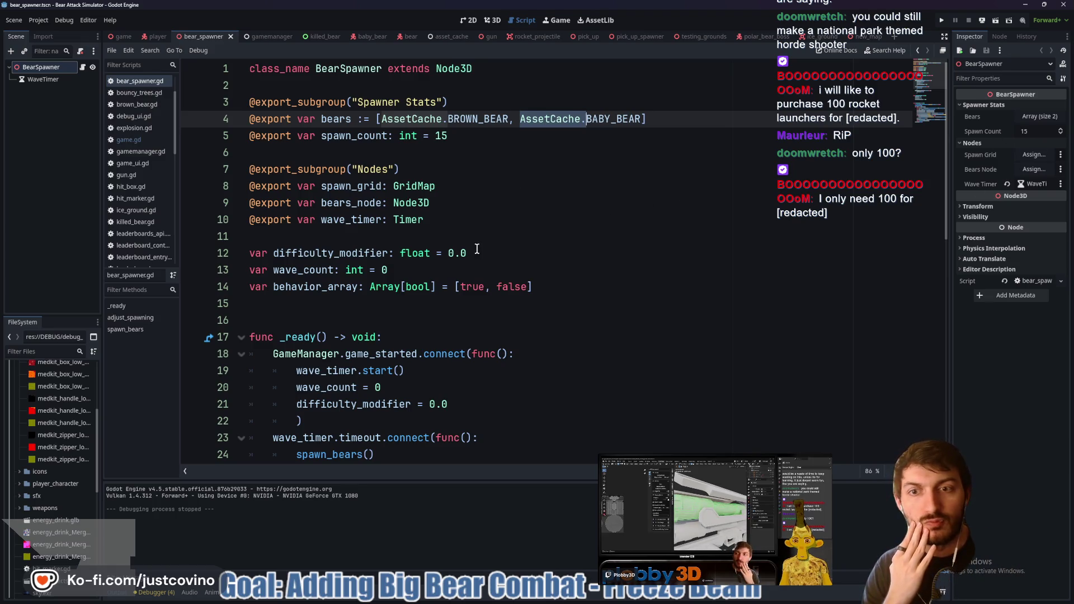
pyautogui.scroll(-2, 486, 258)
pyautogui.scroll(-2, 486, 258)
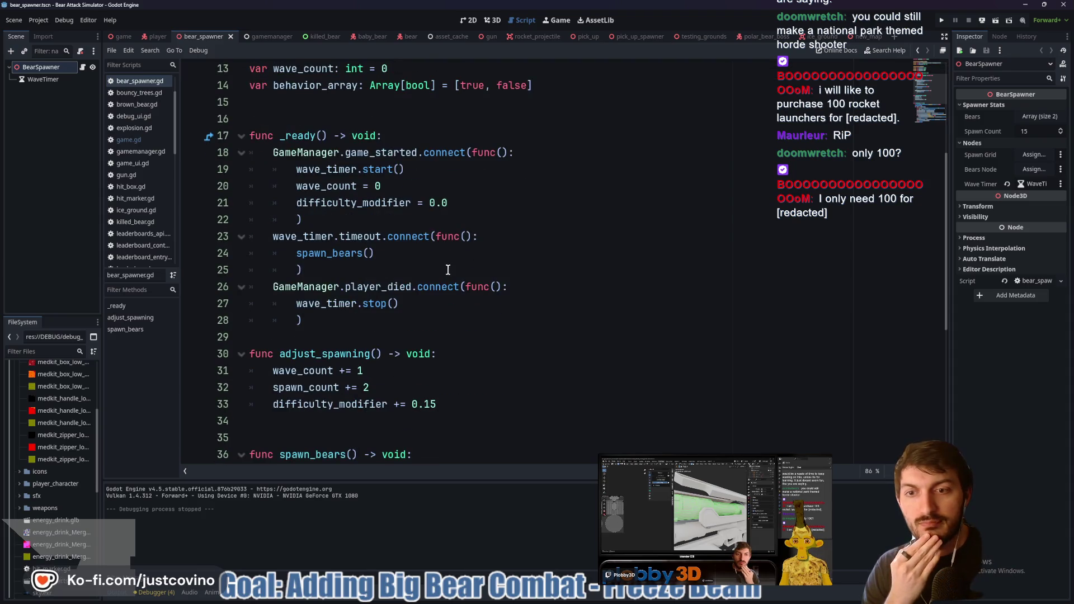
pyautogui.scroll(-1, 446, 271)
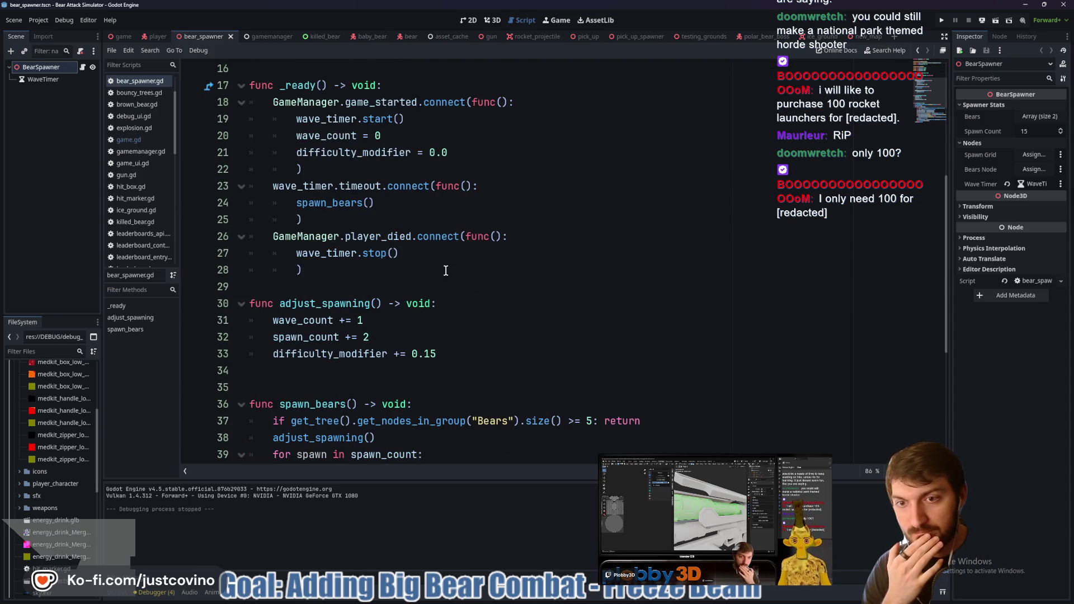
pyautogui.scroll(-2, 446, 271)
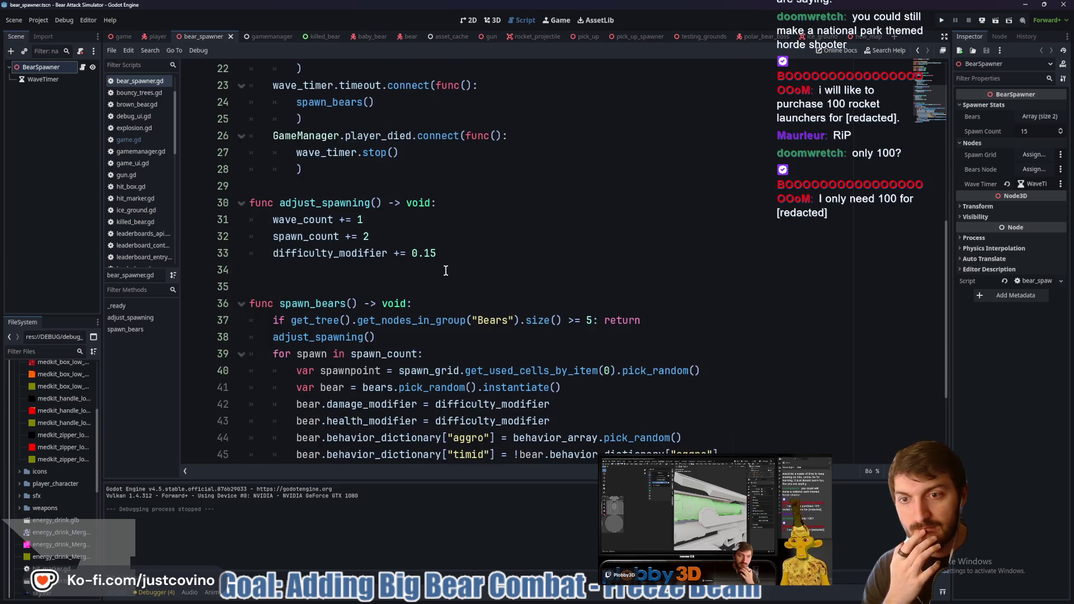
pyautogui.scroll(-2, 446, 270)
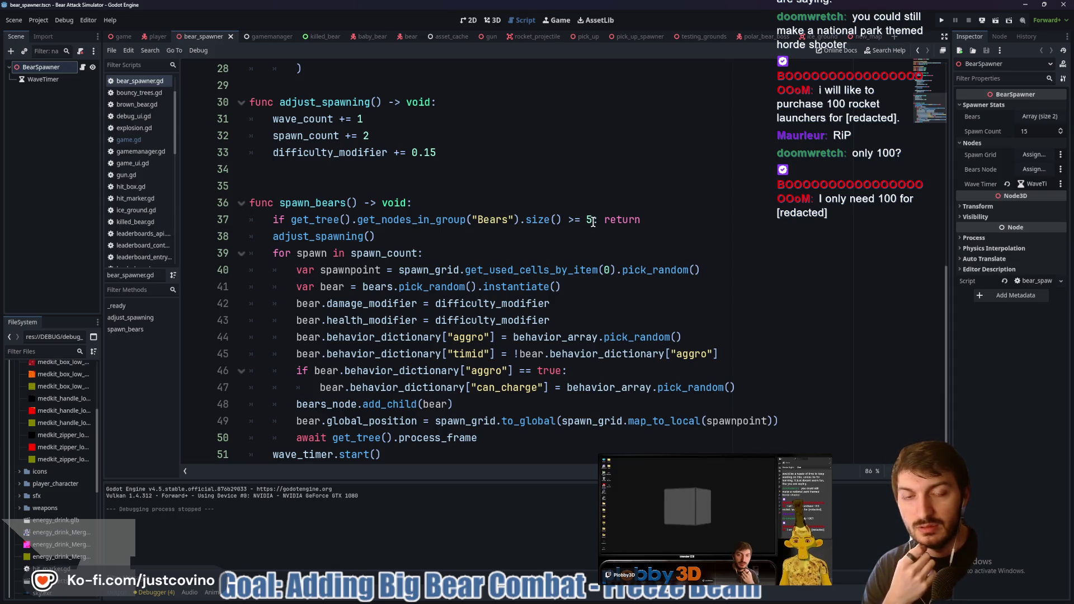
# Step: Highlight the maximum bear count of 5 and select the WaveTimer node
pyautogui.doubleClick(590, 221)
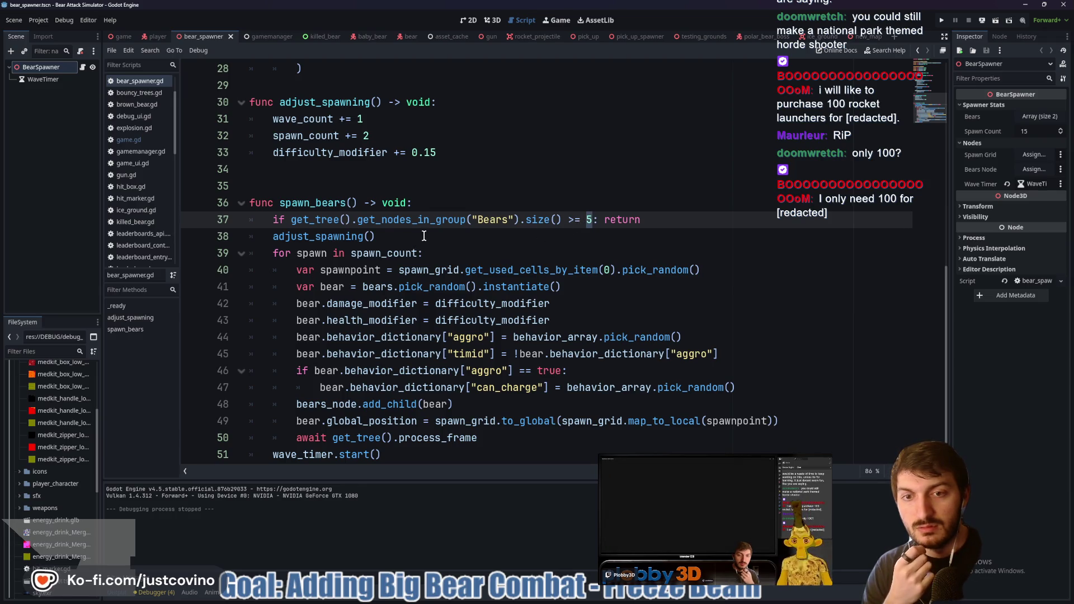
pyautogui.scroll(-1, 424, 236)
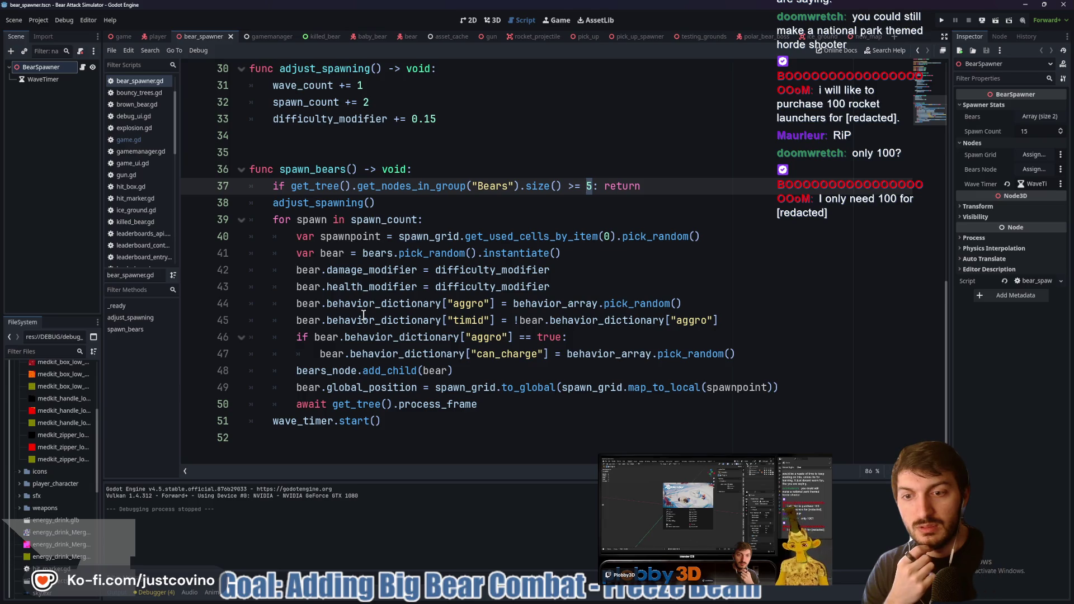
pyautogui.click(45, 80)
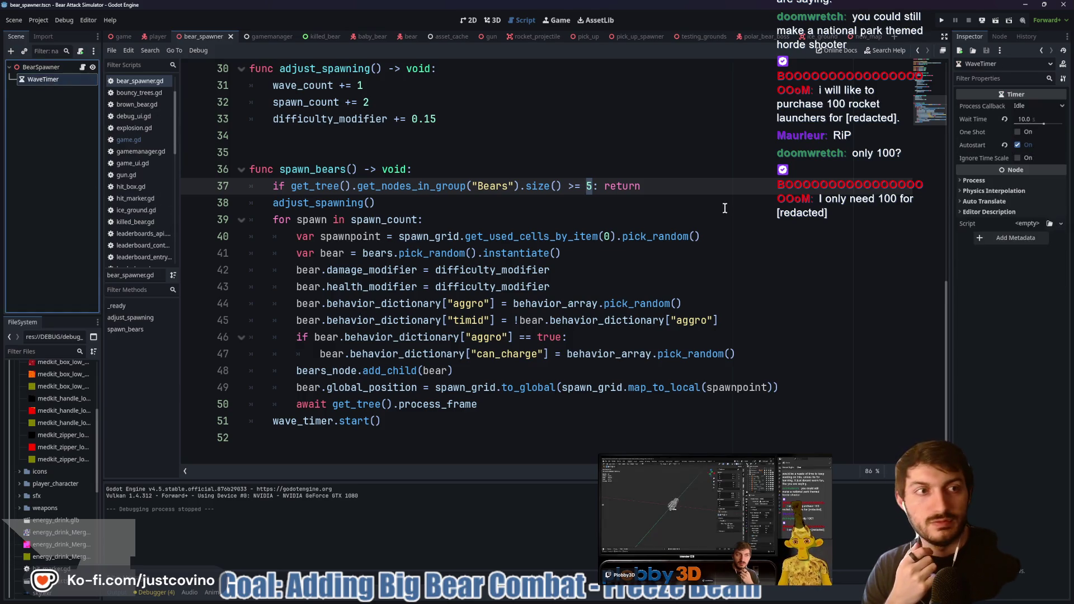
# Step: Set the WaveTimer's Wait Time to 5 seconds and save the bear spawner scene
pyautogui.click(1031, 119)
pyautogui.write('5')
pyautogui.press('Return')
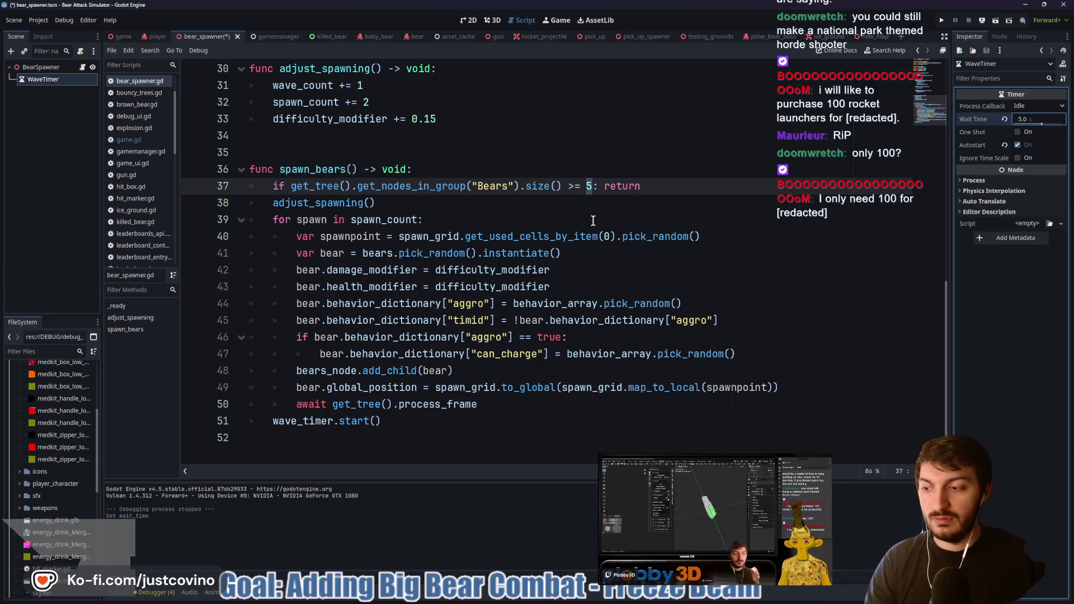
pyautogui.click(593, 221)
pyautogui.hotkey('ctrl', 's')
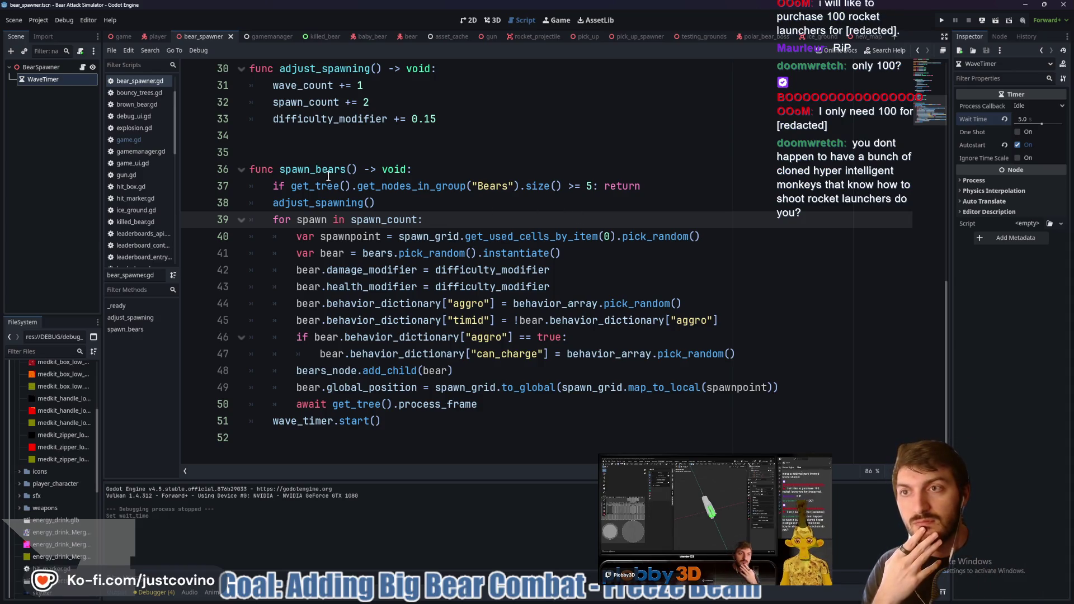
# Step: Review the bear_spawner.gd code around adjust_spawning, then switch to the game scene
pyautogui.scroll(2, 336, 181)
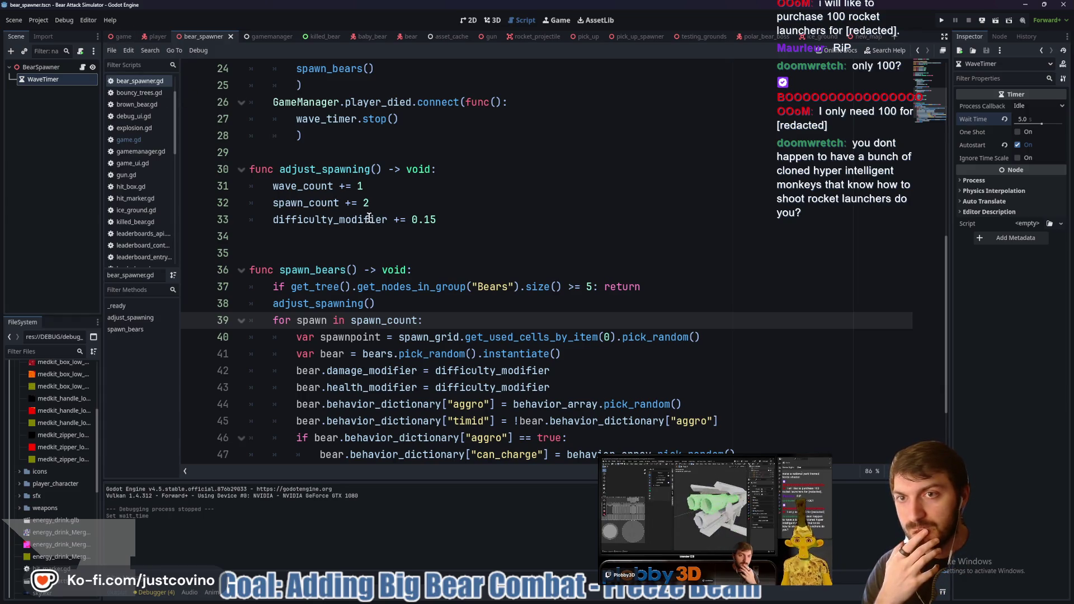
pyautogui.moveTo(362, 216)
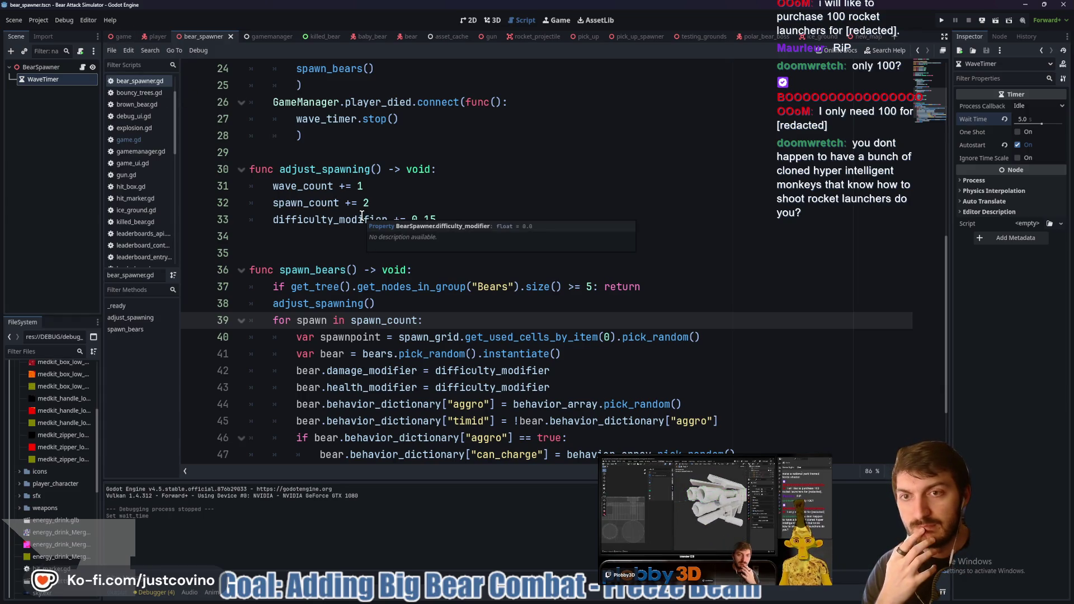
pyautogui.scroll(2, 360, 215)
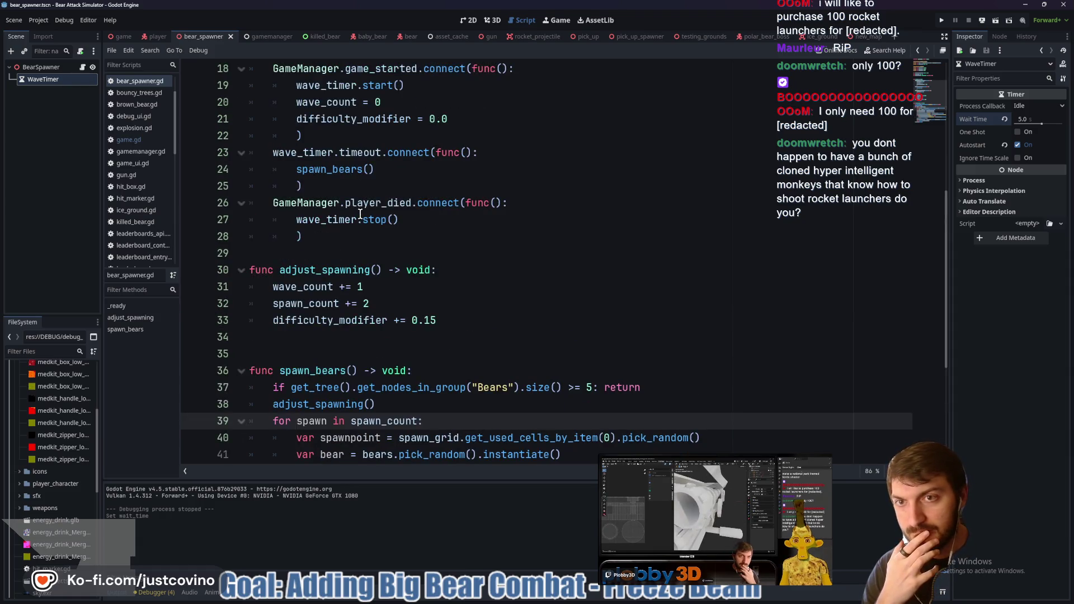
pyautogui.scroll(4, 360, 215)
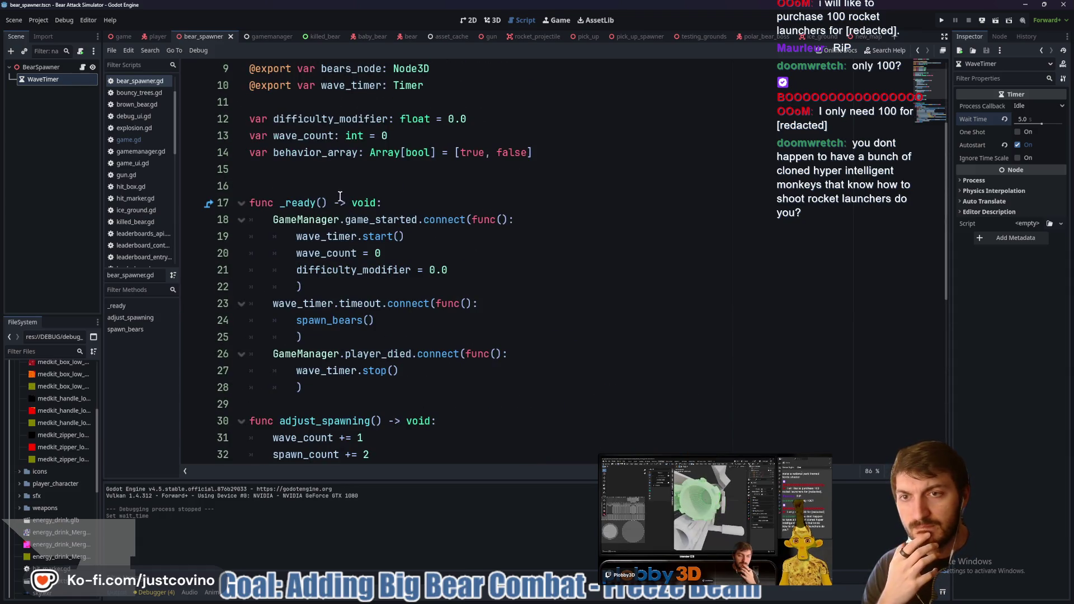
pyautogui.scroll(2, 337, 192)
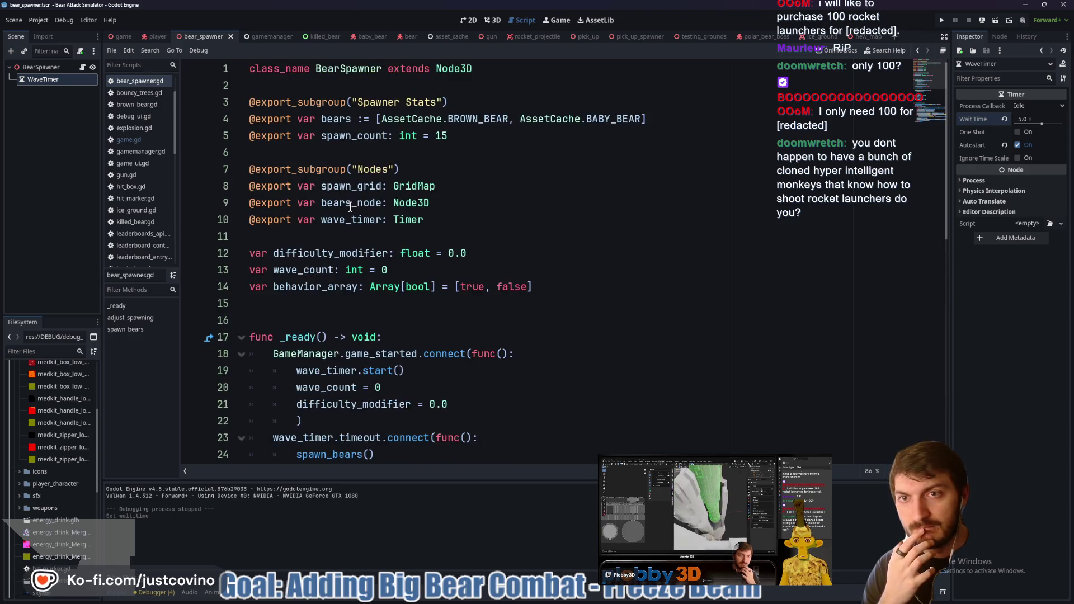
pyautogui.scroll(-6, 350, 207)
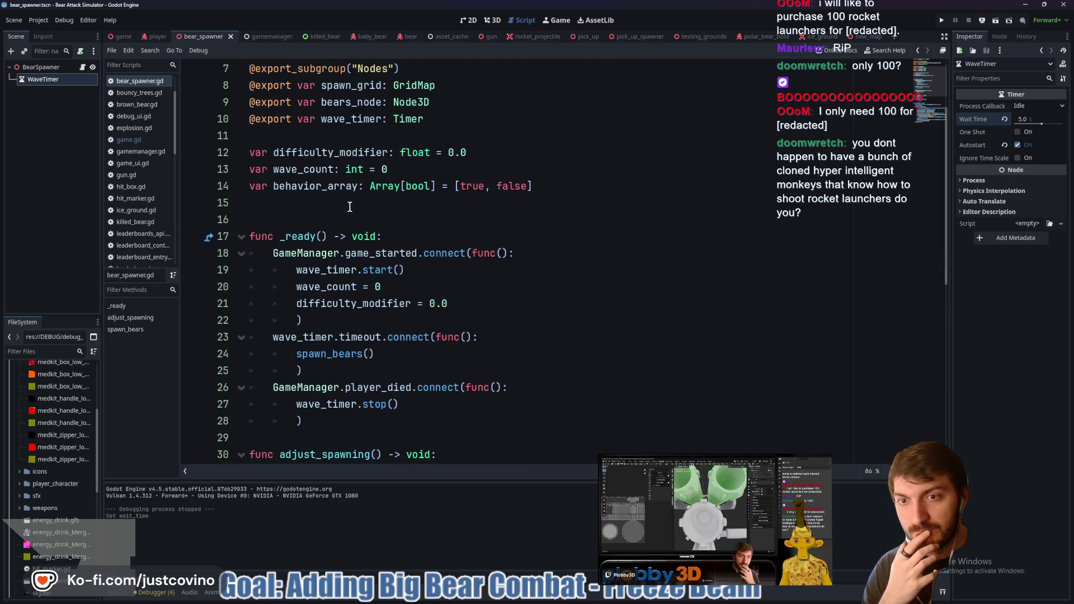
pyautogui.scroll(-1, 349, 207)
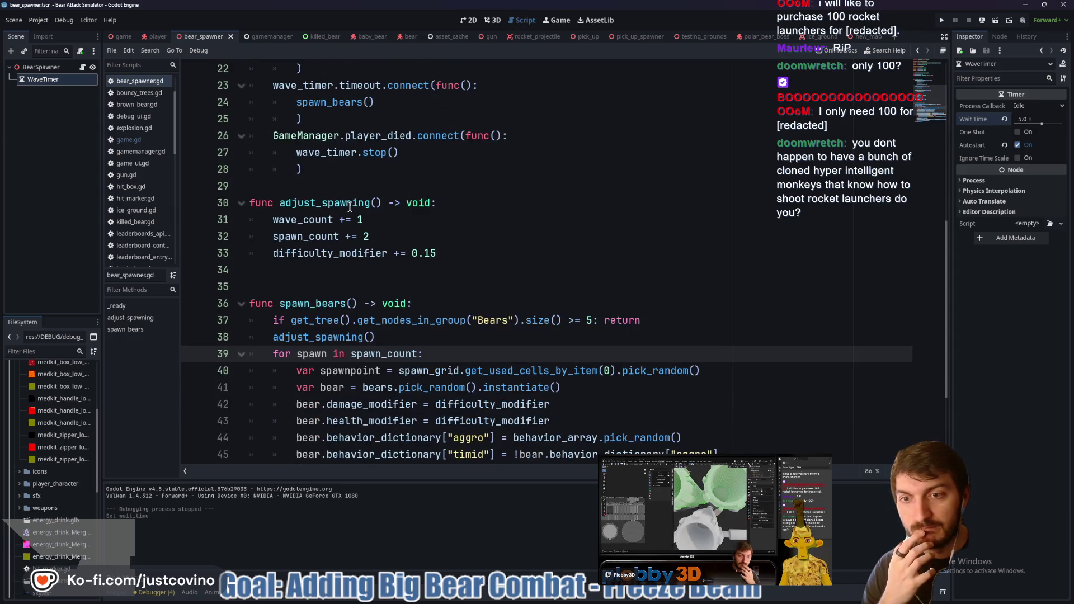
pyautogui.scroll(-3, 350, 207)
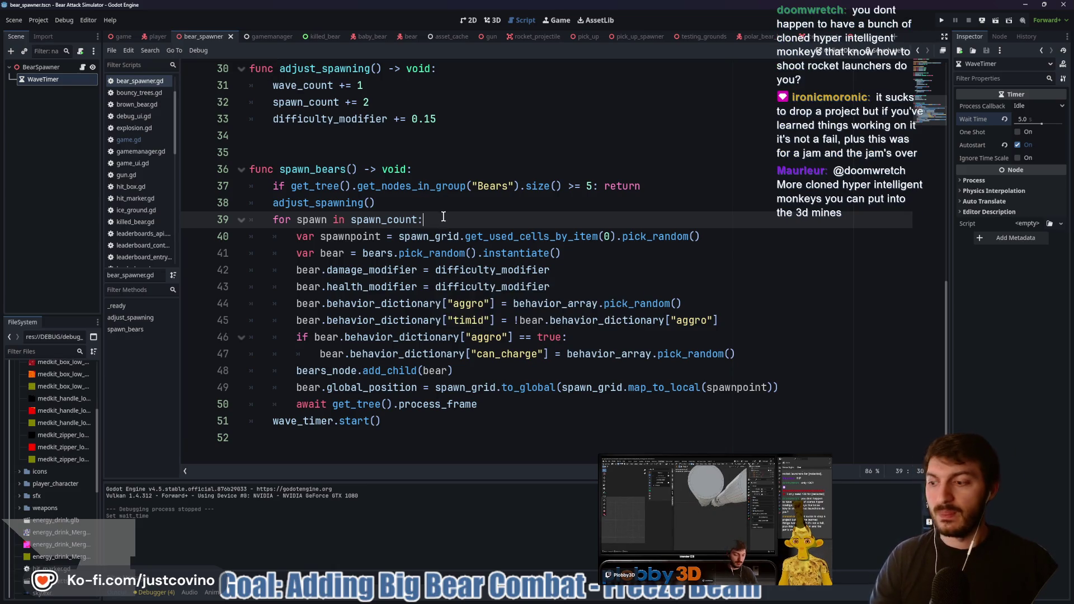
pyautogui.click(414, 210)
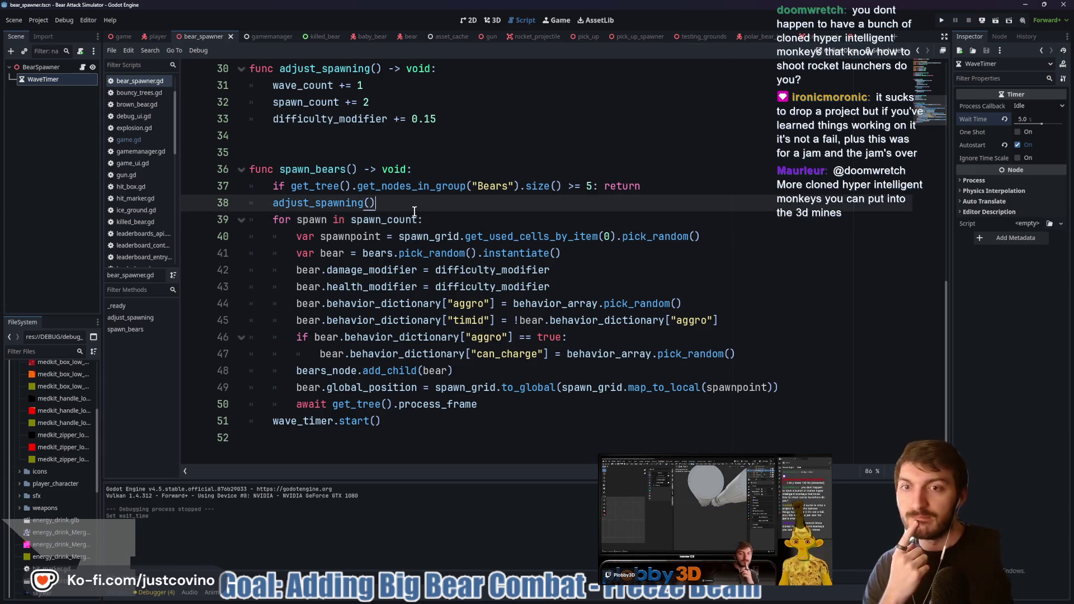
pyautogui.click(123, 36)
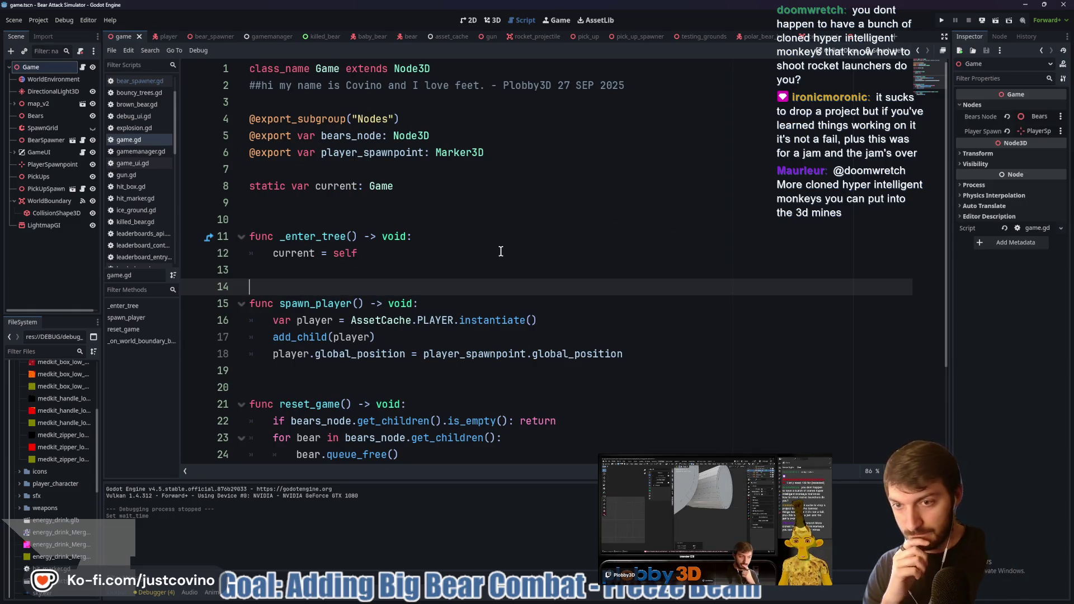
# Step: Look over game.gd's spawn_player and _enter_tree, then run the project with F5
pyautogui.scroll(-2, 501, 251)
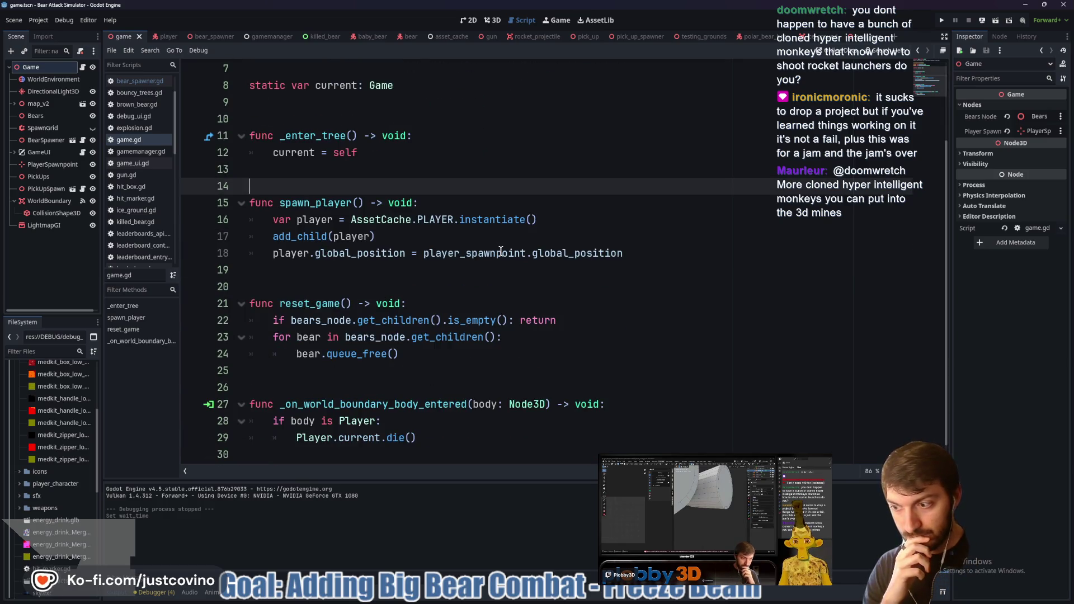
pyautogui.scroll(-1, 501, 251)
pyautogui.click(477, 254)
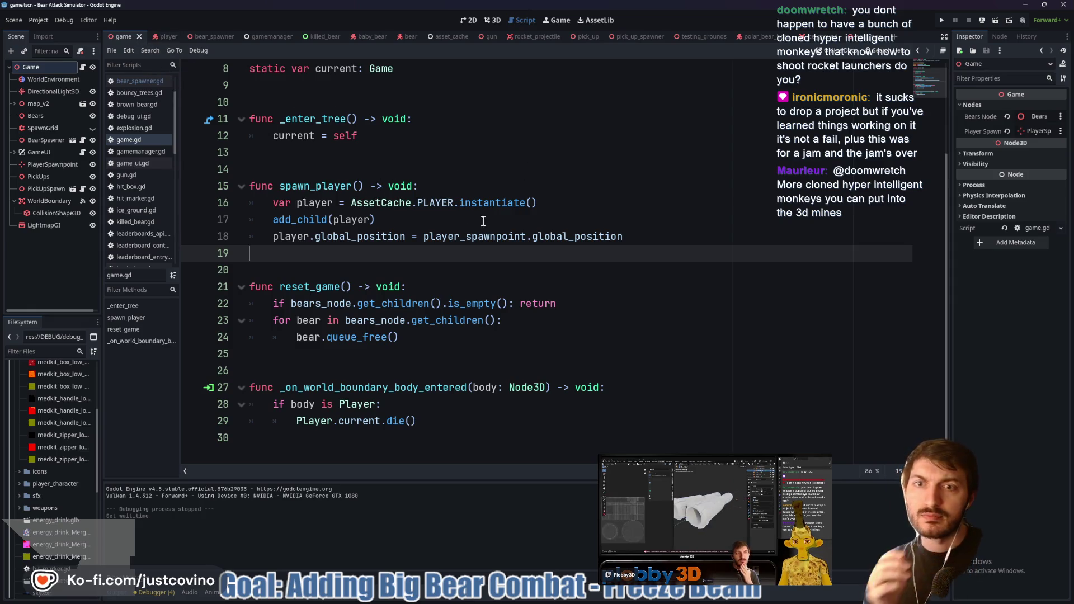
pyautogui.click(410, 160)
pyautogui.press('F5')
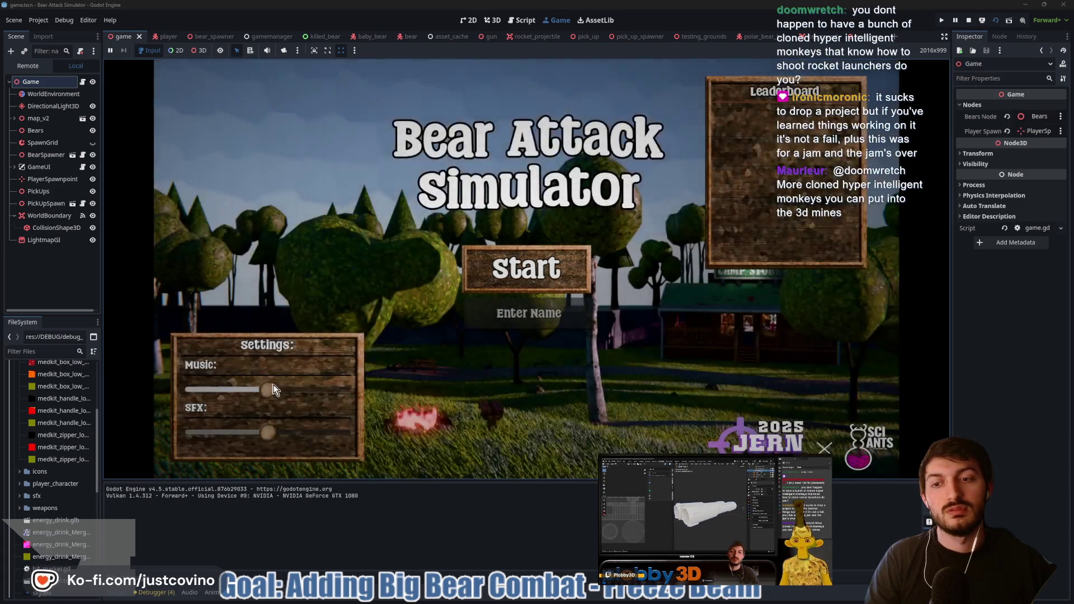
# Step: Start a new round, grab the medkit and the RPG at the Camp Store, and fire at the bears
pyautogui.click(526, 268)
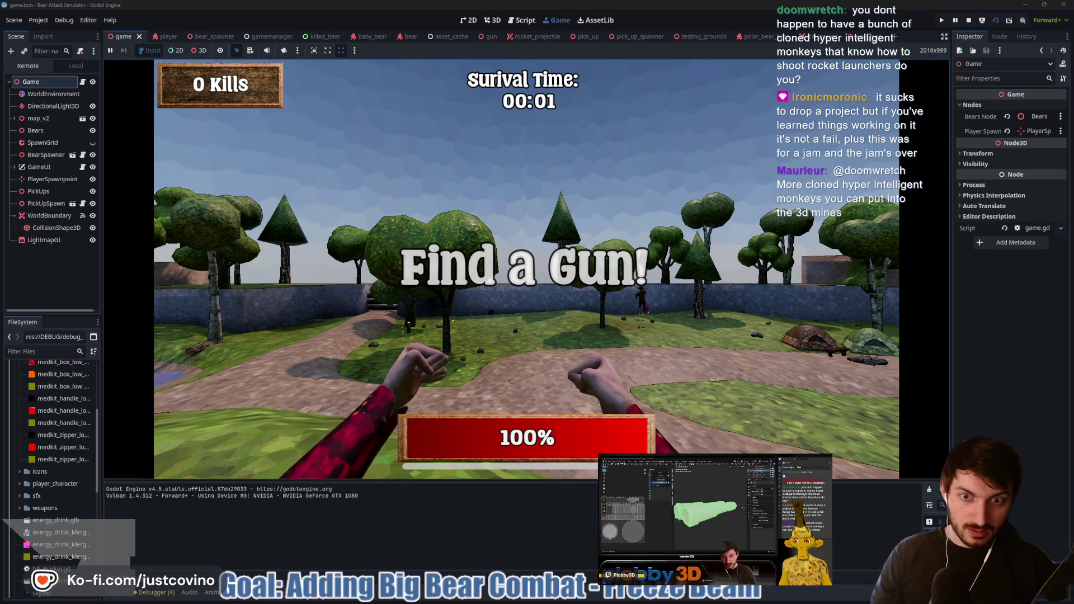
pyautogui.moveTo(526, 269)
pyautogui.press('e')
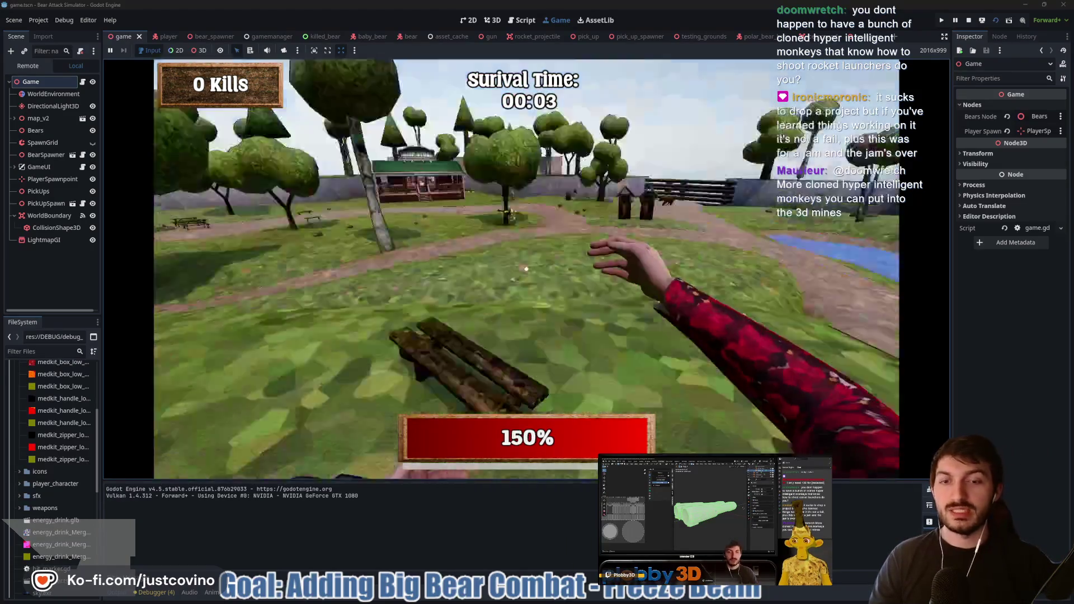
pyautogui.press('w')
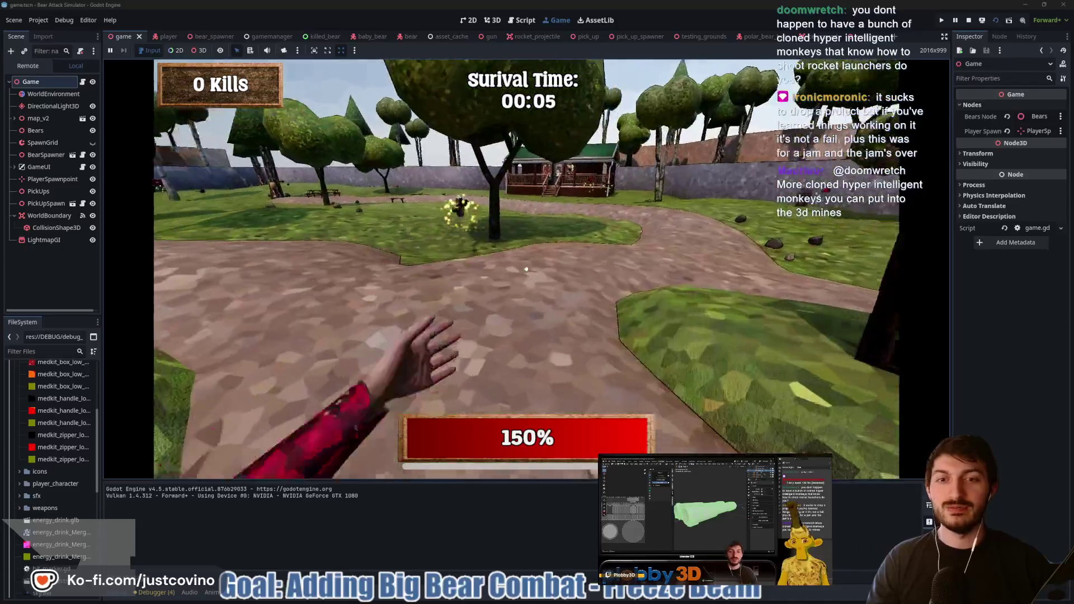
pyautogui.press('e')
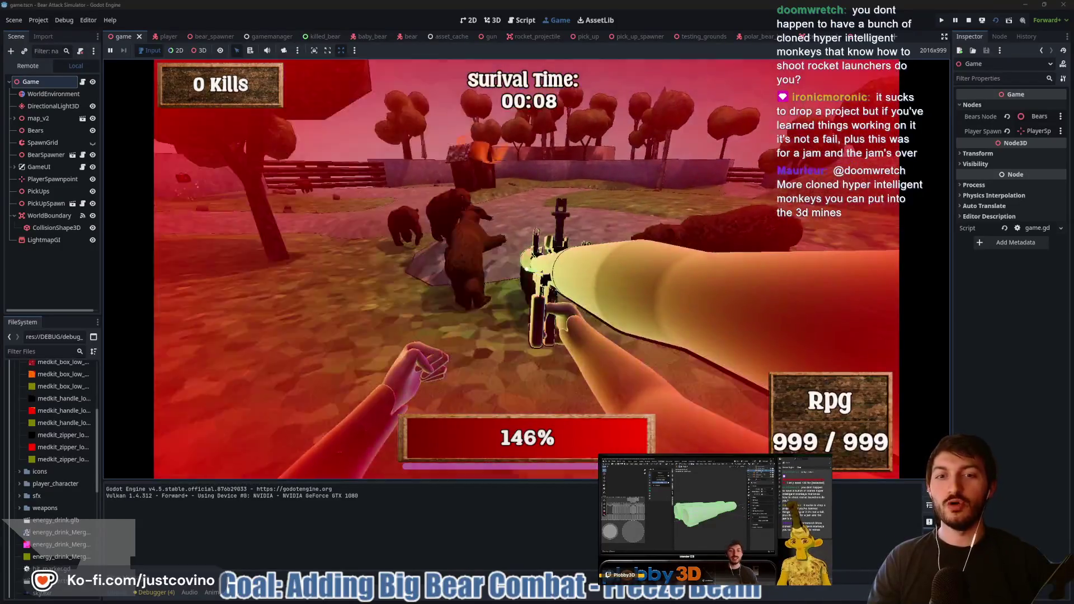
pyautogui.click(526, 269)
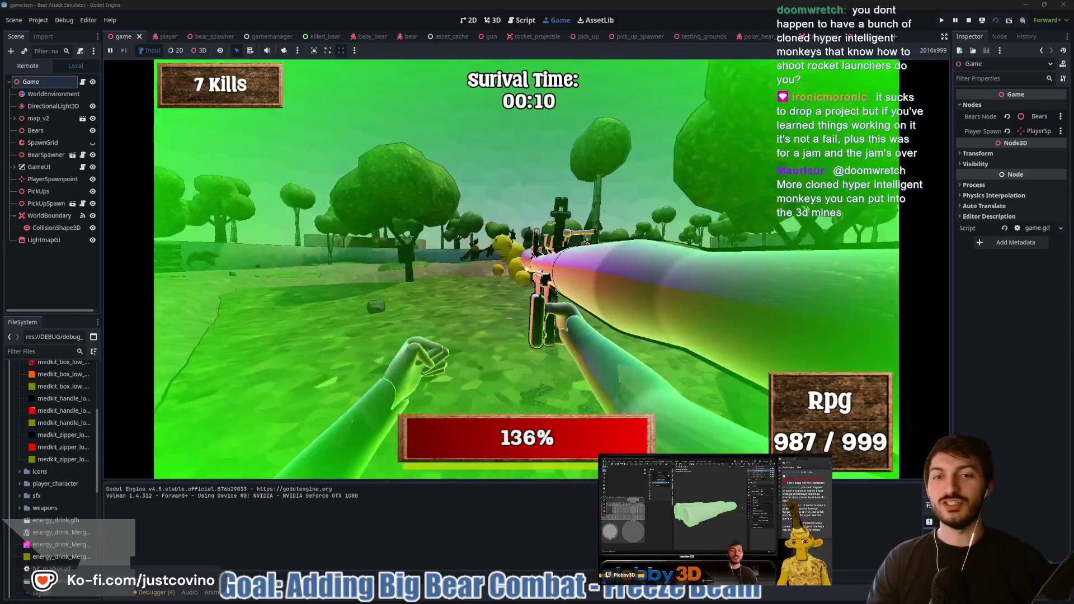
pyautogui.click(526, 269)
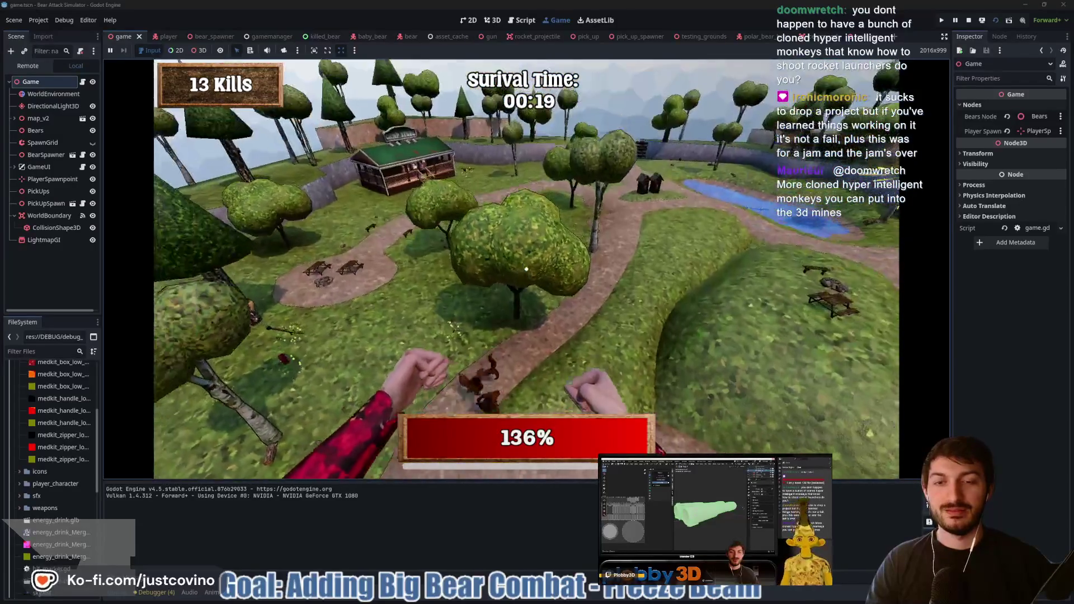
pyautogui.click(526, 269)
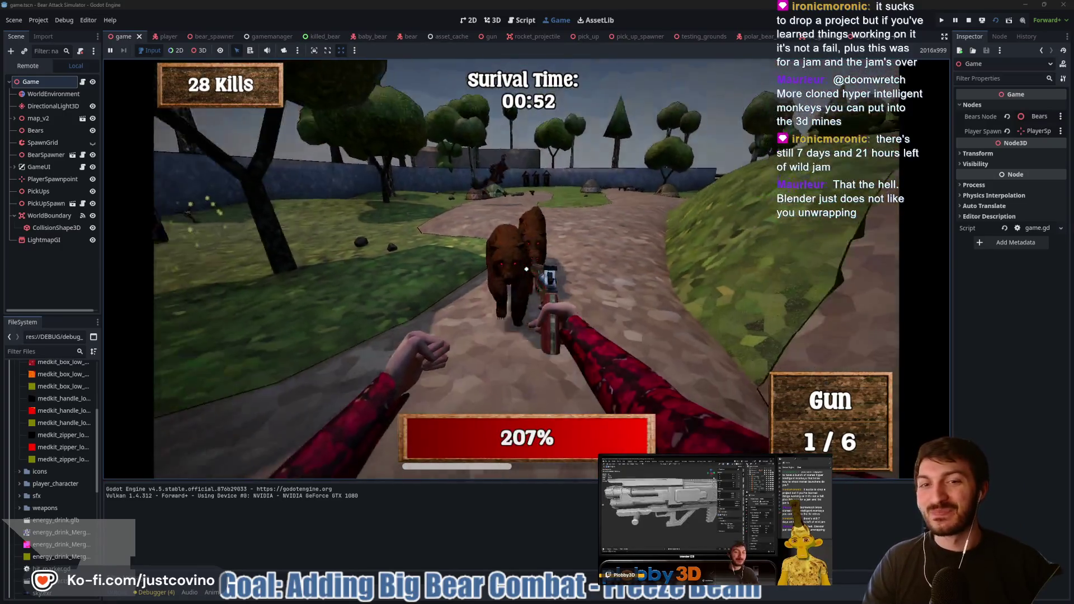
# Step: Shoot the charging bear, then collect the medkit and the health item on the store porch
pyautogui.click(526, 269)
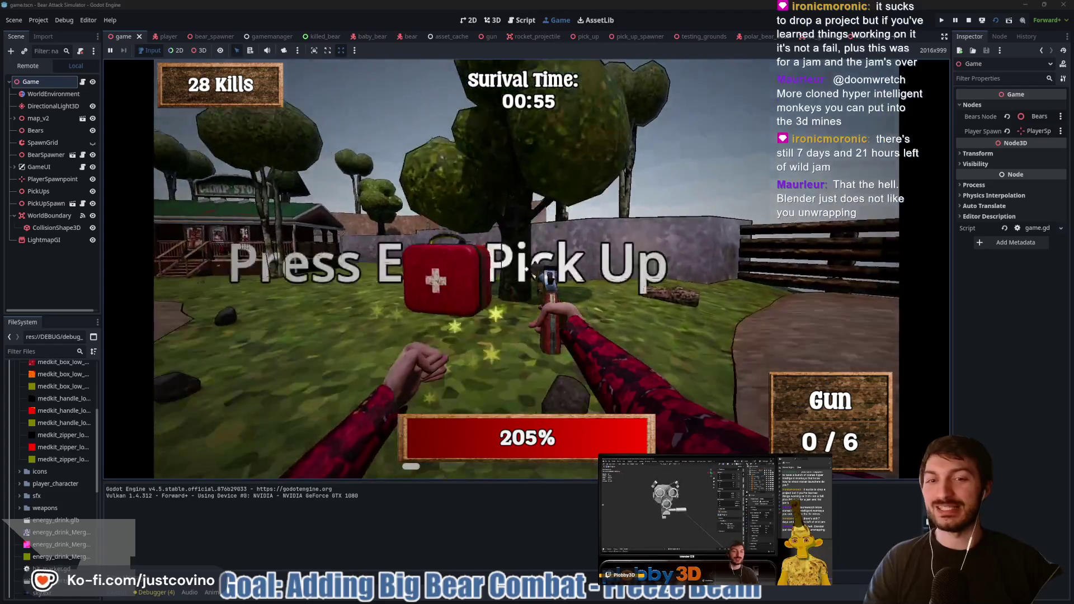
pyautogui.press('e')
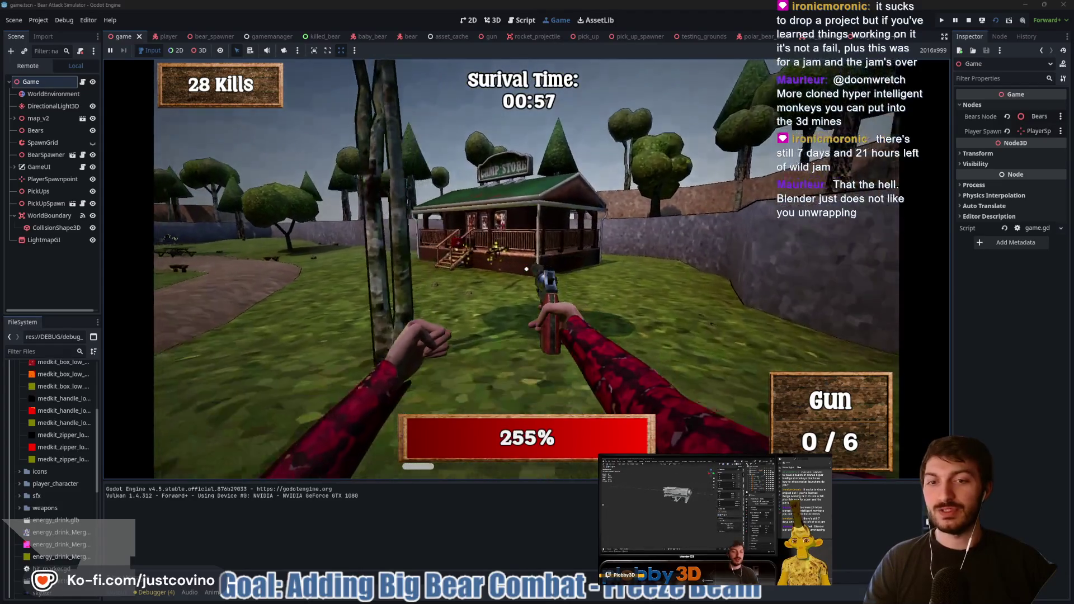
pyautogui.press('w')
pyautogui.press('e')
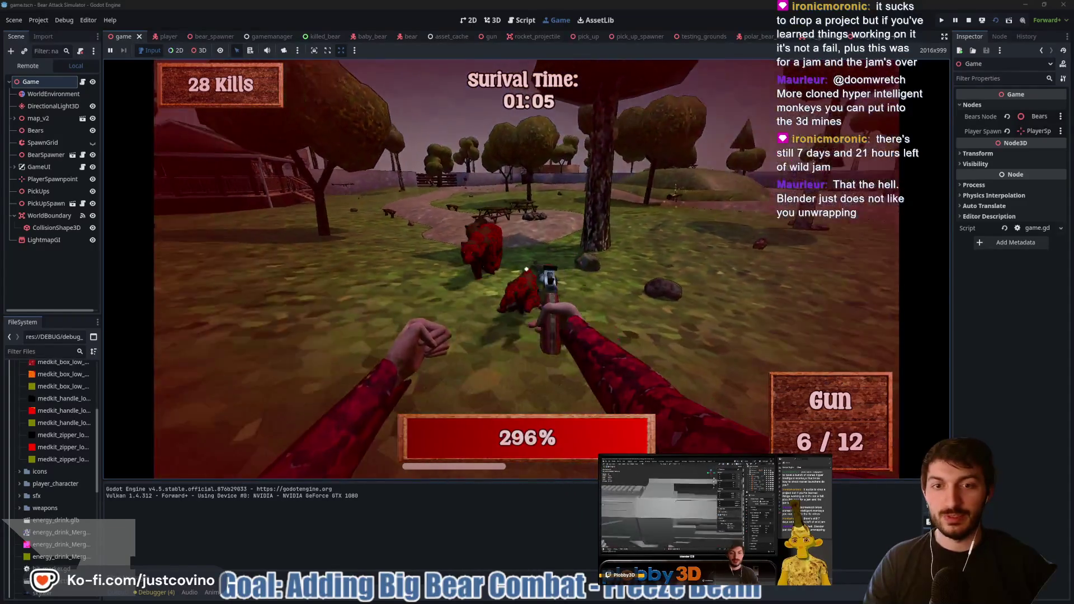
# Step: Trigger the energy boost with key 2 and fire continuously at the bears until it ends
pyautogui.press('2')
pyautogui.click(526, 269)
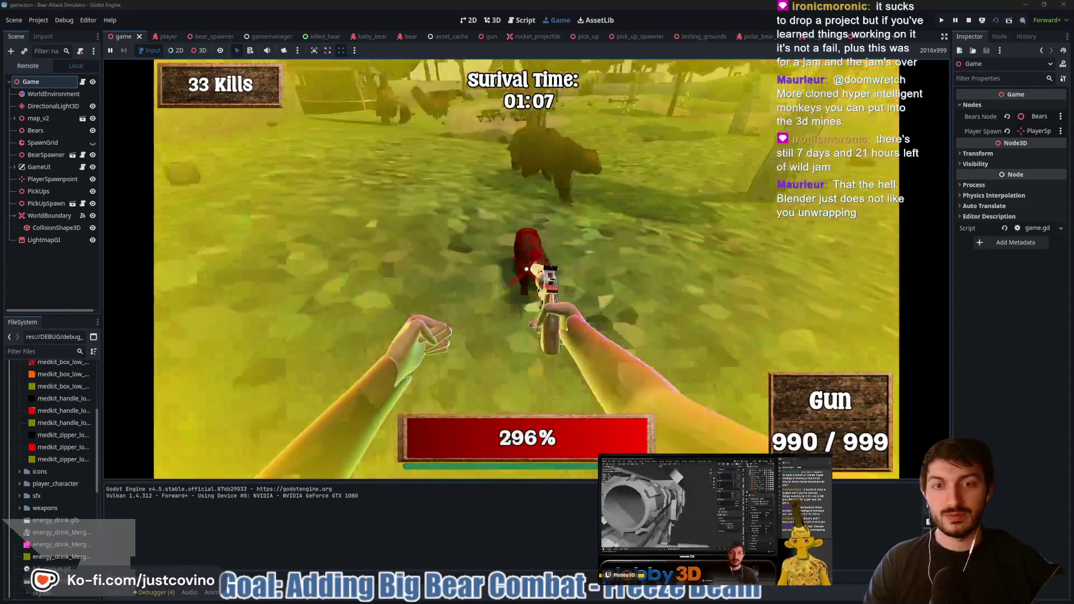
pyautogui.click(526, 269)
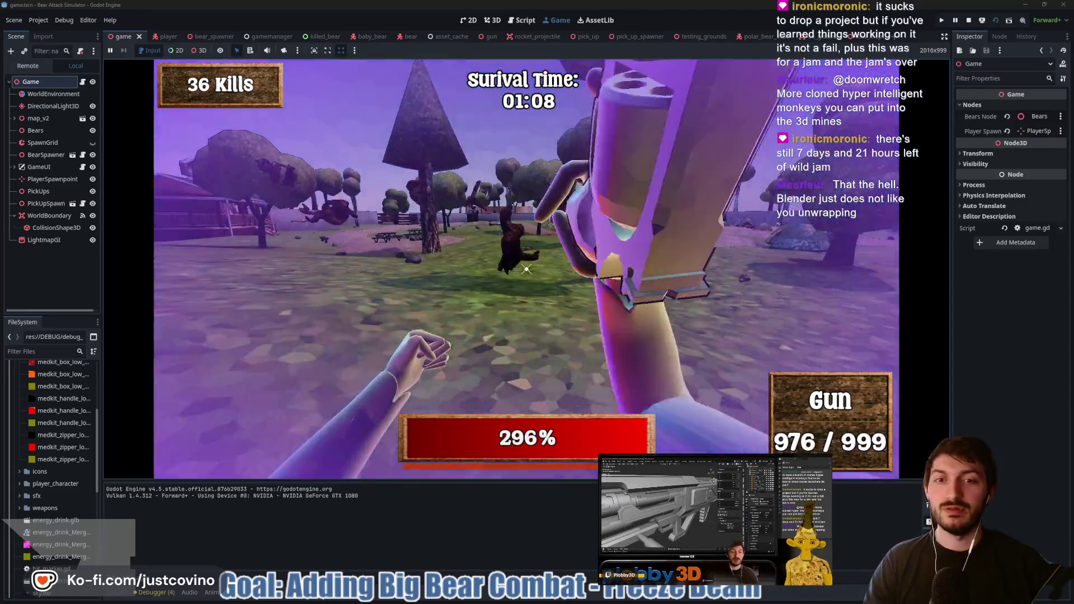
pyautogui.click(526, 270)
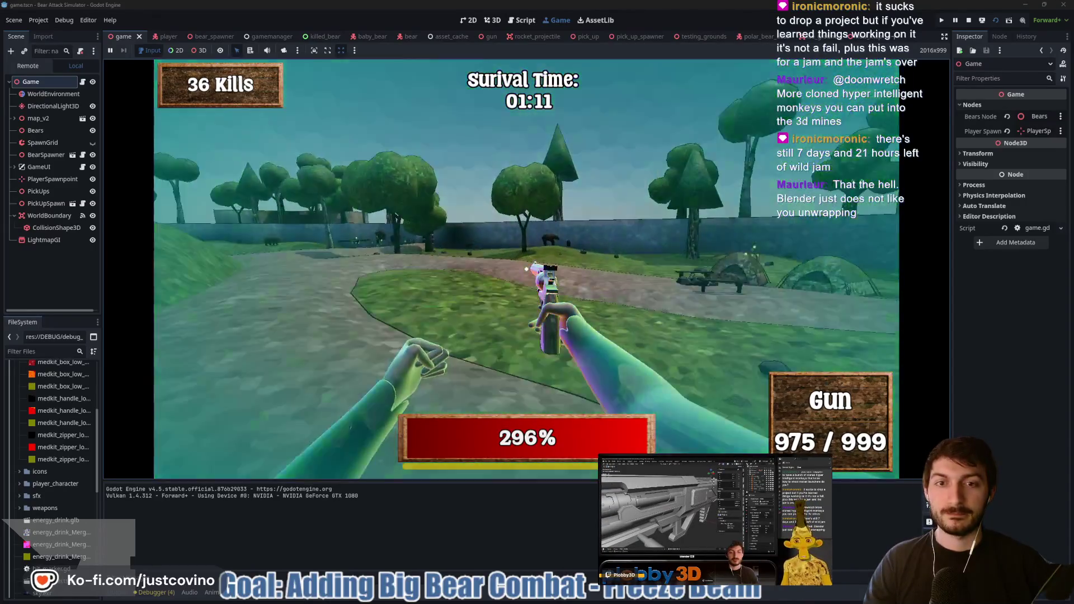
pyautogui.click(527, 269)
pyautogui.click(527, 269)
pyautogui.click(527, 269)
pyautogui.click(527, 269)
pyautogui.click(526, 269)
pyautogui.click(526, 269)
pyautogui.click(527, 270)
pyautogui.click(526, 270)
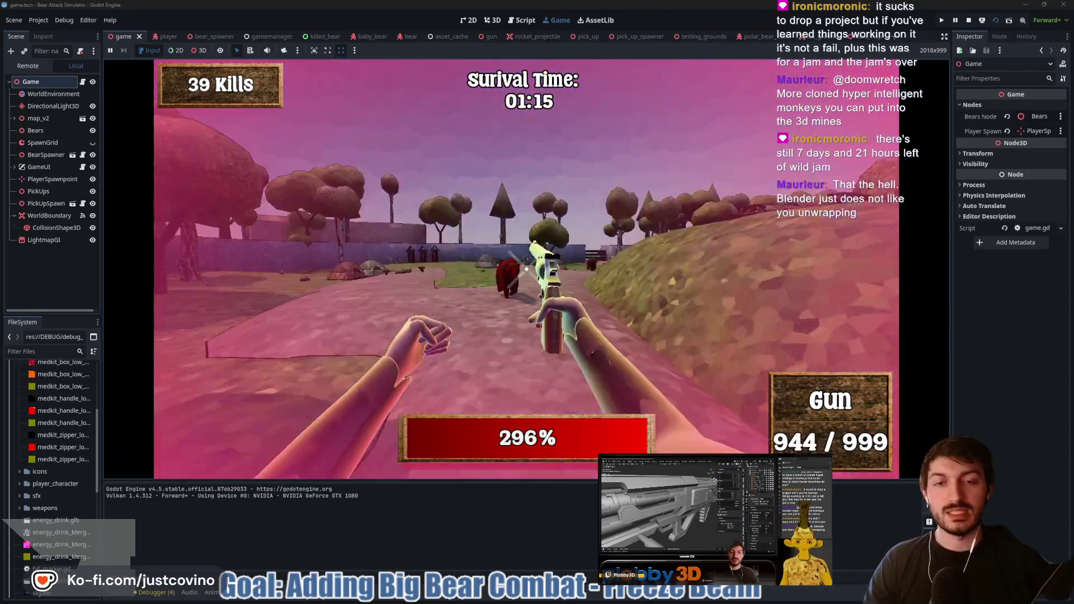
pyautogui.click(526, 270)
# Step: Empty the revolver into the bears near the pond
pyautogui.click(527, 269)
pyautogui.click(527, 270)
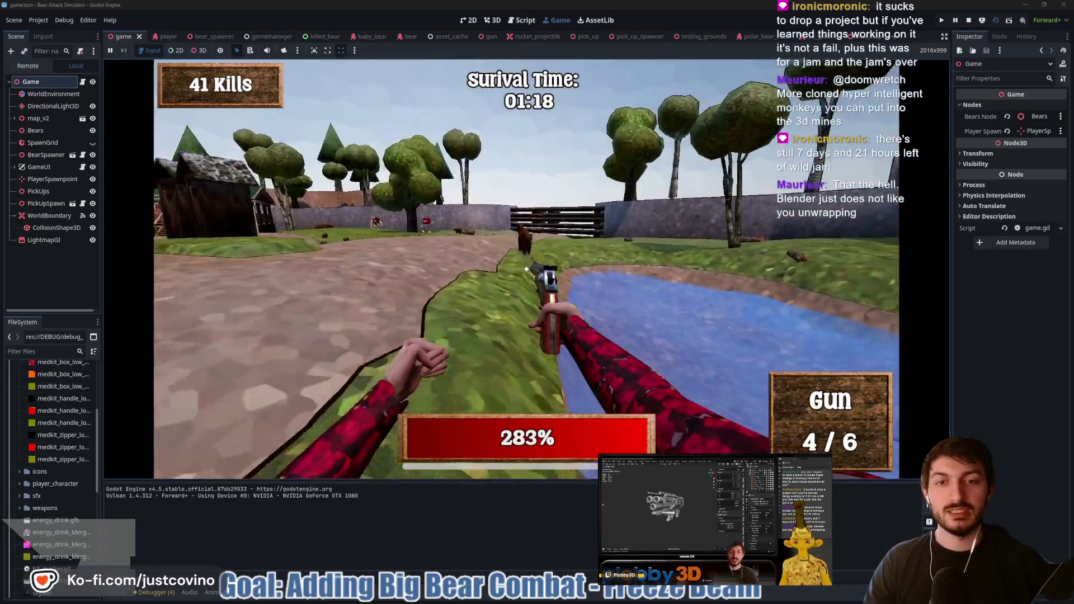
pyautogui.click(526, 269)
pyautogui.click(527, 269)
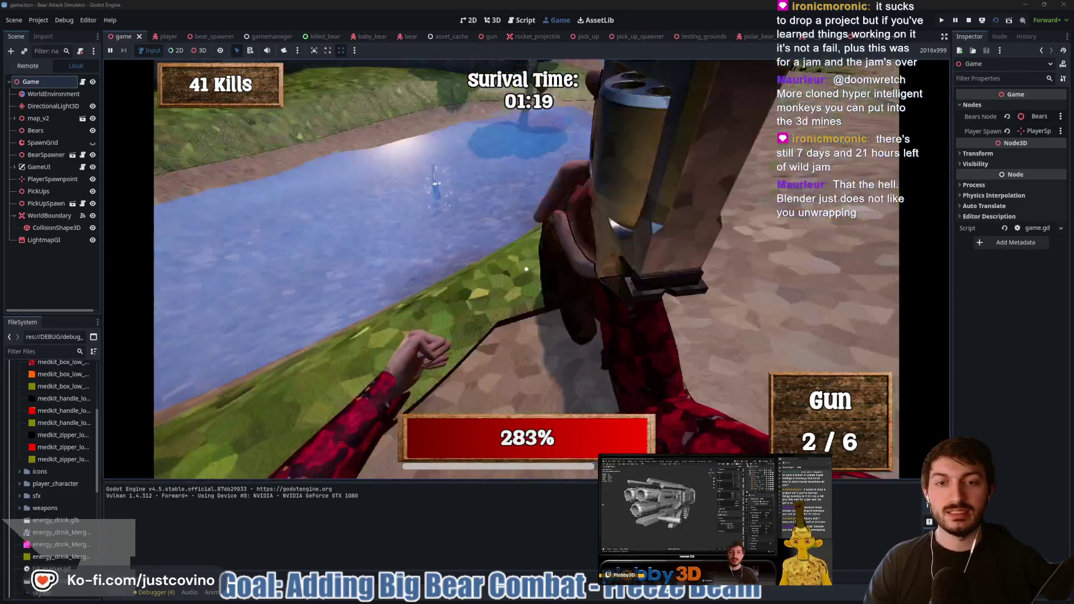
pyautogui.click(526, 269)
pyautogui.click(526, 269)
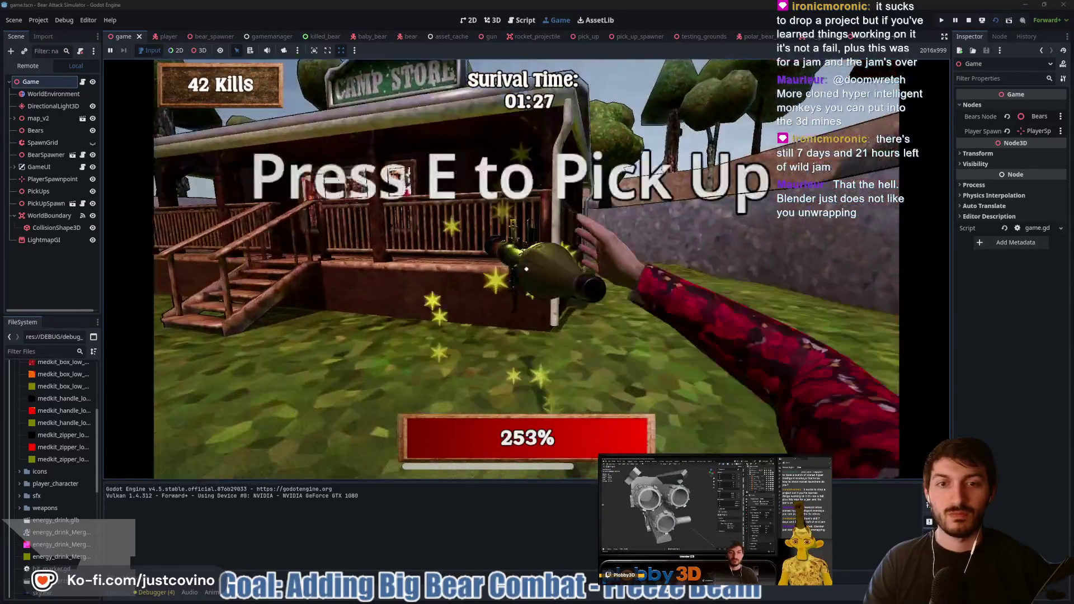
# Step: Pick up the RPG, fire it into the bear pack, then punch the bears by the tent
pyautogui.press('e')
pyautogui.click(525, 269)
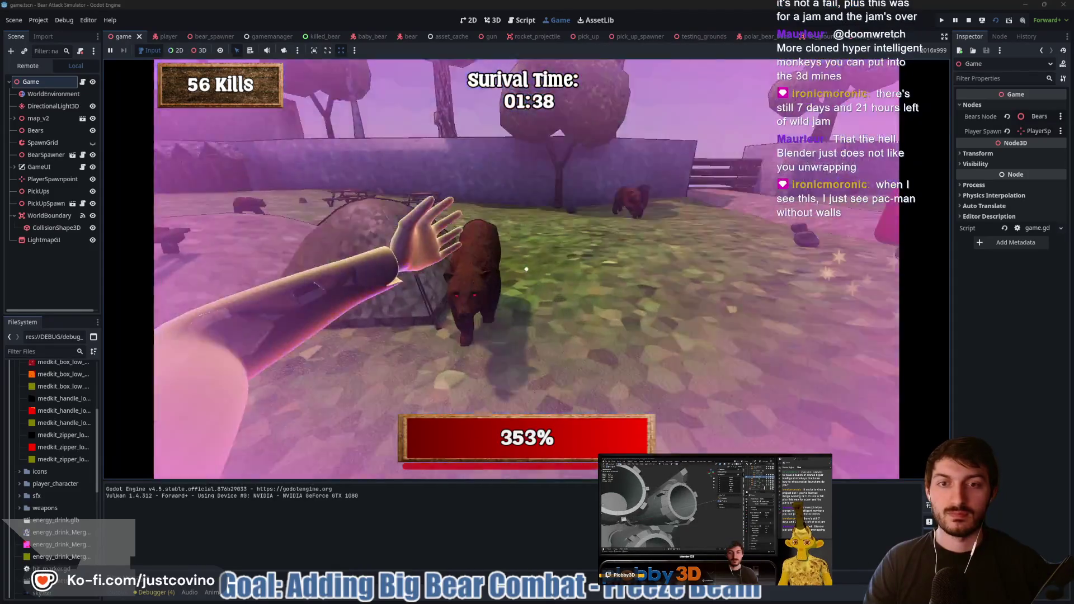
pyautogui.click(526, 269)
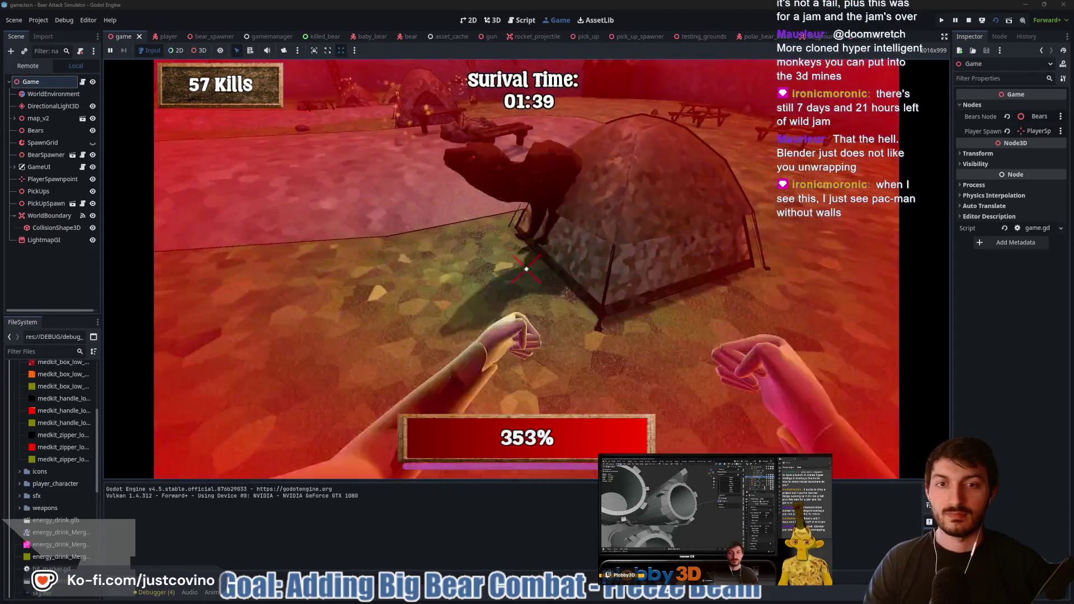
pyautogui.click(526, 269)
pyautogui.click(526, 269)
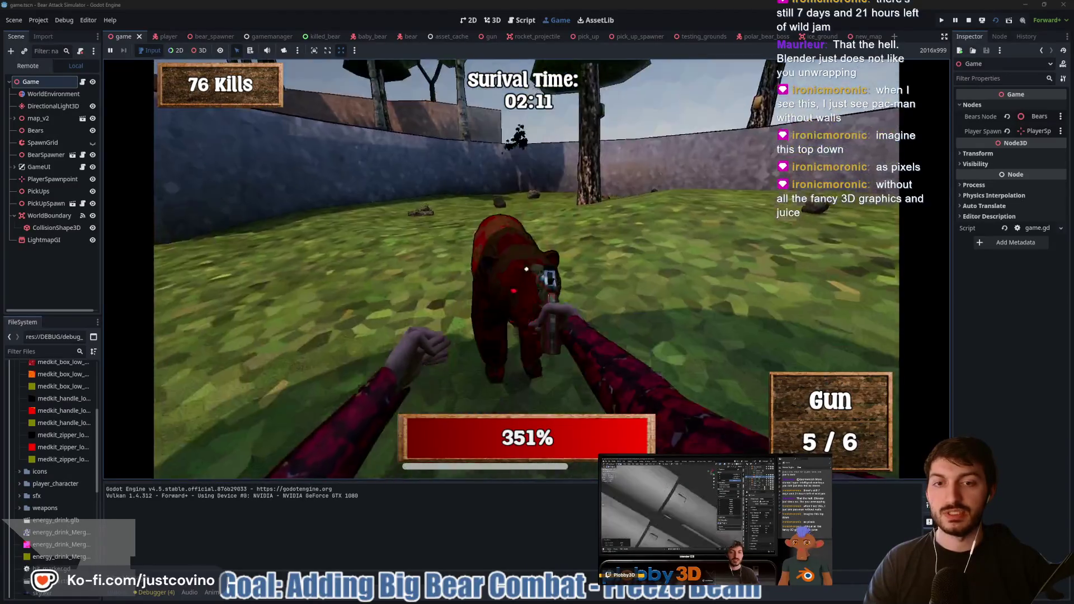
# Step: Shoot the charging bears, then punch the group of bears up close
pyautogui.click(526, 269)
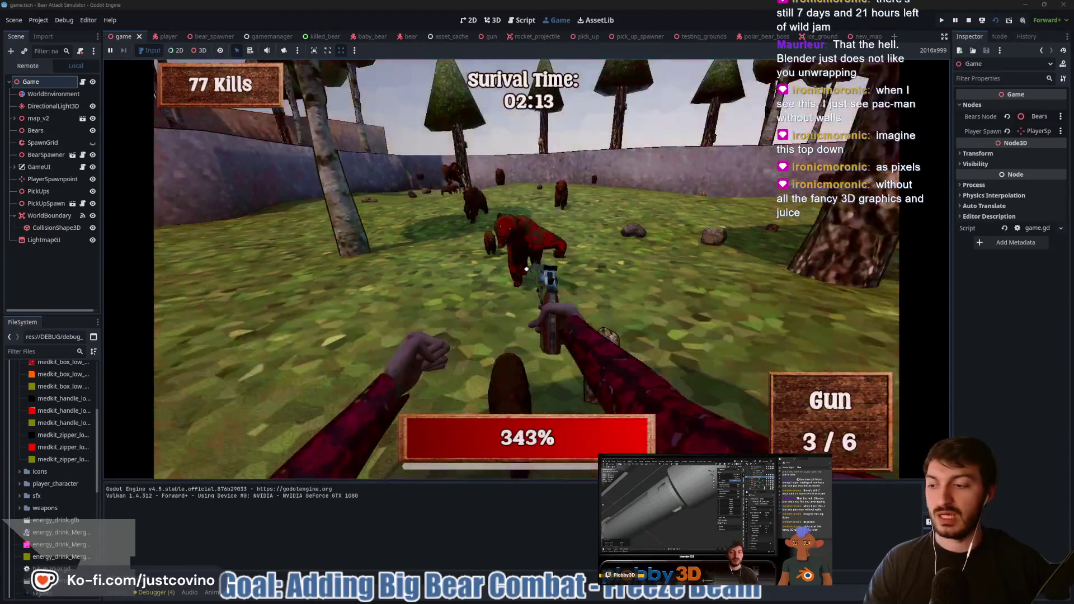
pyautogui.click(526, 269)
pyautogui.click(526, 270)
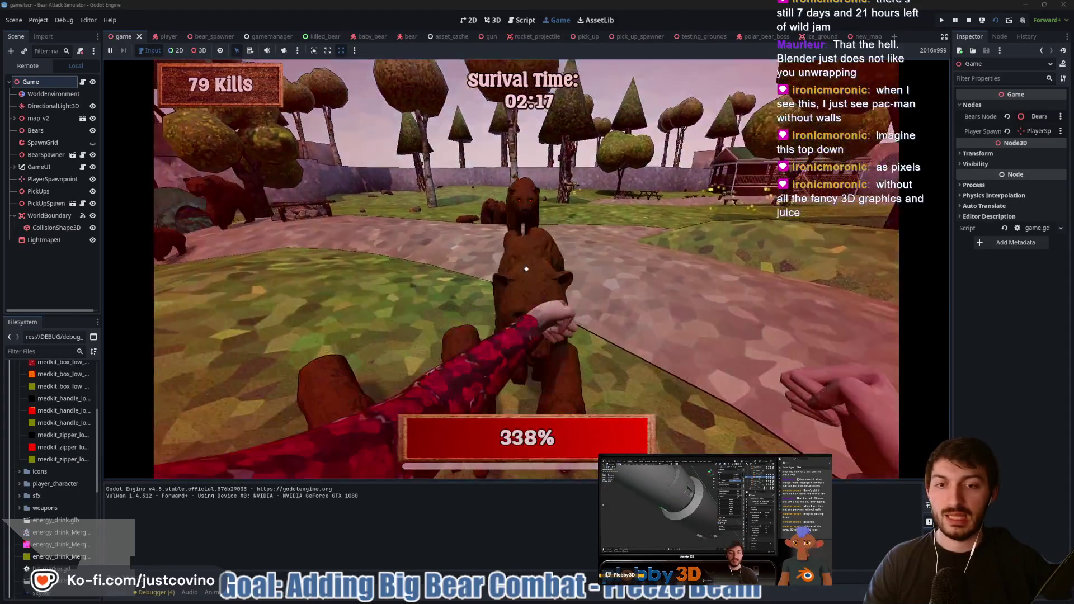
pyautogui.click(526, 270)
pyautogui.click(526, 269)
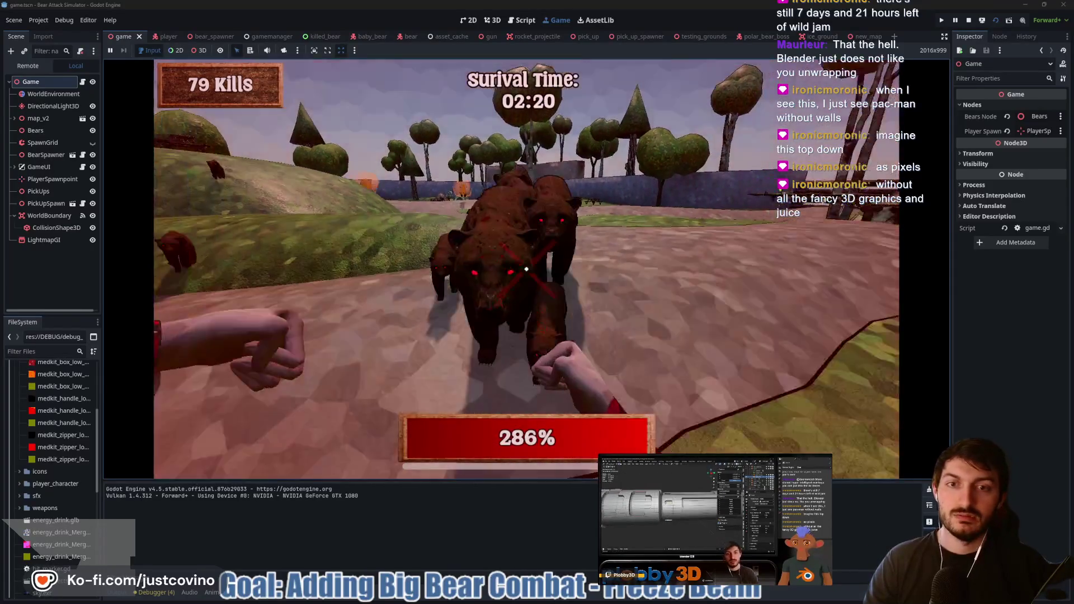
pyautogui.click(526, 269)
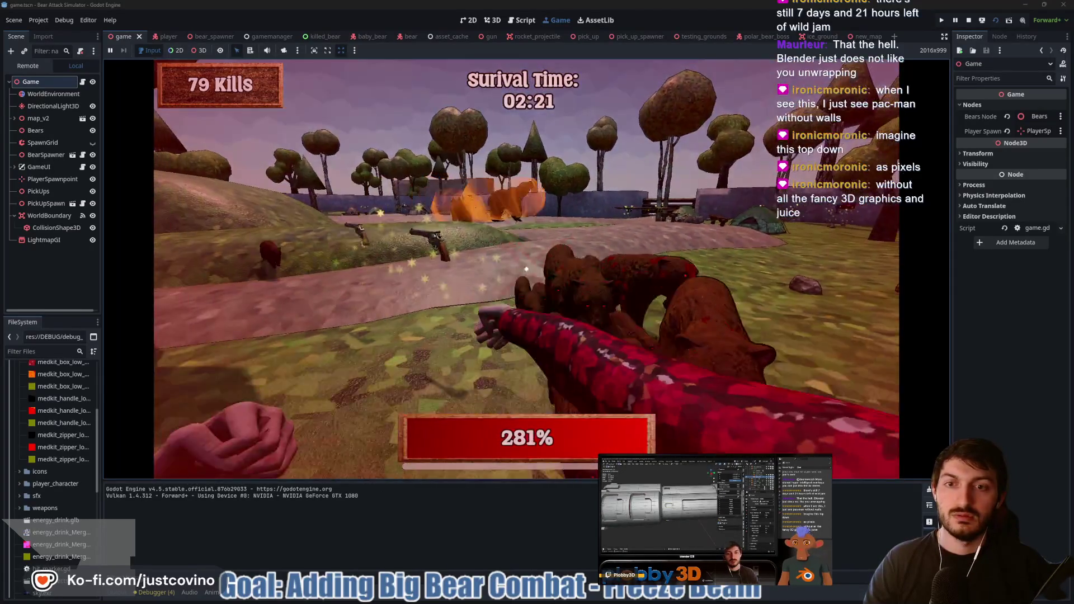
pyautogui.click(526, 269)
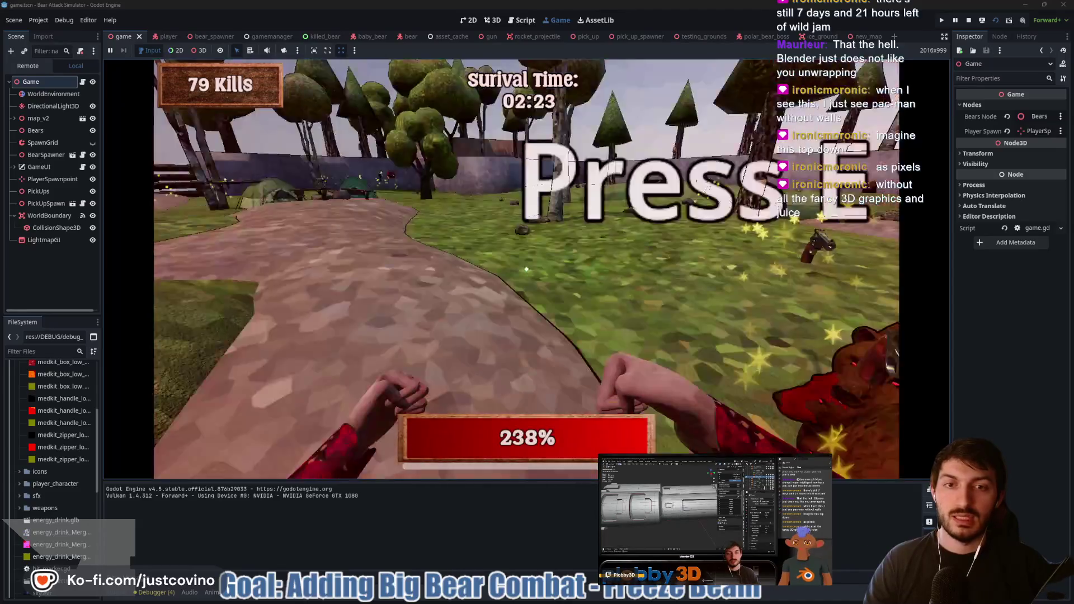
# Step: Pick up a revolver, fire all its rounds, discard it, punch a bear, and stop the game at 82 kills
pyautogui.press('e')
pyautogui.click(525, 269)
pyautogui.click(526, 270)
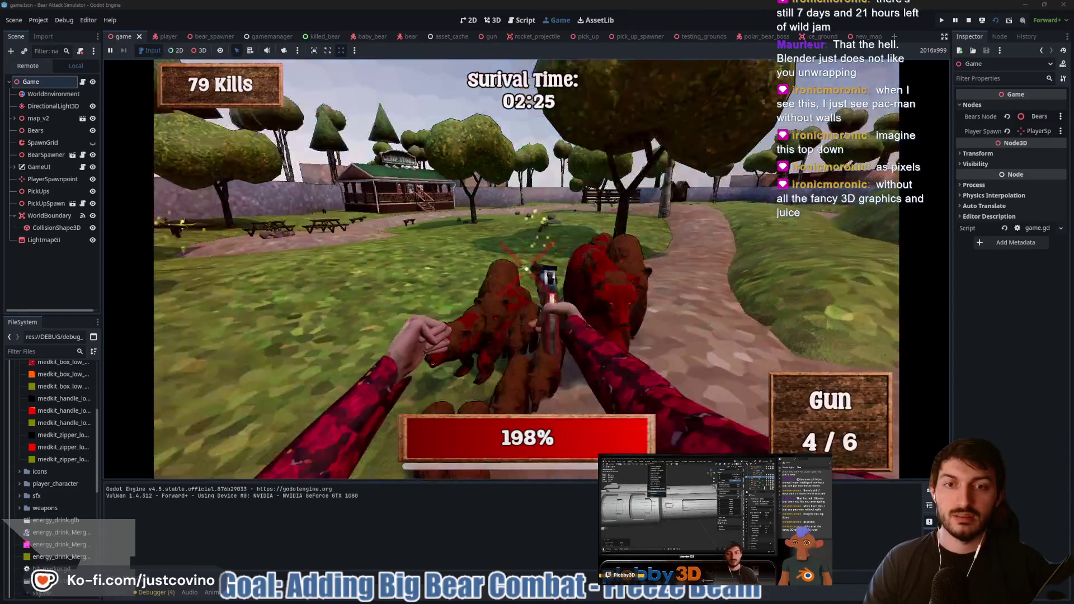
pyautogui.click(526, 269)
pyautogui.click(526, 269)
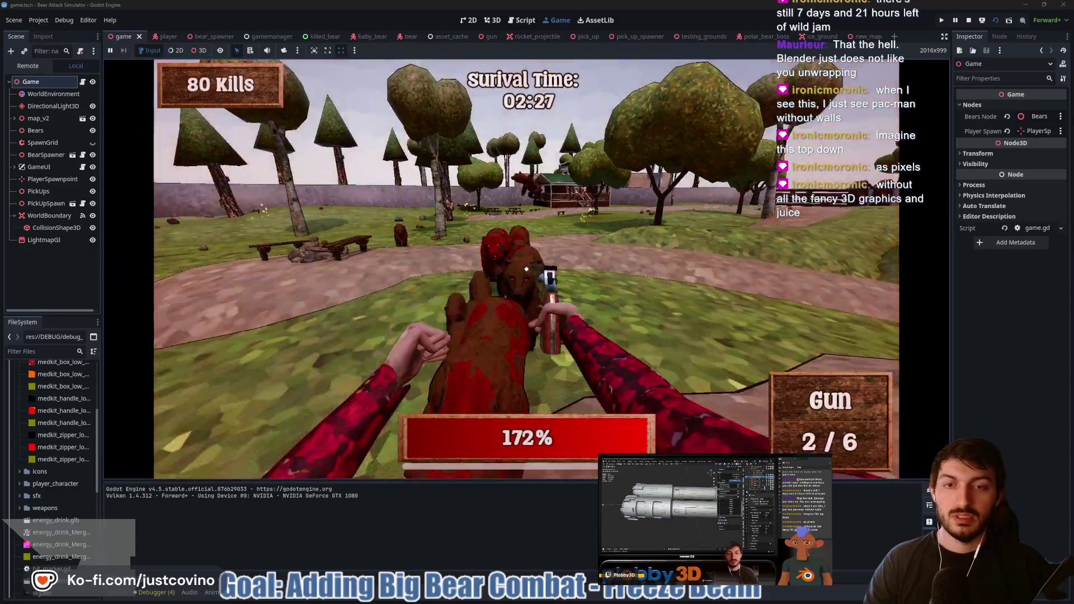
pyautogui.click(526, 269)
pyautogui.click(526, 269)
pyautogui.click(526, 269)
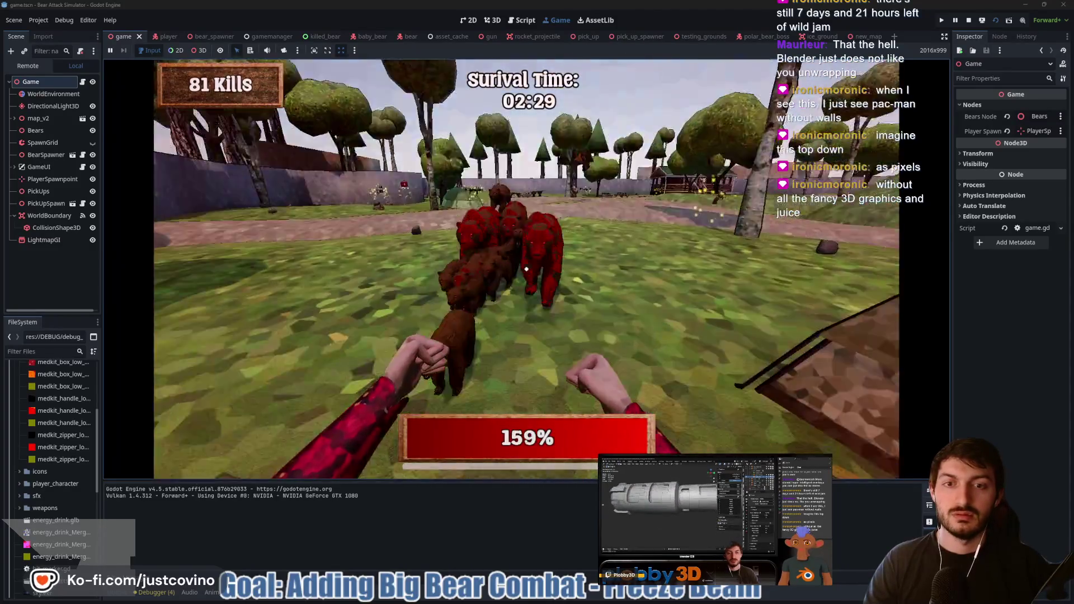
pyautogui.click(526, 269)
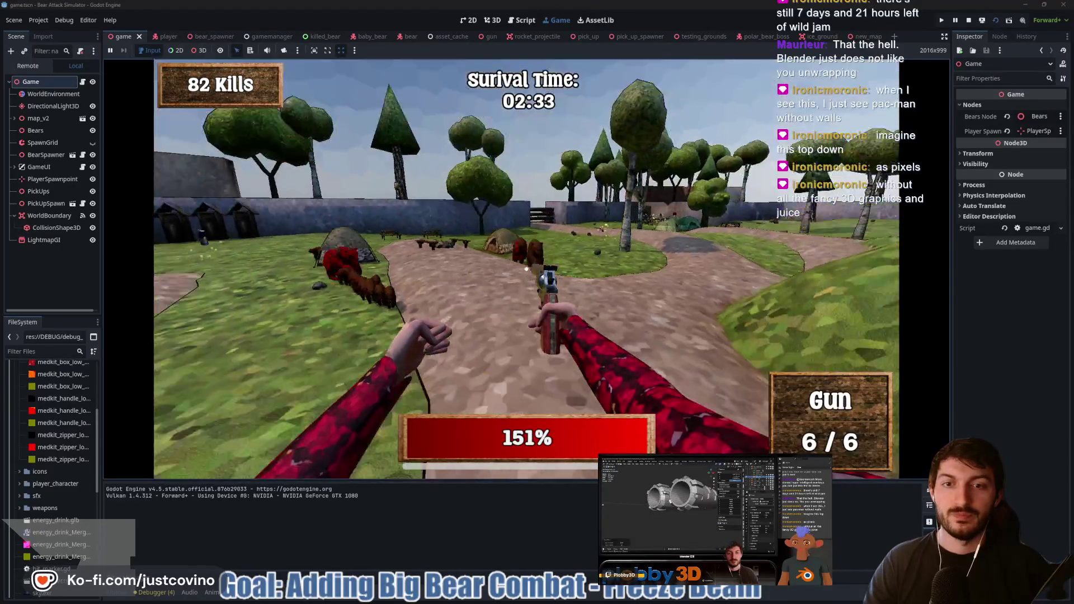
pyautogui.press('F8')
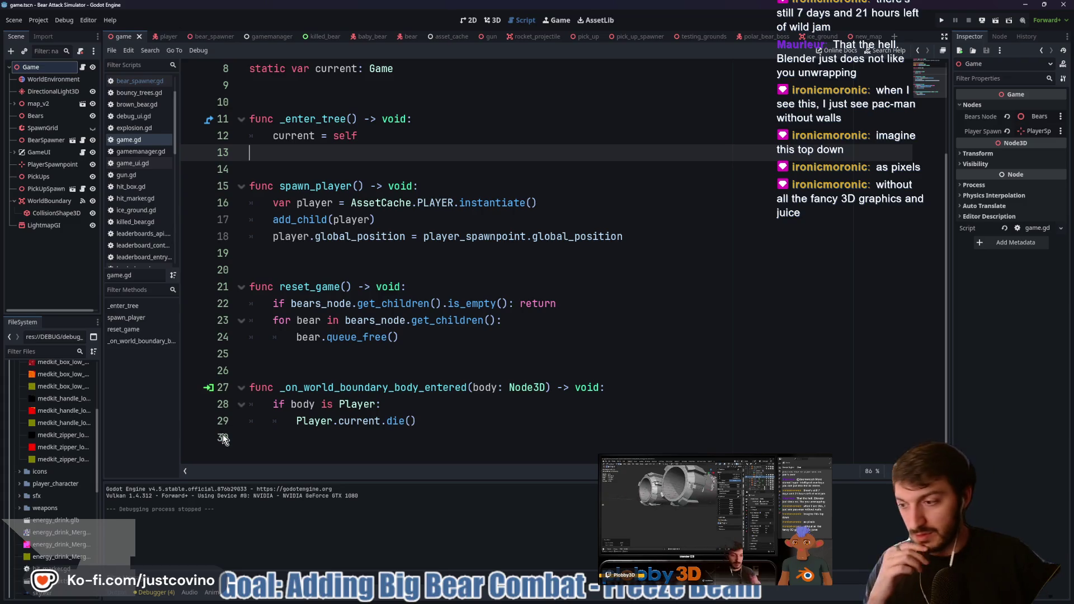
# Step: Open the debugger's Profiler tab and relaunch the game with F5
pyautogui.click(161, 593)
pyautogui.click(233, 487)
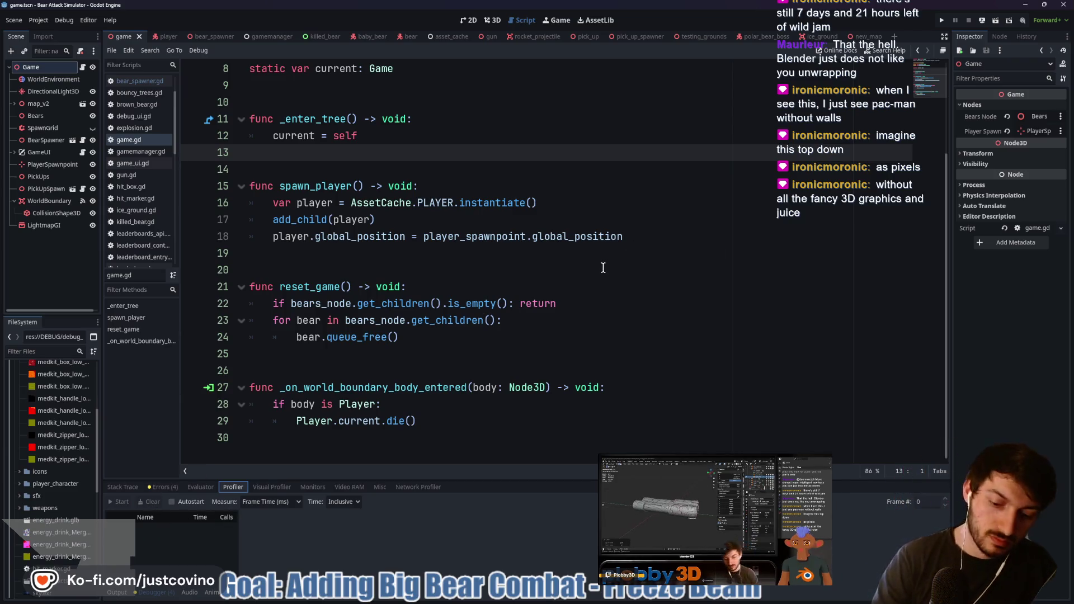
pyautogui.press('F5')
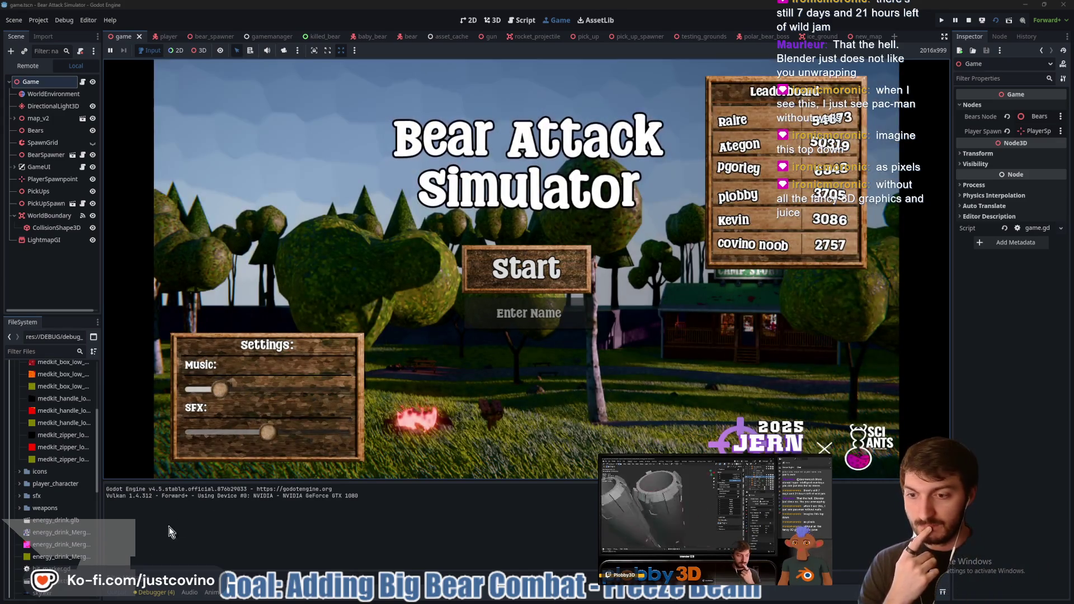
pyautogui.click(156, 592)
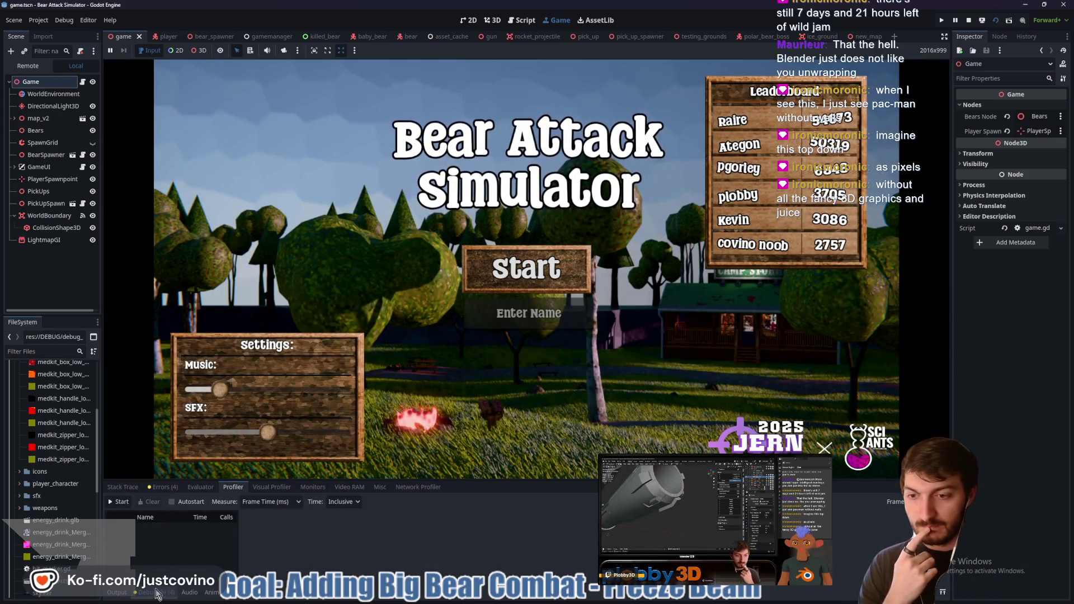
# Step: Start profiling and begin a new round from the main menu
pyautogui.click(118, 502)
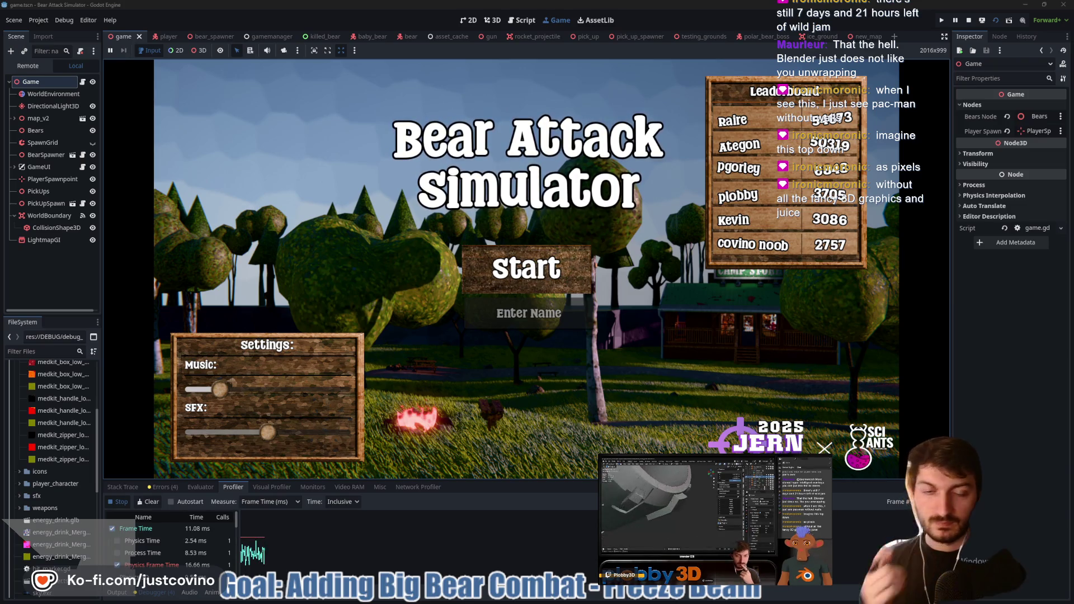
pyautogui.click(527, 268)
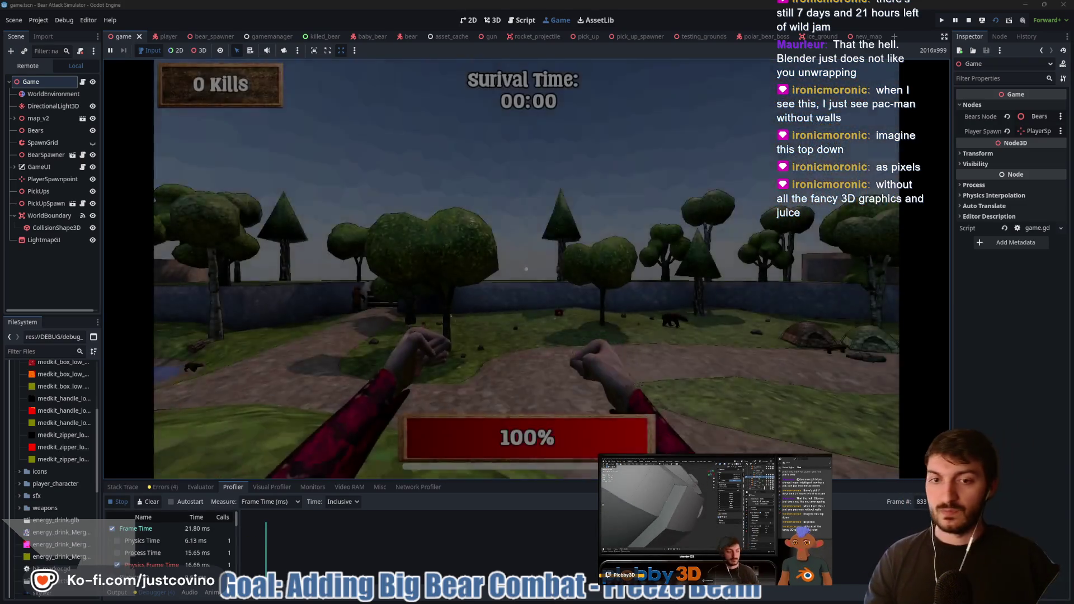
pyautogui.press('w')
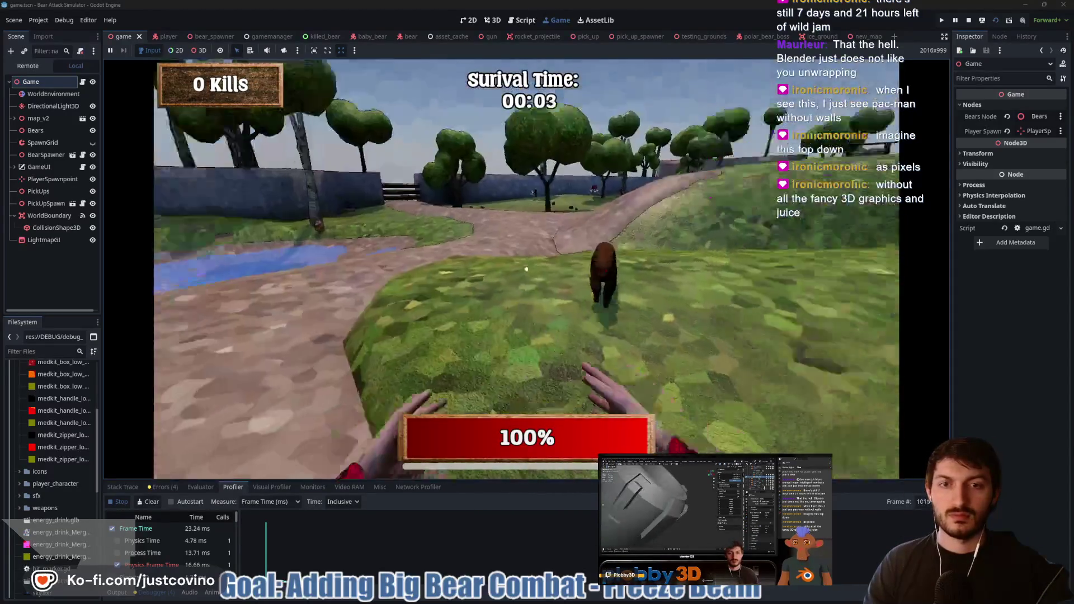
# Step: Punch the bears by the water and pick up a health item
pyautogui.click(527, 269)
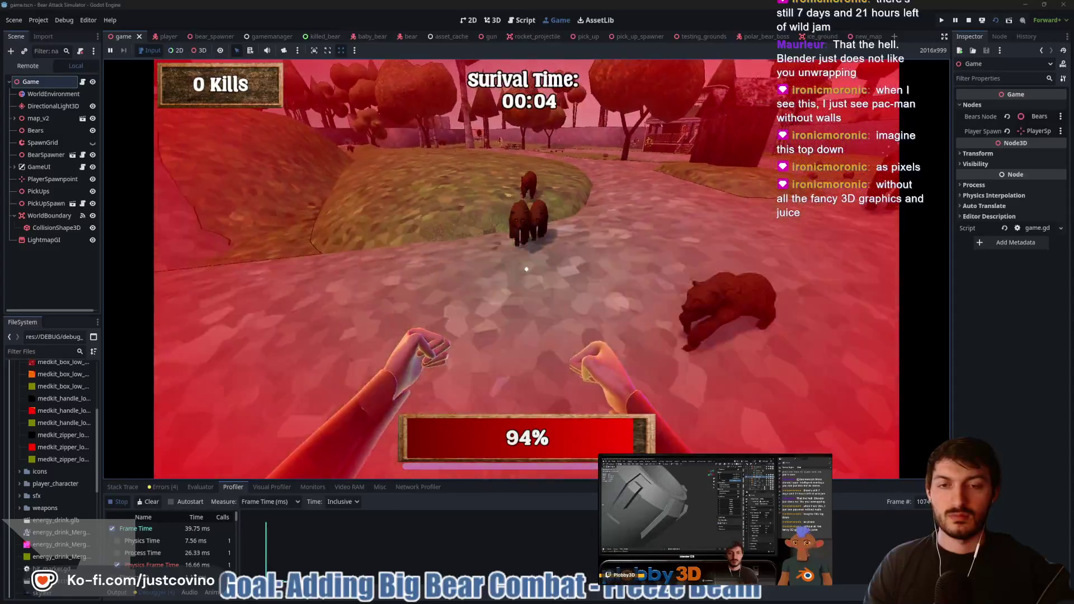
pyautogui.click(527, 269)
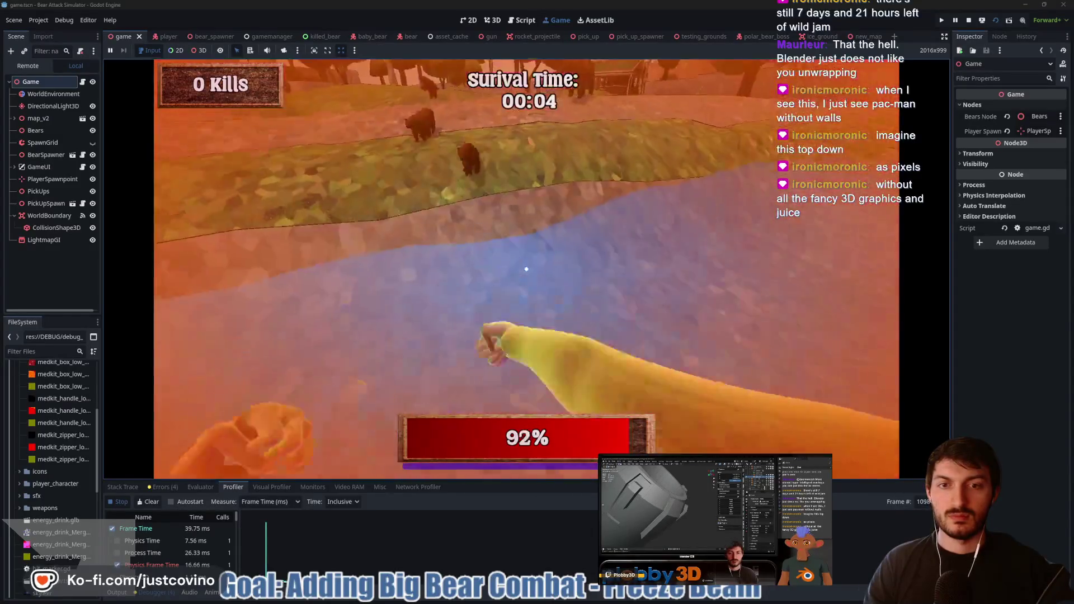
pyautogui.click(527, 269)
pyautogui.click(527, 269)
pyautogui.click(526, 269)
pyautogui.click(526, 269)
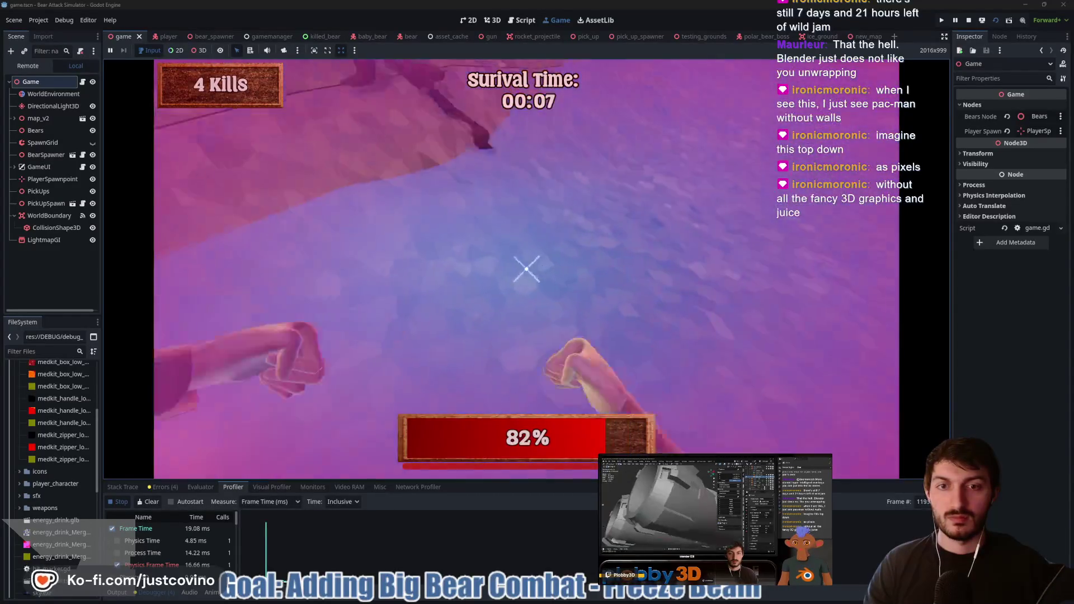
pyautogui.click(526, 269)
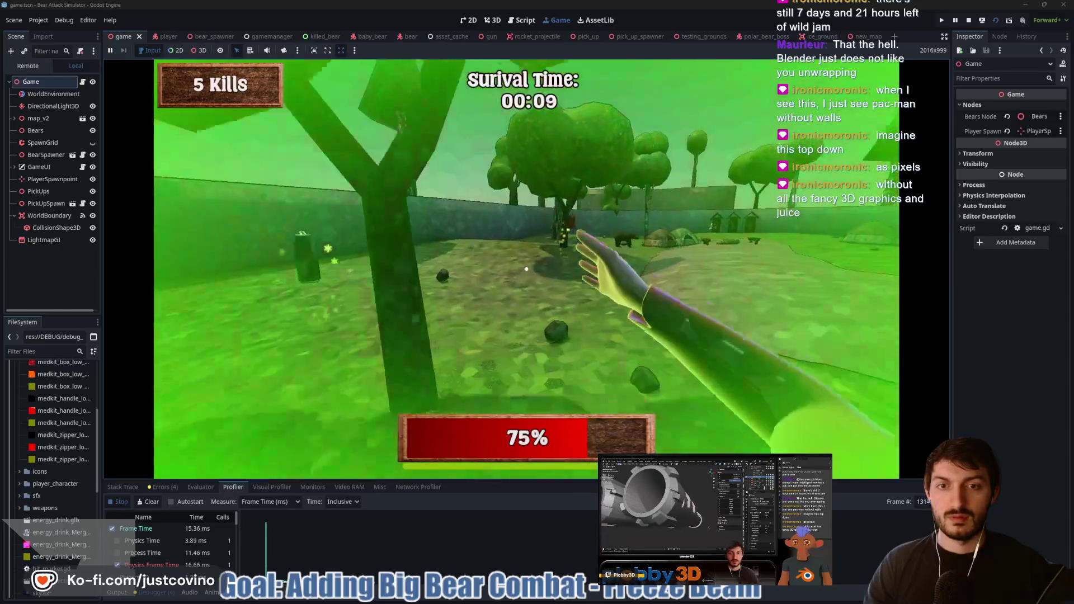
pyautogui.press('e')
pyautogui.click(527, 269)
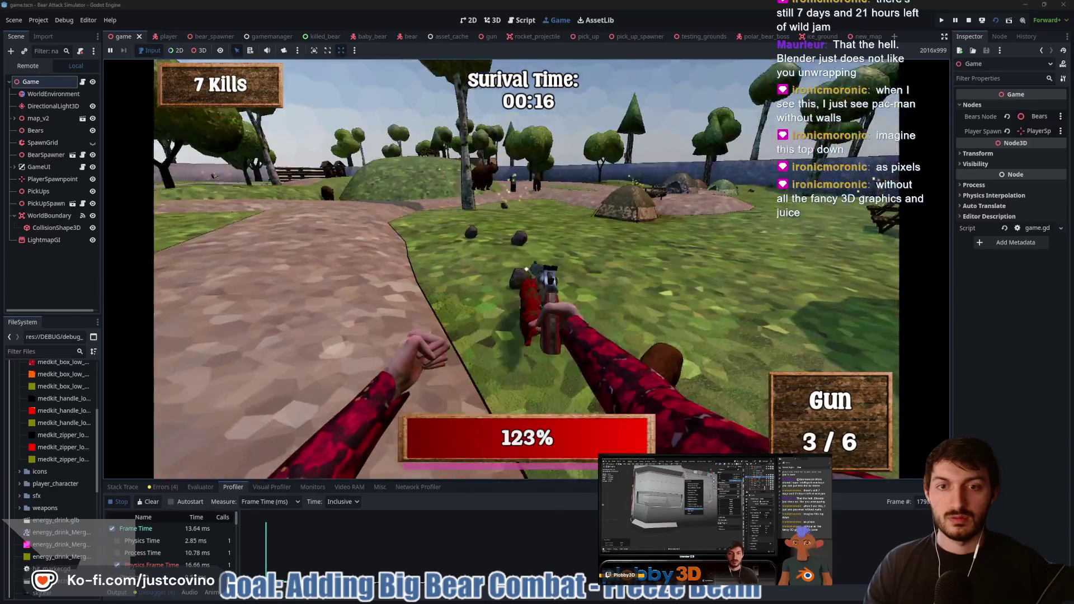
# Step: Shoot the bears ahead with the boosted gun
pyautogui.click(526, 269)
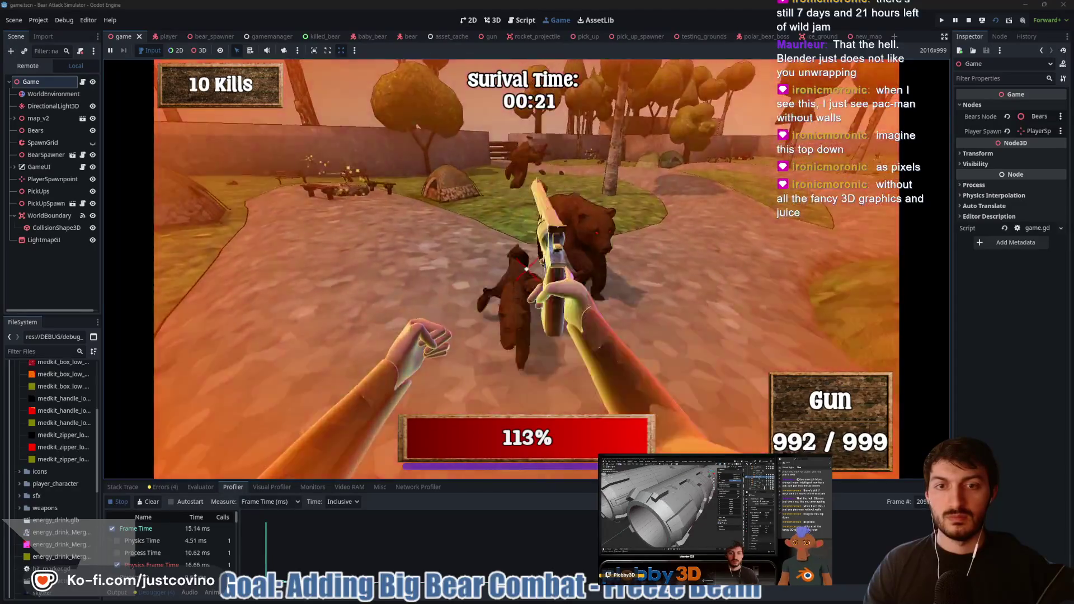
pyautogui.click(526, 270)
pyautogui.click(526, 269)
pyautogui.click(526, 269)
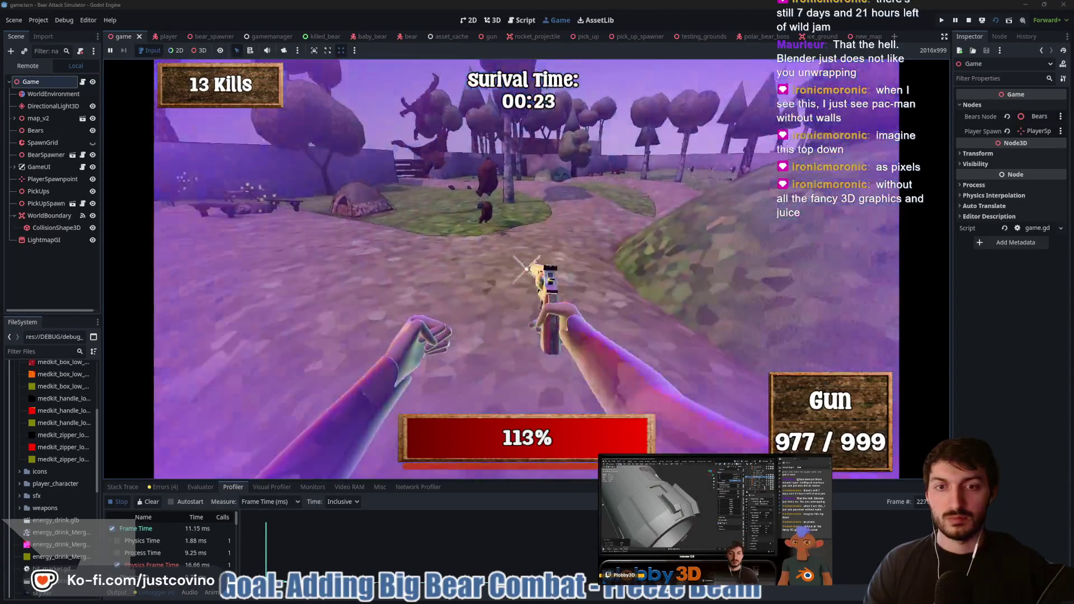
pyautogui.click(526, 269)
# Step: Collect the sparkling energy drink and head toward the house
pyautogui.press('w')
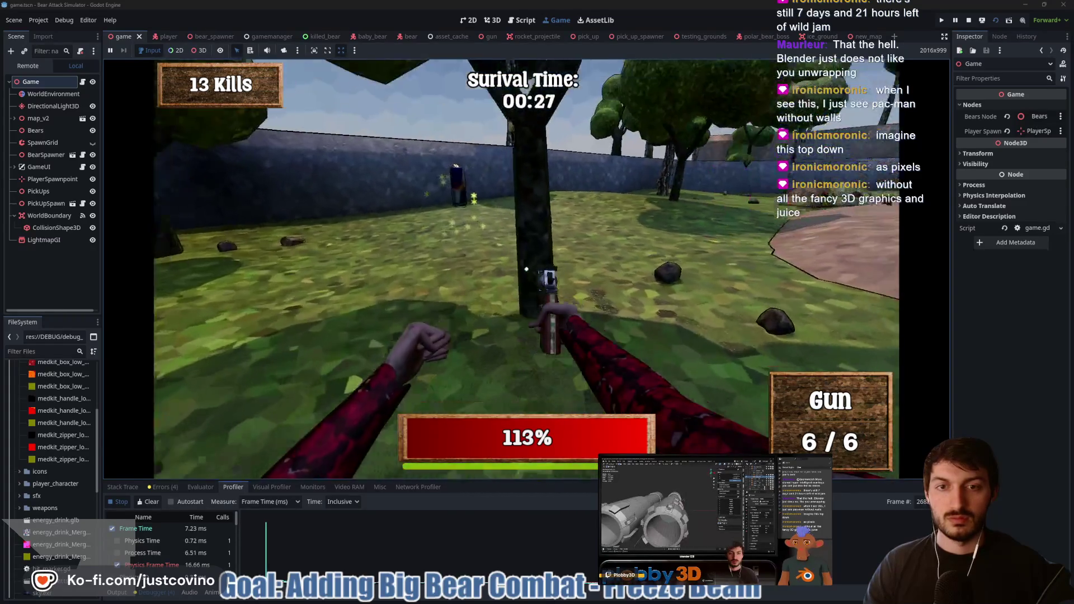
pyautogui.press('w')
pyautogui.press('e')
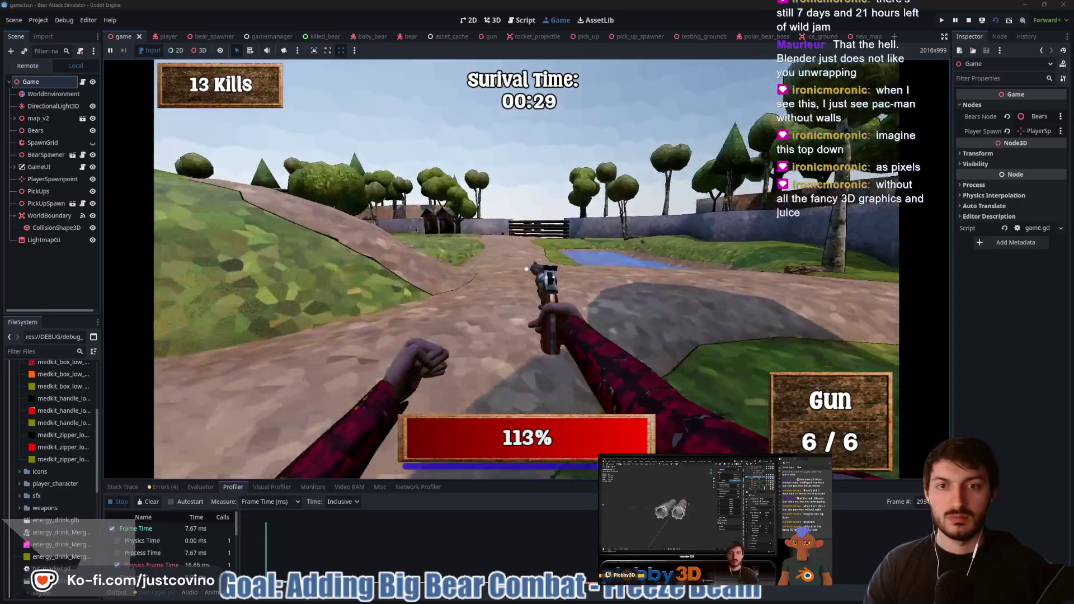
pyautogui.press('w')
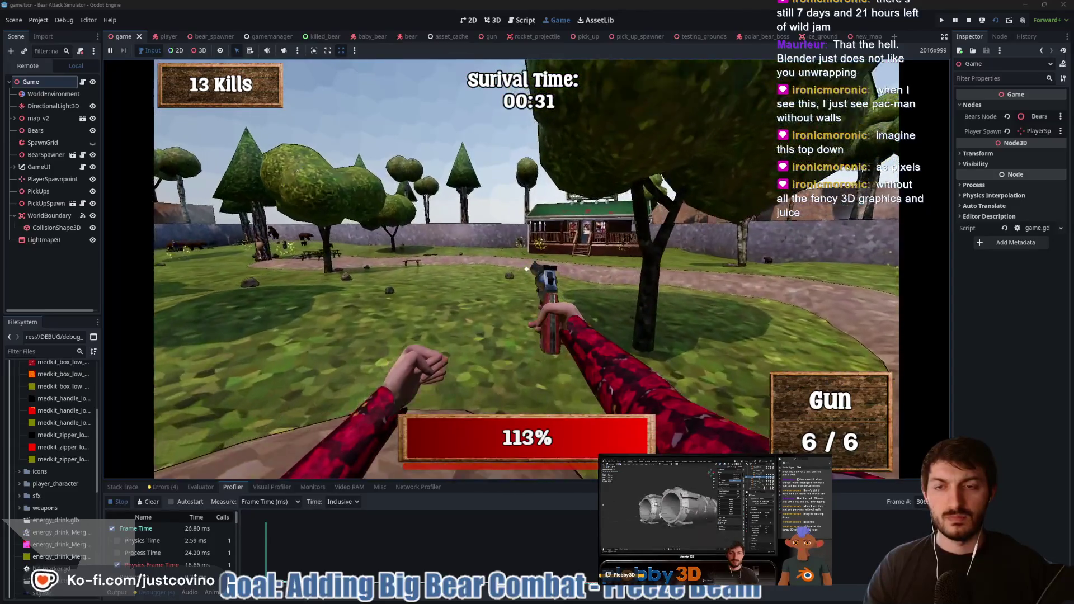
pyautogui.press('w')
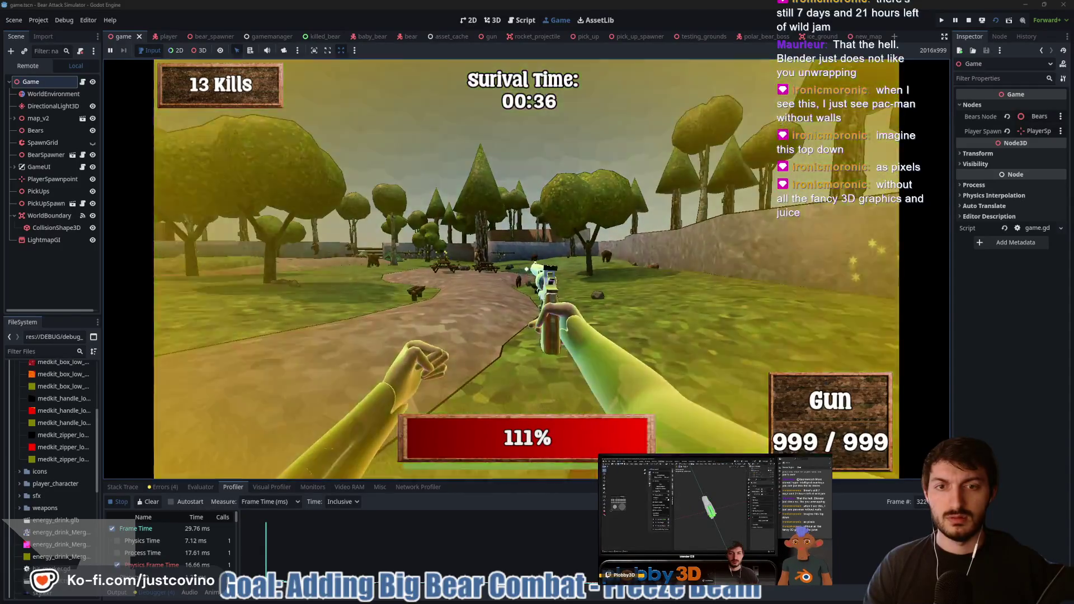
# Step: Shoot the approaching bears with the revolver while moving toward the camp store
pyautogui.click(527, 270)
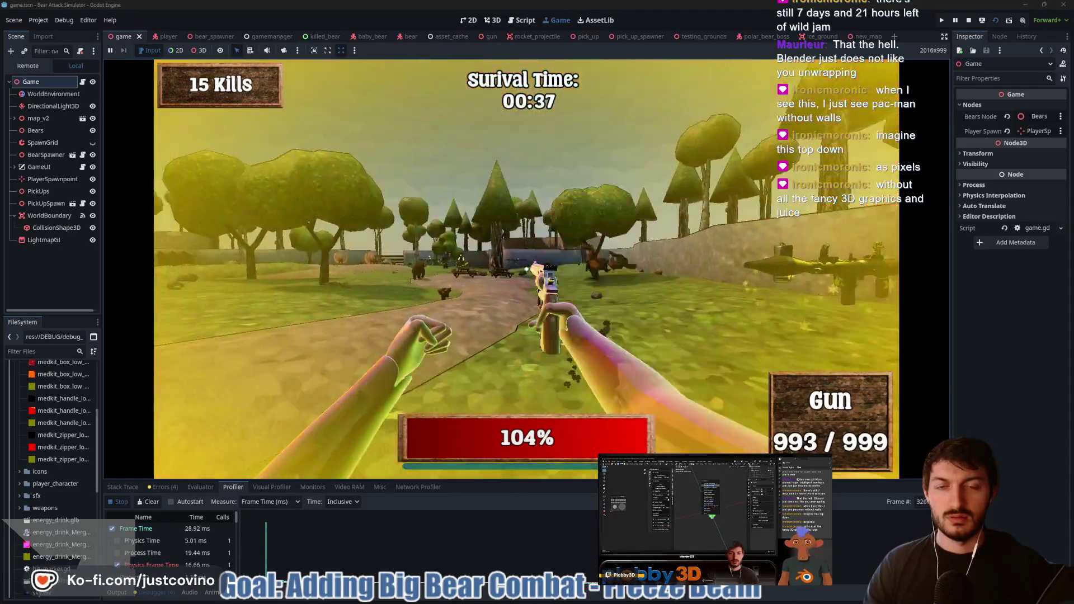
pyautogui.click(526, 269)
pyautogui.click(526, 270)
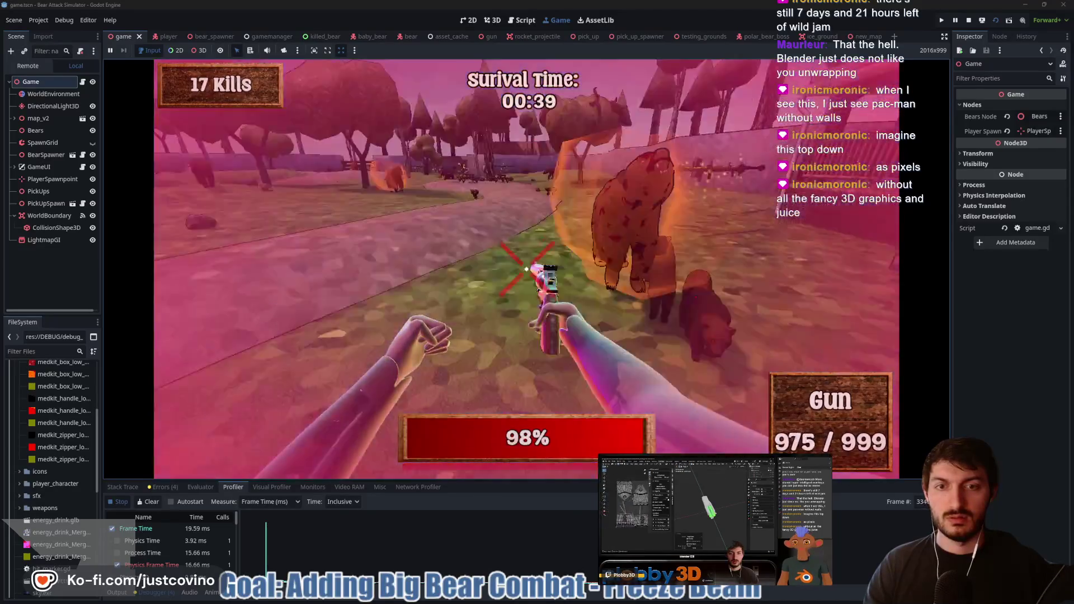
pyautogui.click(527, 270)
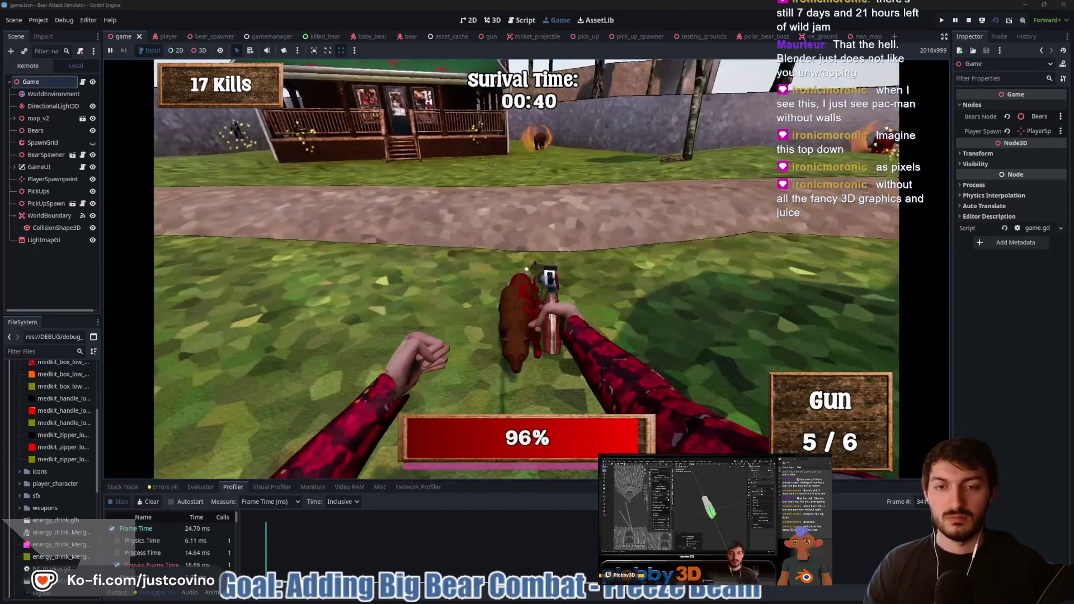
pyautogui.click(526, 270)
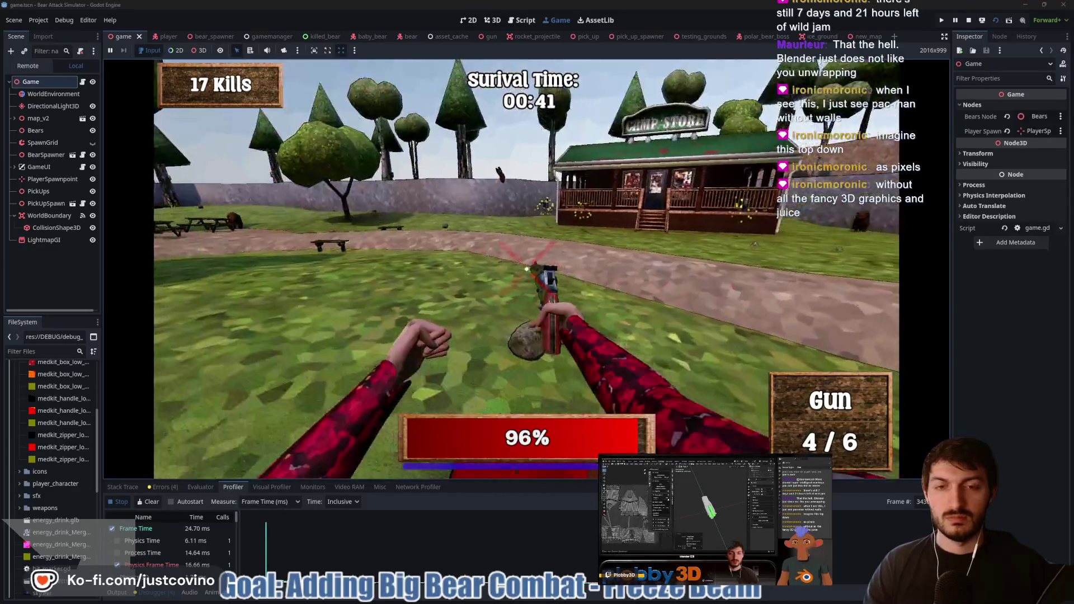
pyautogui.press('w')
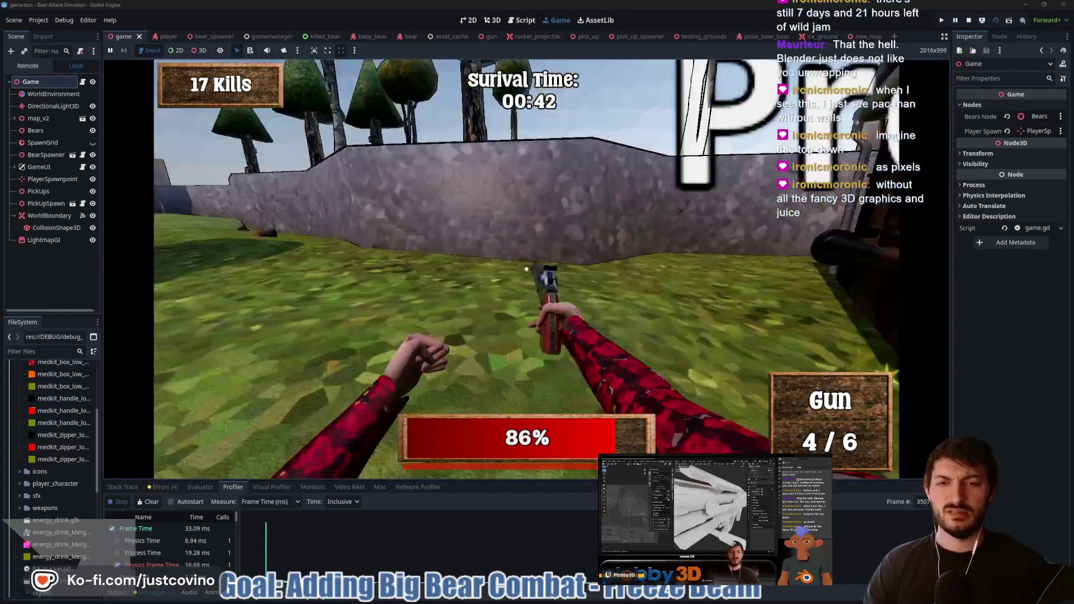
pyautogui.press('w')
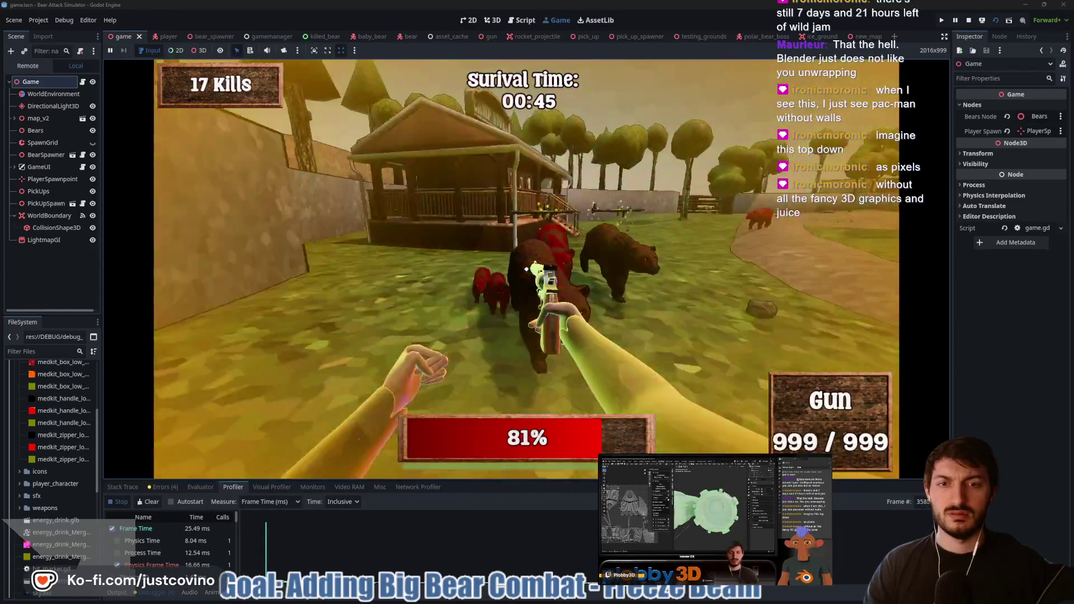
# Step: Fire boosted 999-round ammo at the bear group and keep shooting after the boost expires
pyautogui.click(527, 270)
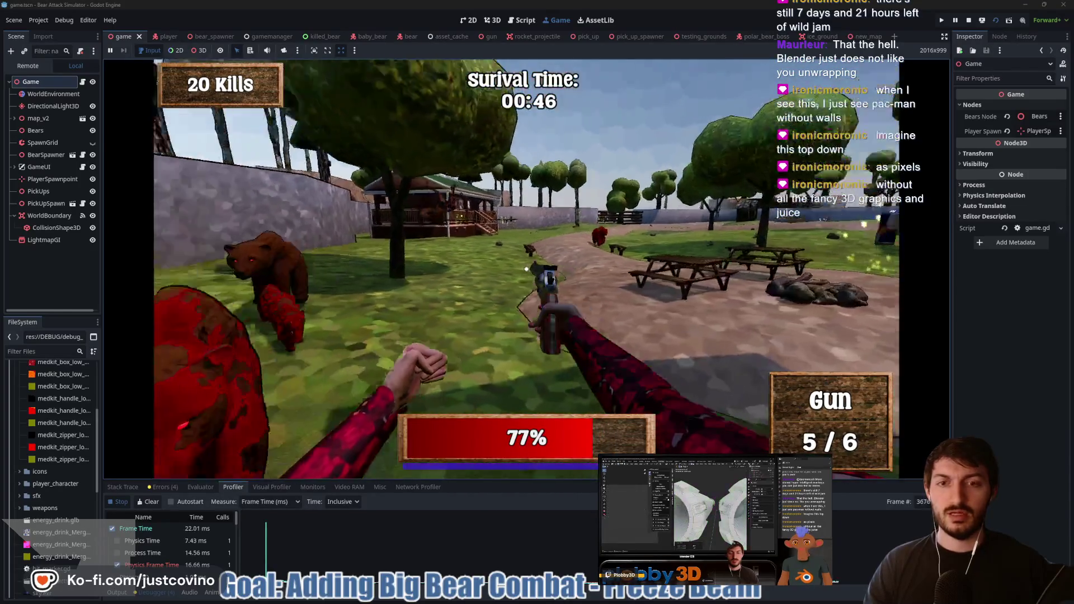
pyautogui.click(527, 270)
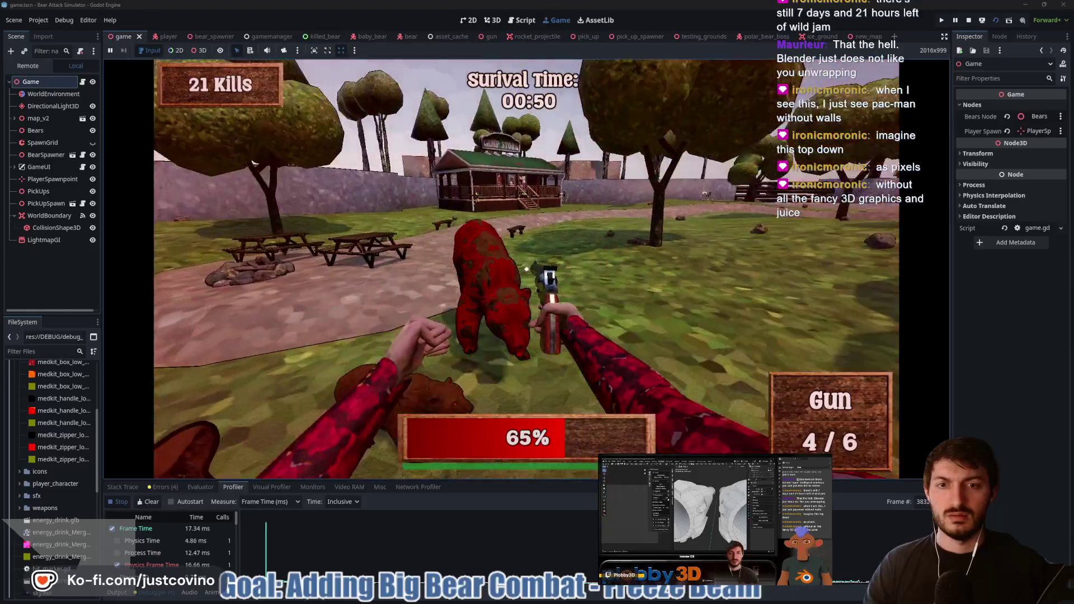
pyautogui.click(527, 270)
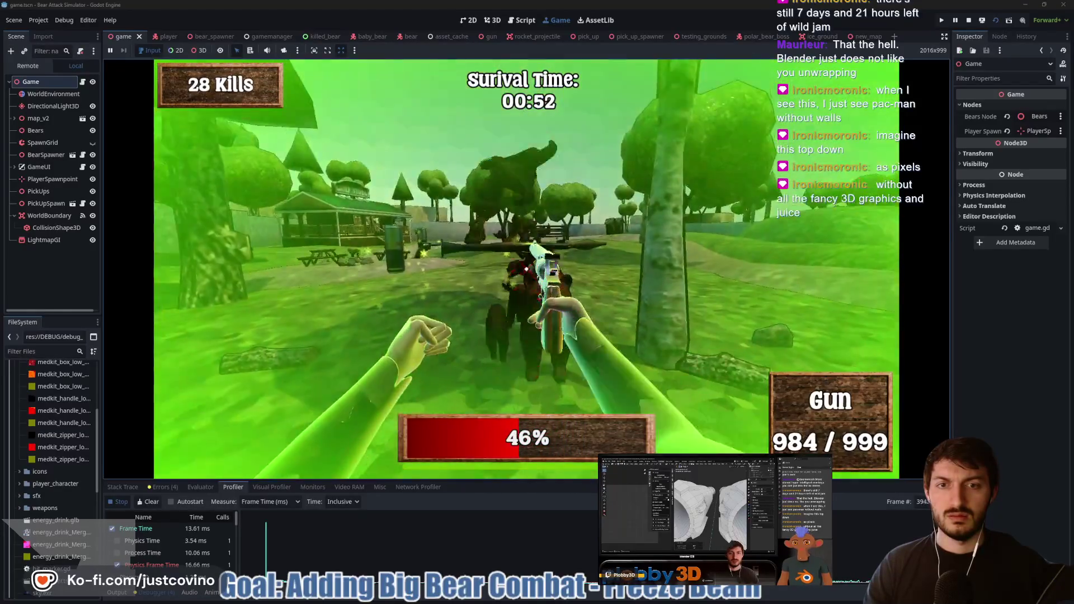
pyautogui.click(527, 269)
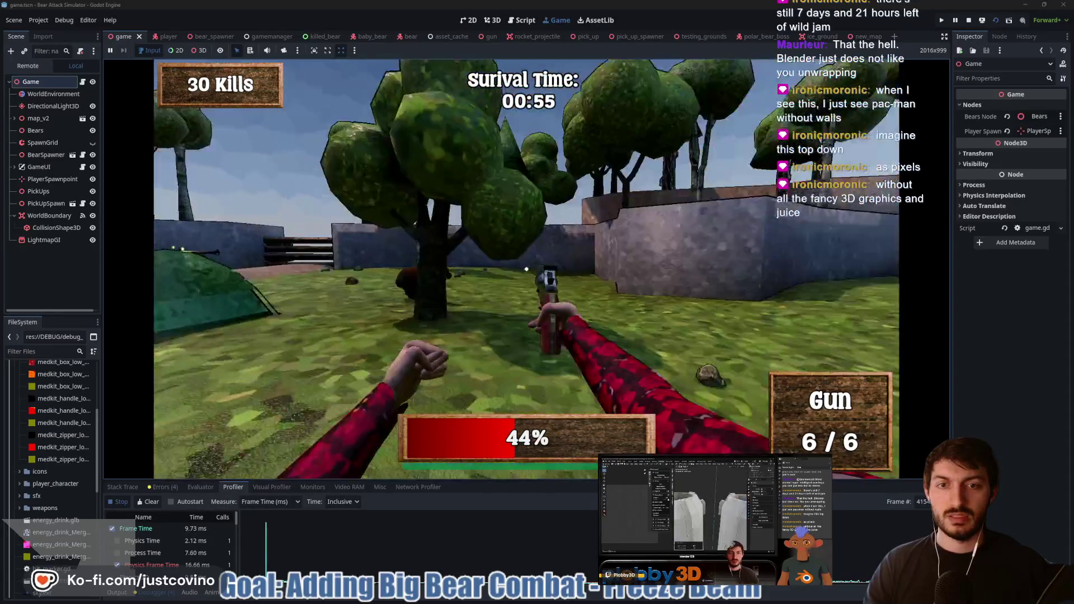
pyautogui.click(527, 270)
pyautogui.click(526, 270)
pyautogui.click(527, 270)
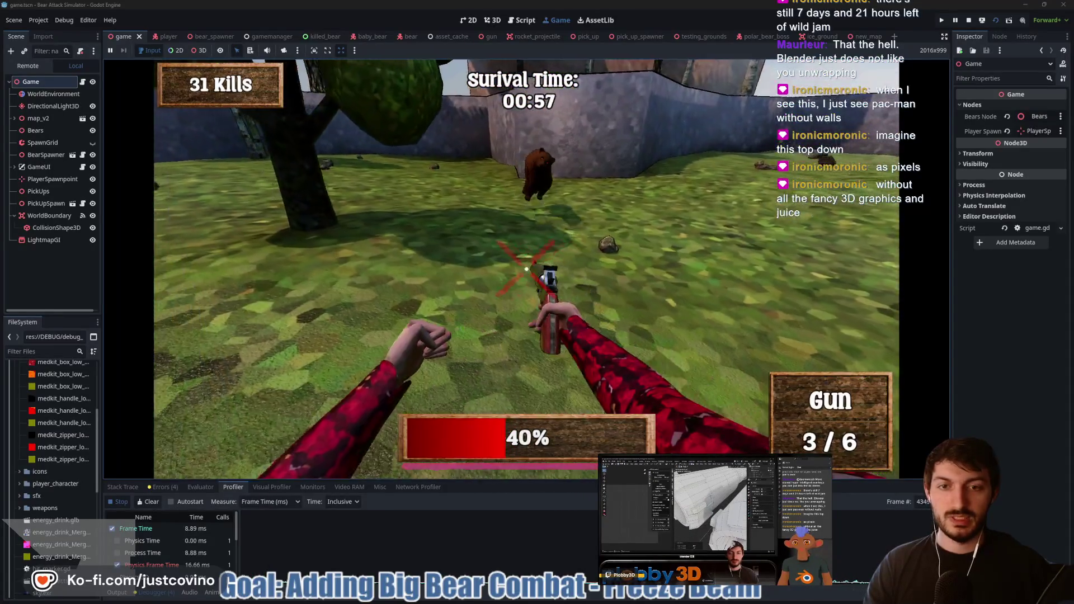
# Step: Stop the game, enlarge the Profiler panel, and step through frames around the performance spike
pyautogui.press('F8')
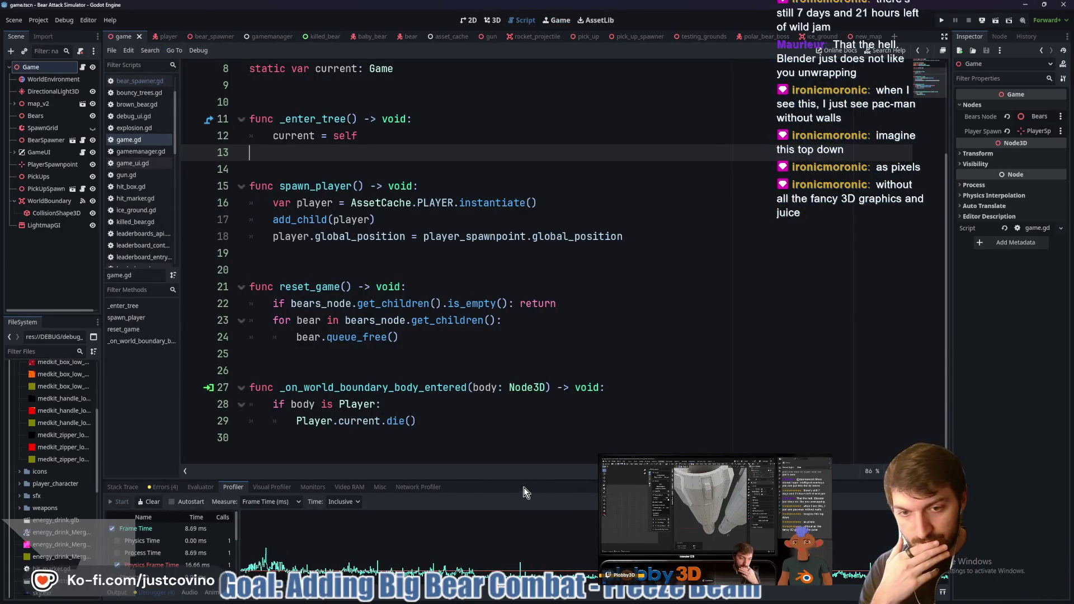
pyautogui.moveTo(520, 480); pyautogui.dragTo(522, 184)
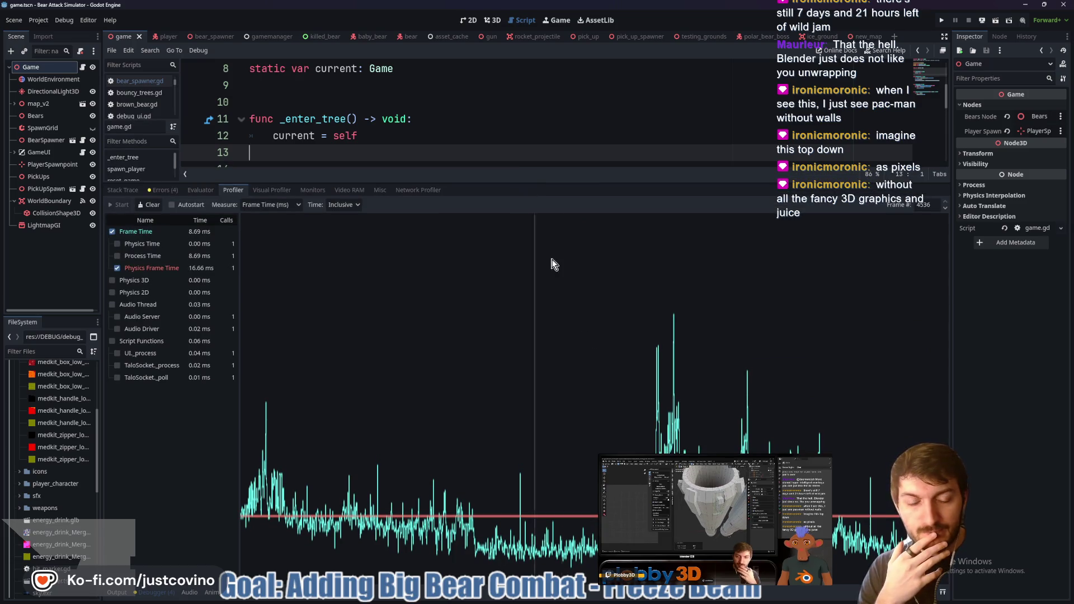
pyautogui.moveTo(651, 417)
pyautogui.mouseDown()
pyautogui.moveTo(659, 415)
pyautogui.moveTo(652, 428)
pyautogui.moveTo(606, 426)
pyautogui.moveTo(592, 411)
pyautogui.moveTo(514, 386)
pyautogui.moveTo(528, 335)
pyautogui.mouseUp()
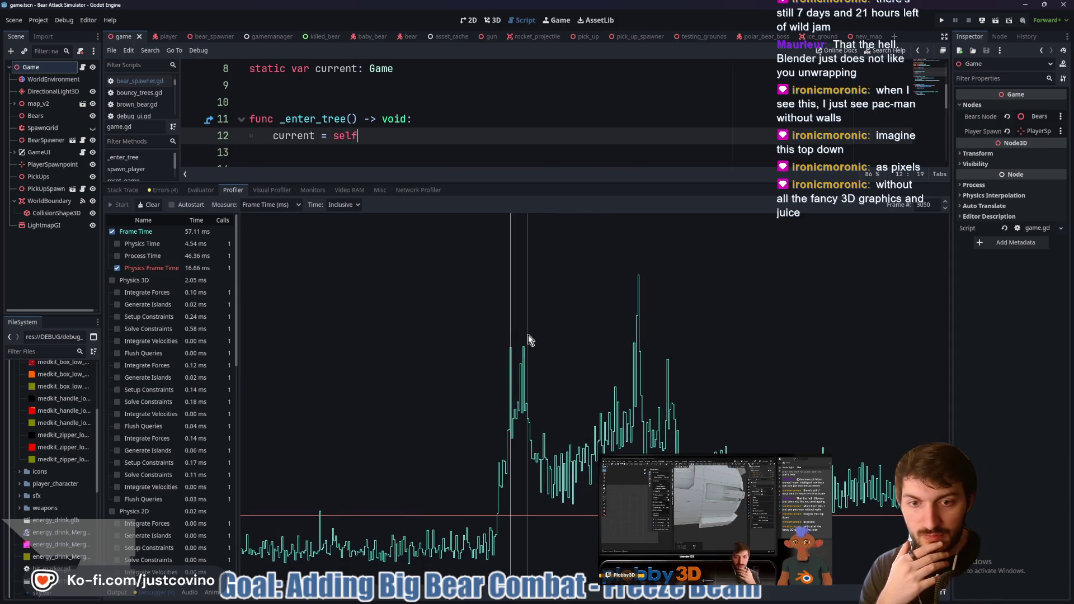
pyautogui.click(946, 207)
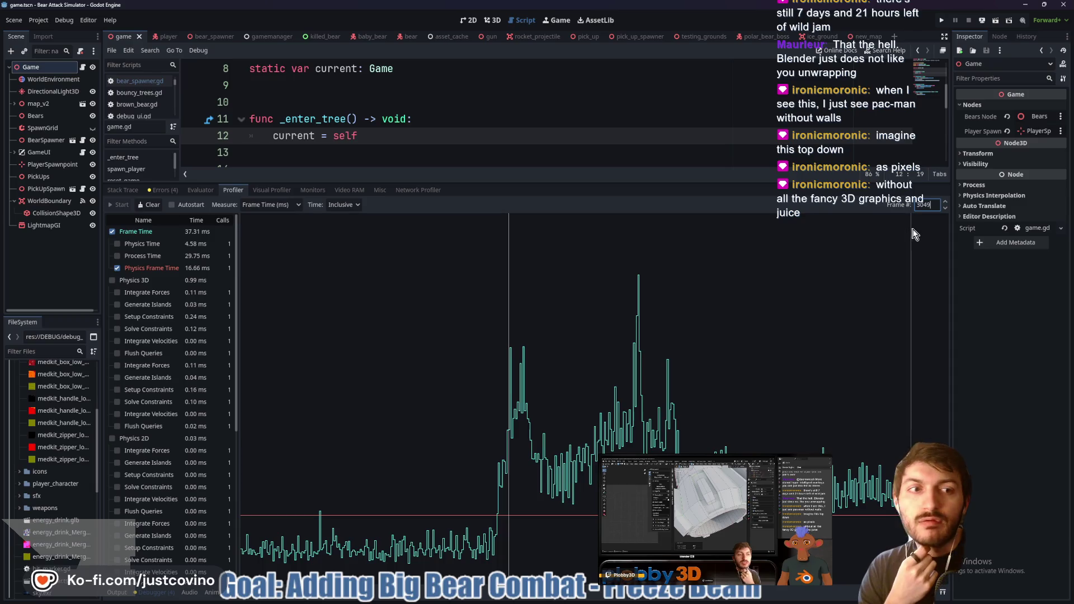
pyautogui.click(947, 204)
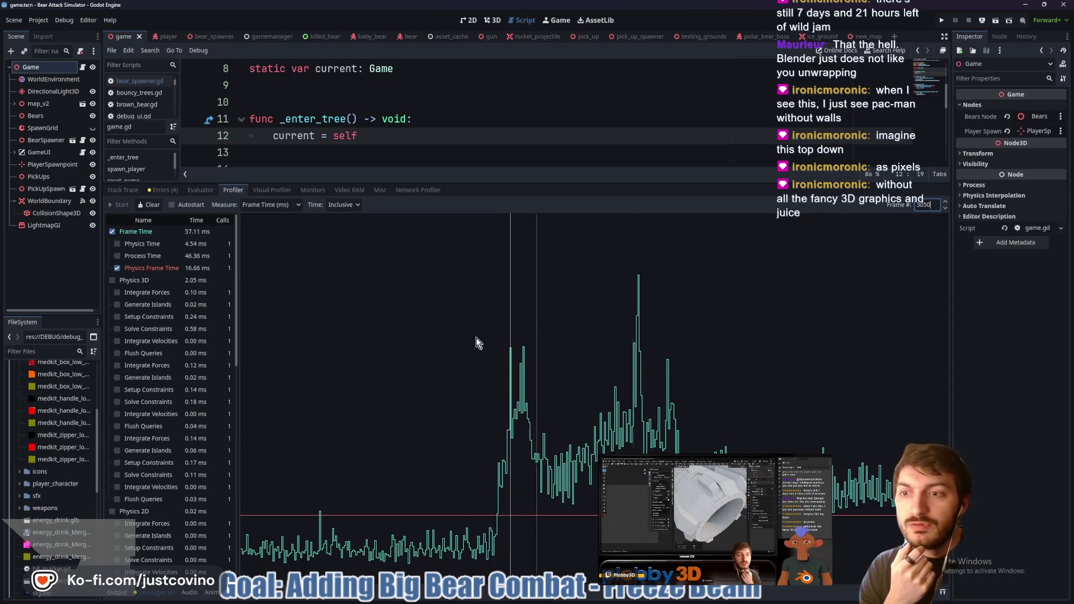
# Step: Graph Player.remove_energy_boost's time, then shrink the Profiler panel back down
pyautogui.scroll(-3, 180, 358)
pyautogui.scroll(-10, 180, 359)
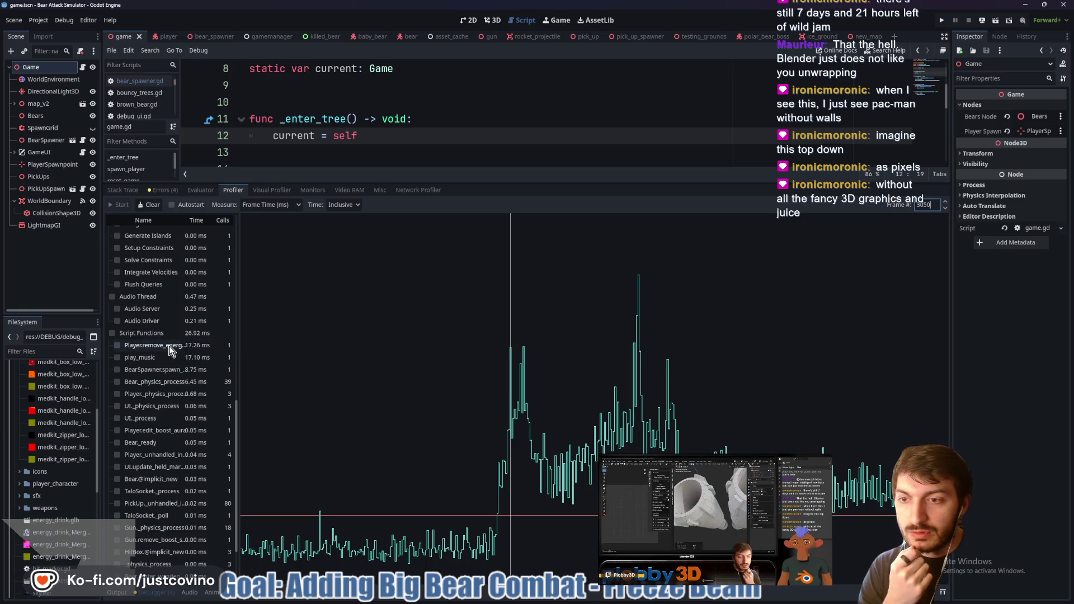
pyautogui.click(164, 346)
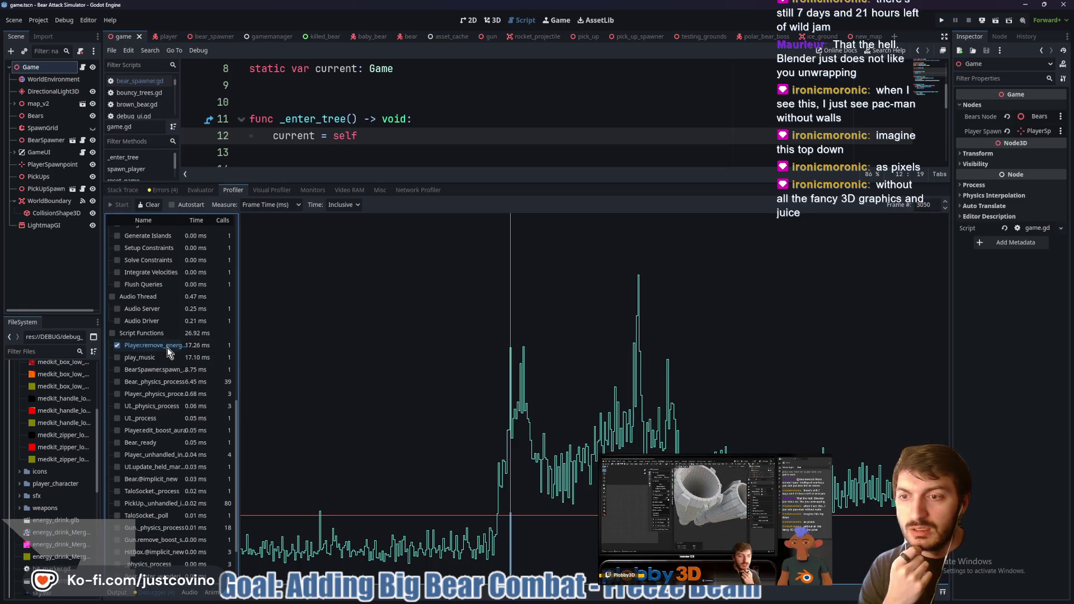
pyautogui.moveTo(516, 185)
pyautogui.mouseDown()
pyautogui.moveTo(526, 310)
pyautogui.moveTo(475, 495)
pyautogui.mouseUp()
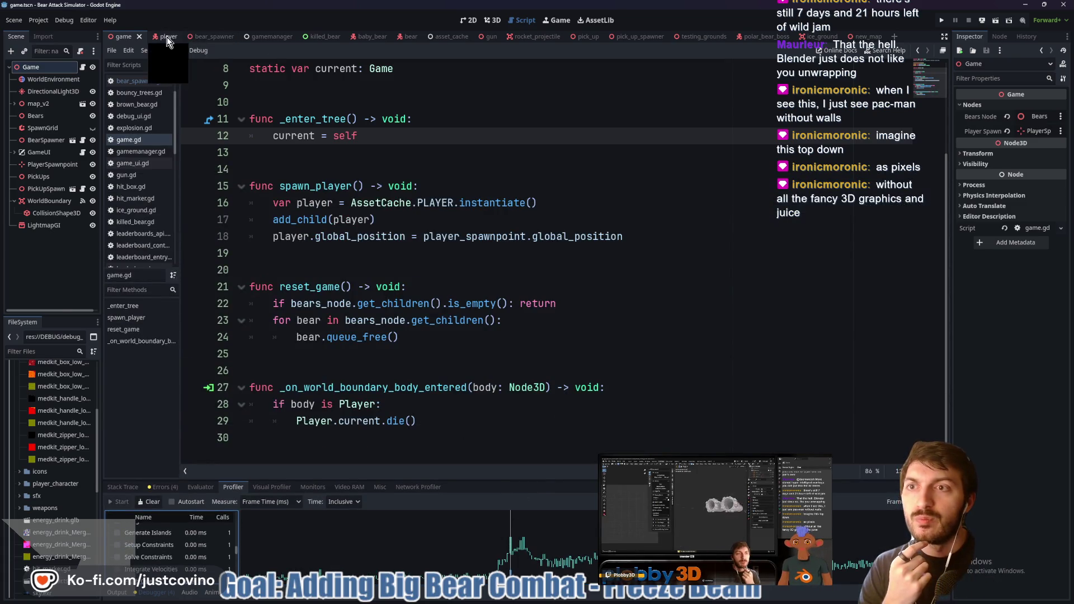
# Step: In player.gd, begin an 'if boo' check inside remove_energy_boost, then delete it
pyautogui.click(158, 36)
pyautogui.scroll(-5, 357, 236)
pyautogui.scroll(-6, 356, 236)
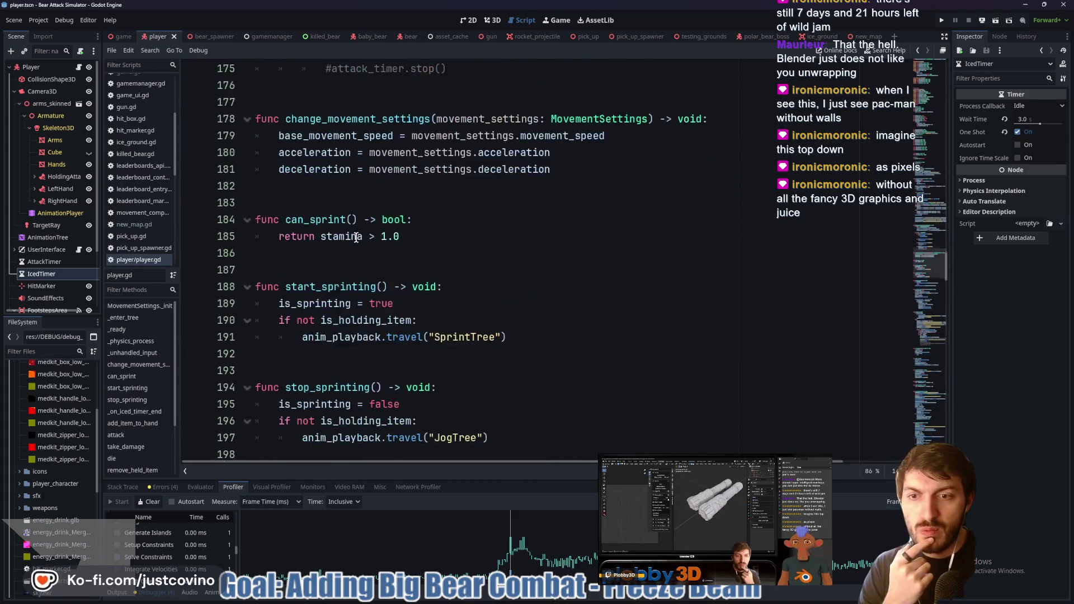
pyautogui.scroll(-2, 353, 238)
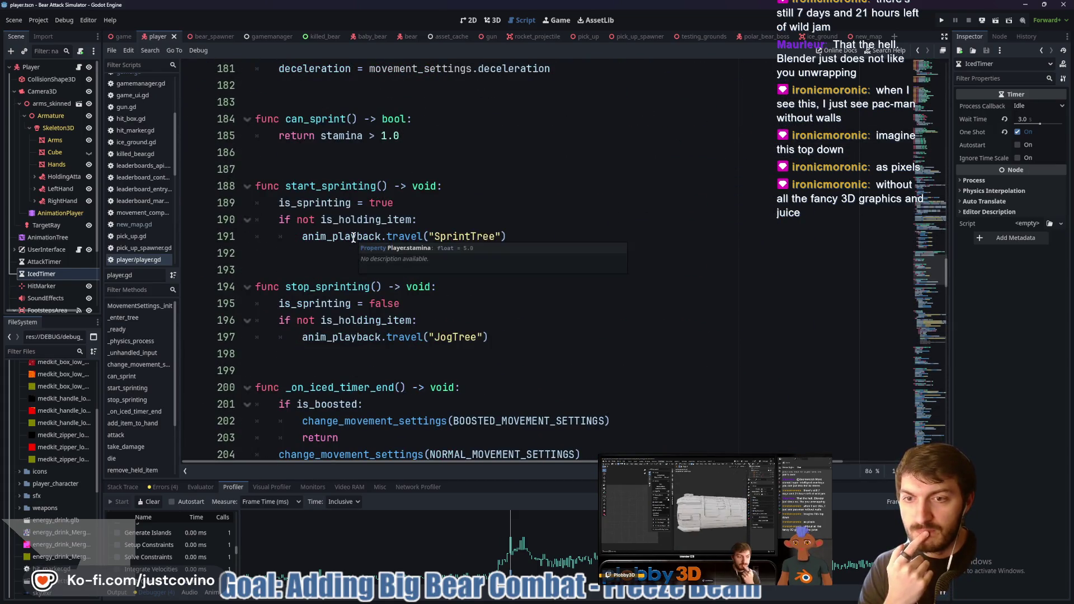
pyautogui.scroll(-10, 353, 238)
pyautogui.scroll(-11, 353, 237)
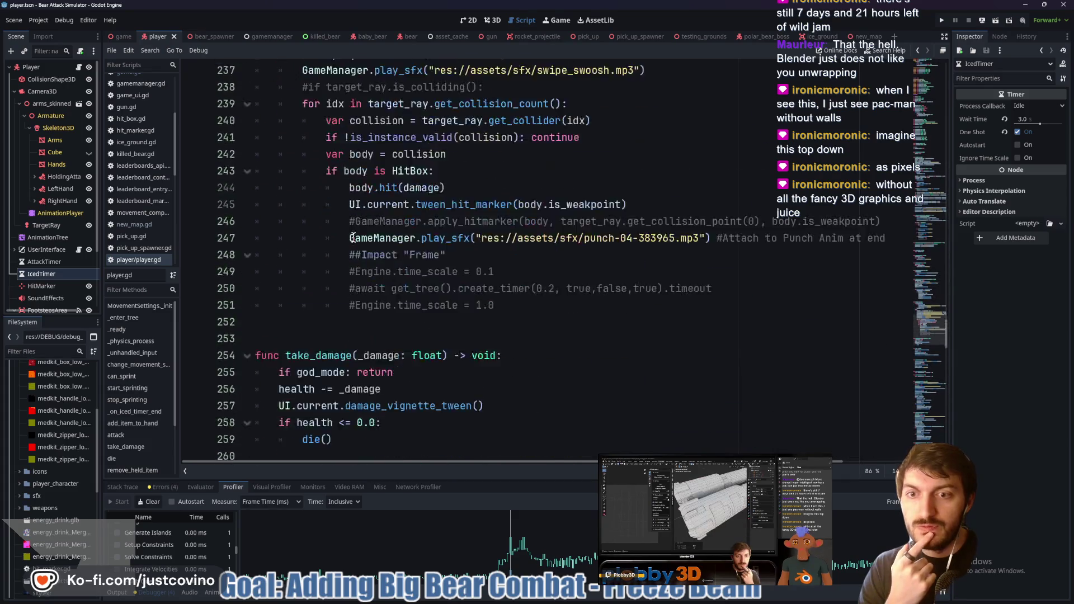
pyautogui.scroll(-3, 353, 240)
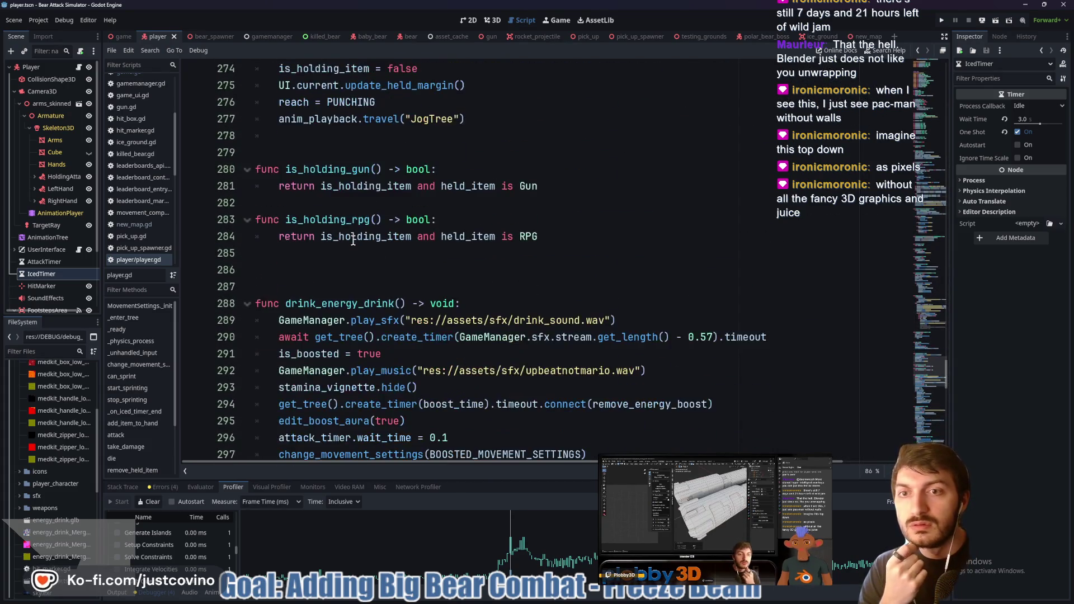
pyautogui.scroll(-3, 353, 240)
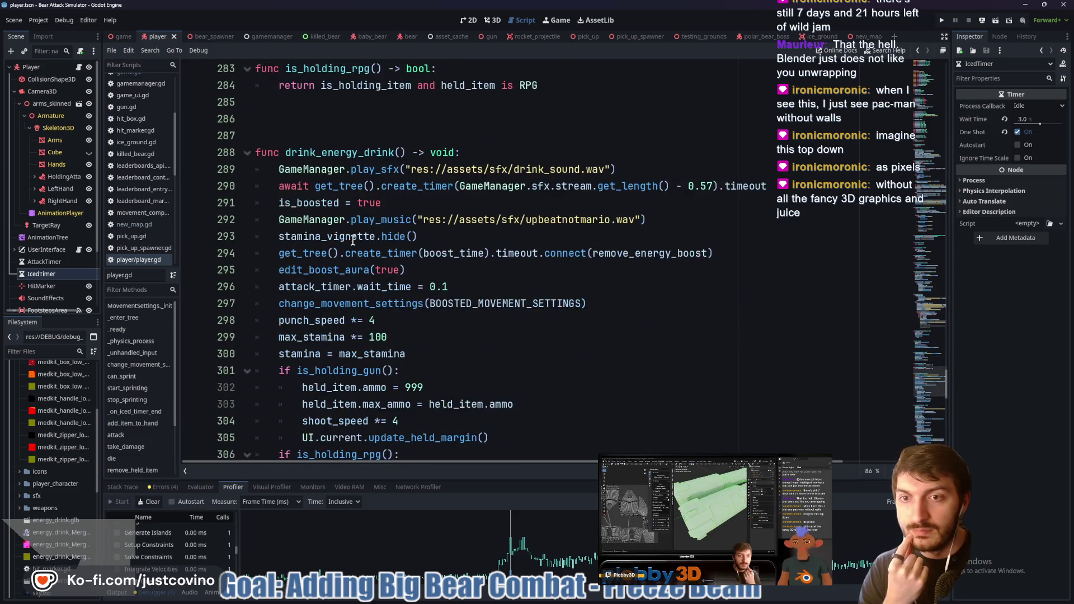
pyautogui.scroll(-8, 353, 240)
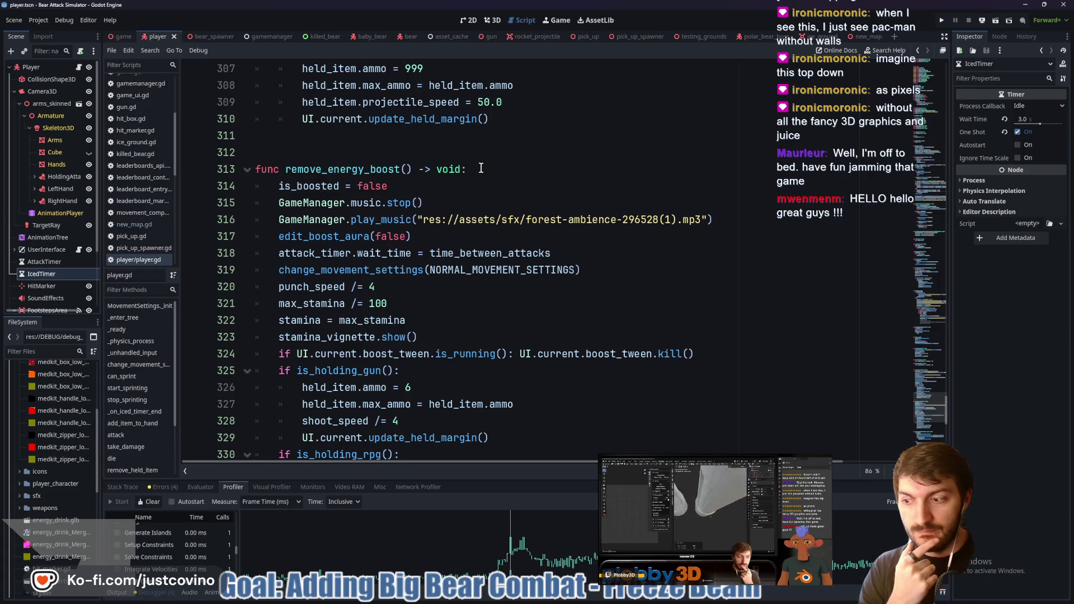
pyautogui.click(483, 169)
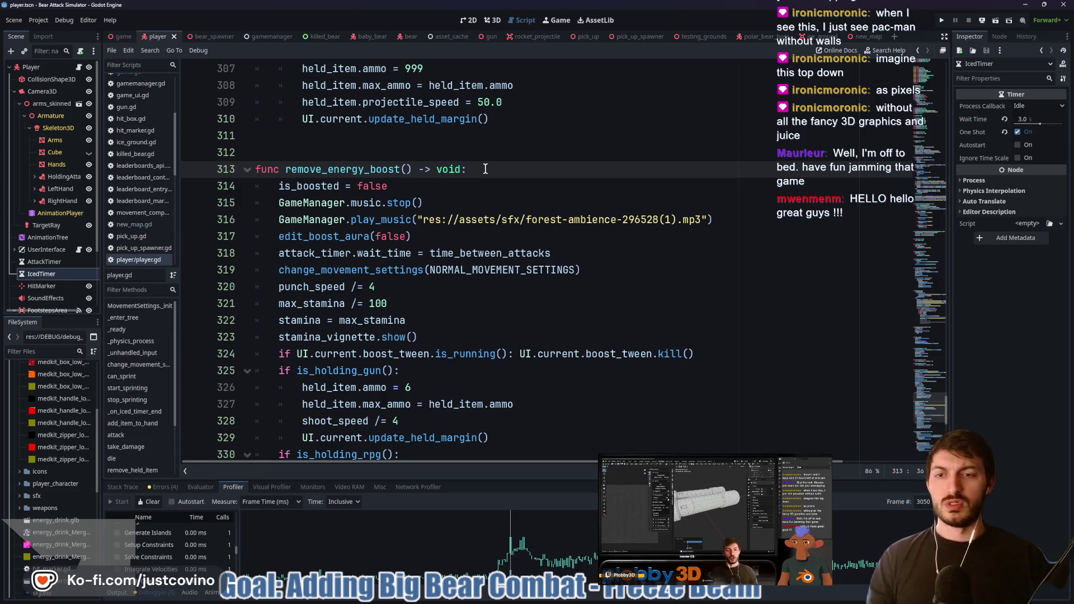
pyautogui.press('Return')
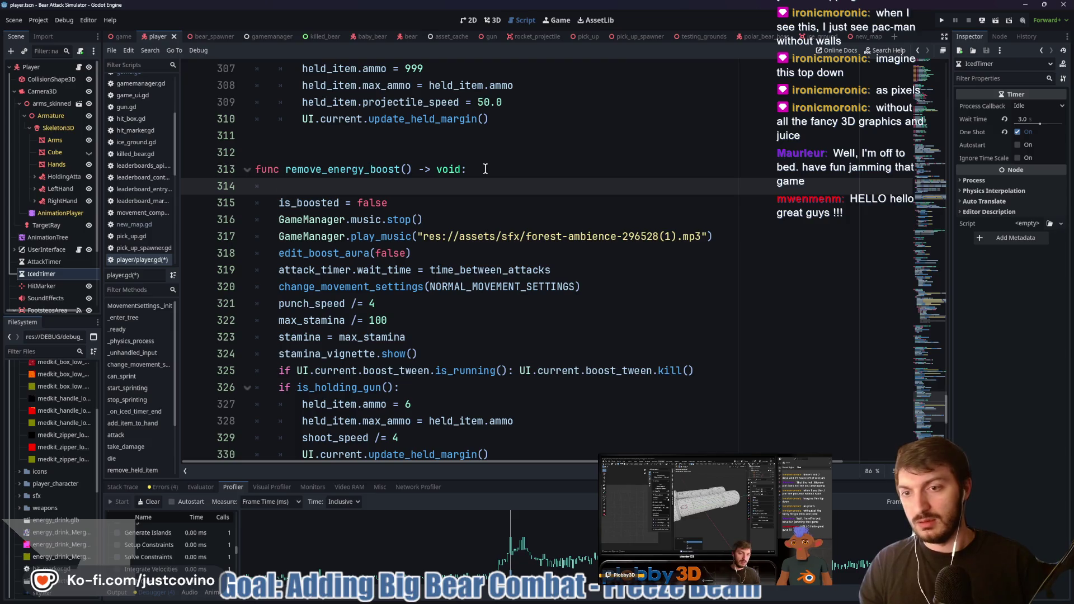
pyautogui.write('if boo')
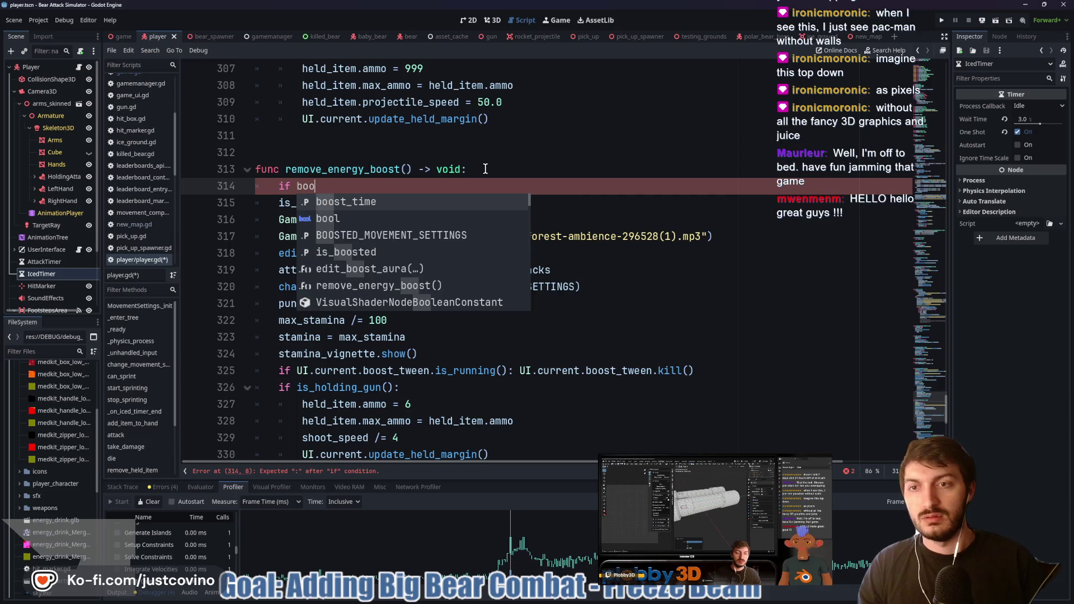
pyautogui.press('BackSpace')
pyautogui.press('BackSpace')
pyautogui.press('BackSpace')
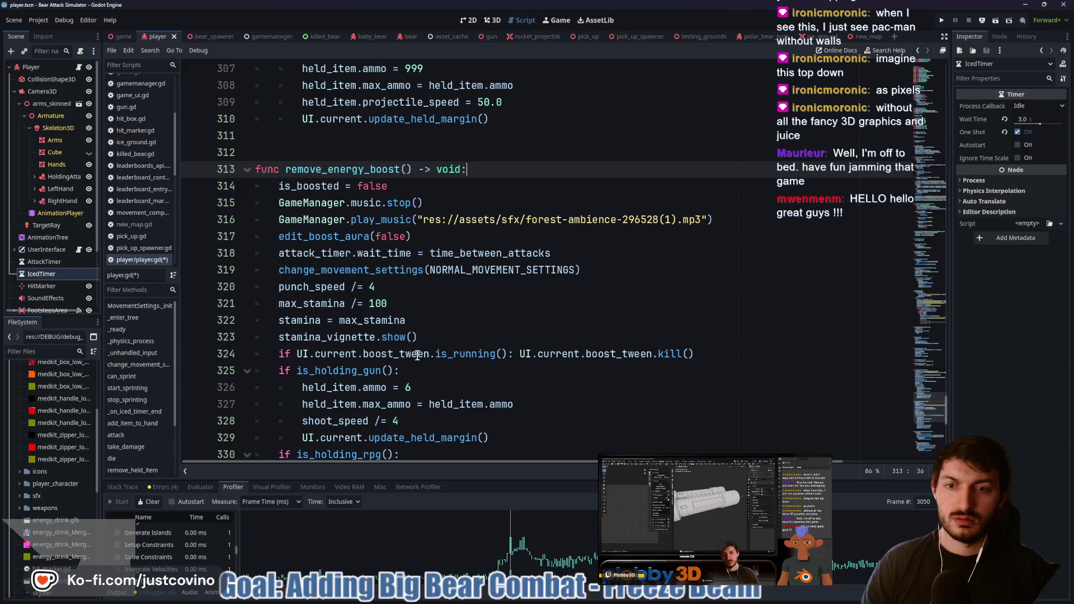
# Step: Select line 294's get_tree().create_timer(boost_time) call in drink_energy_drink
pyautogui.scroll(8, 428, 343)
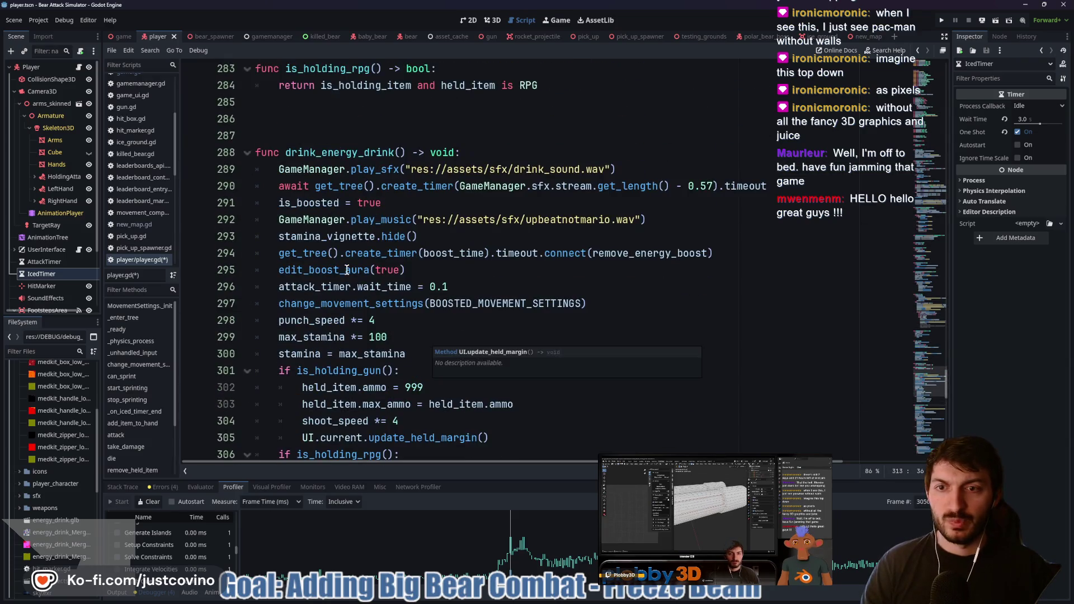
pyautogui.click(344, 255)
pyautogui.moveTo(737, 255); pyautogui.dragTo(248, 254)
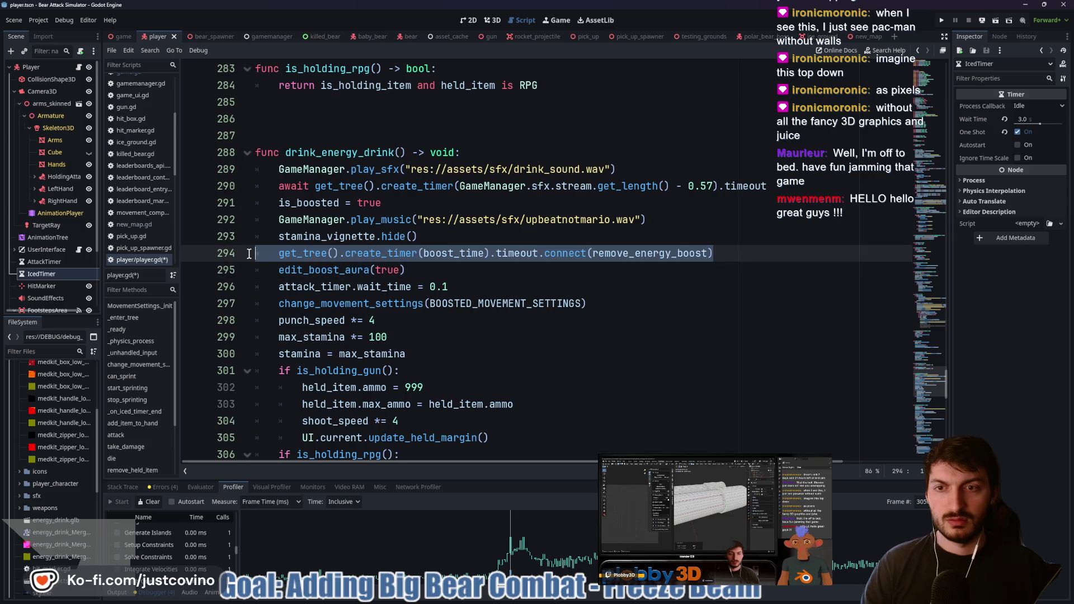
pyautogui.doubleClick(457, 254)
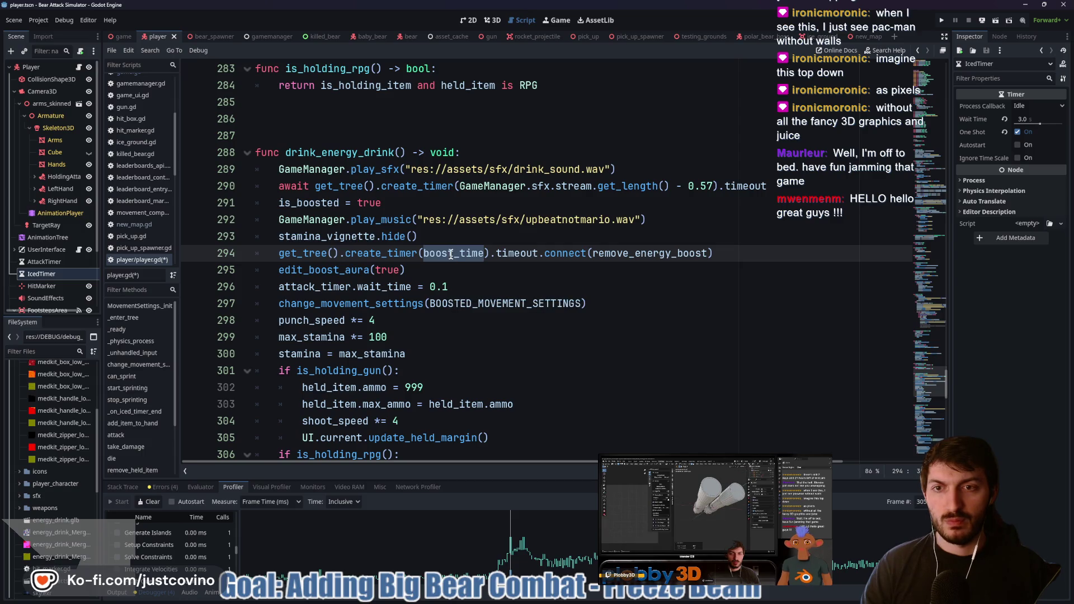
pyautogui.hotkey('ctrl', 'f')
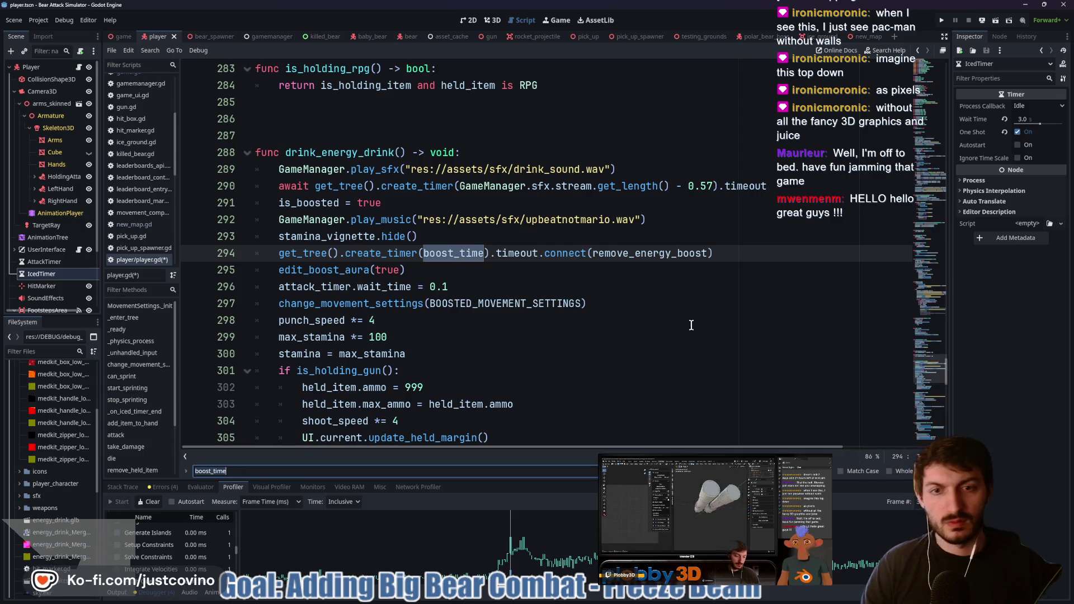
pyautogui.keyDown('ctrl'); pyautogui.click(459, 255); pyautogui.keyUp('ctrl')
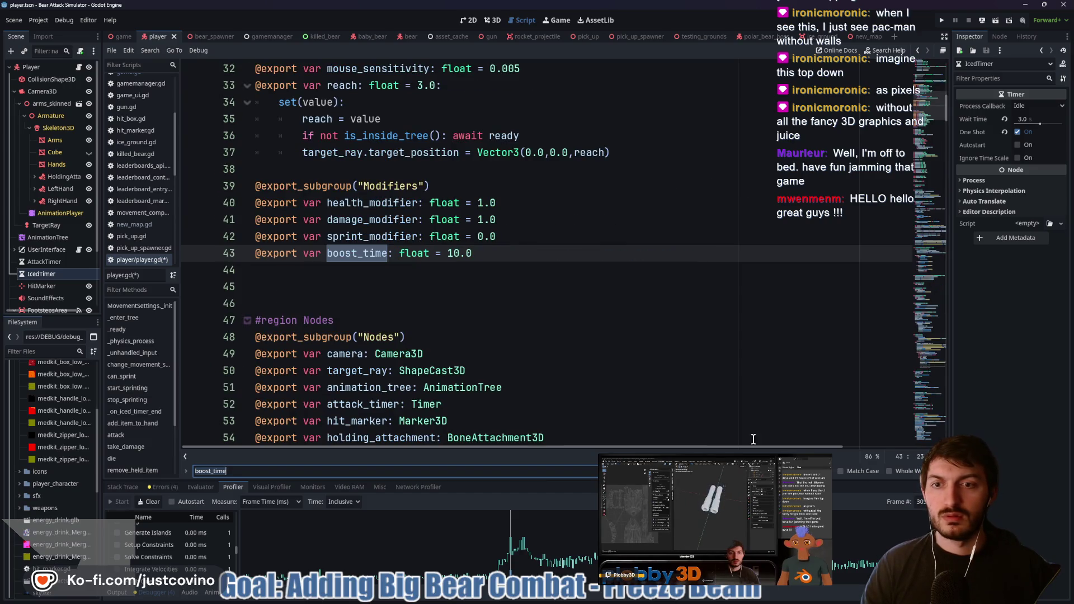
pyautogui.hotkey('ctrl', 'f')
pyautogui.press('Return')
pyautogui.press('Return')
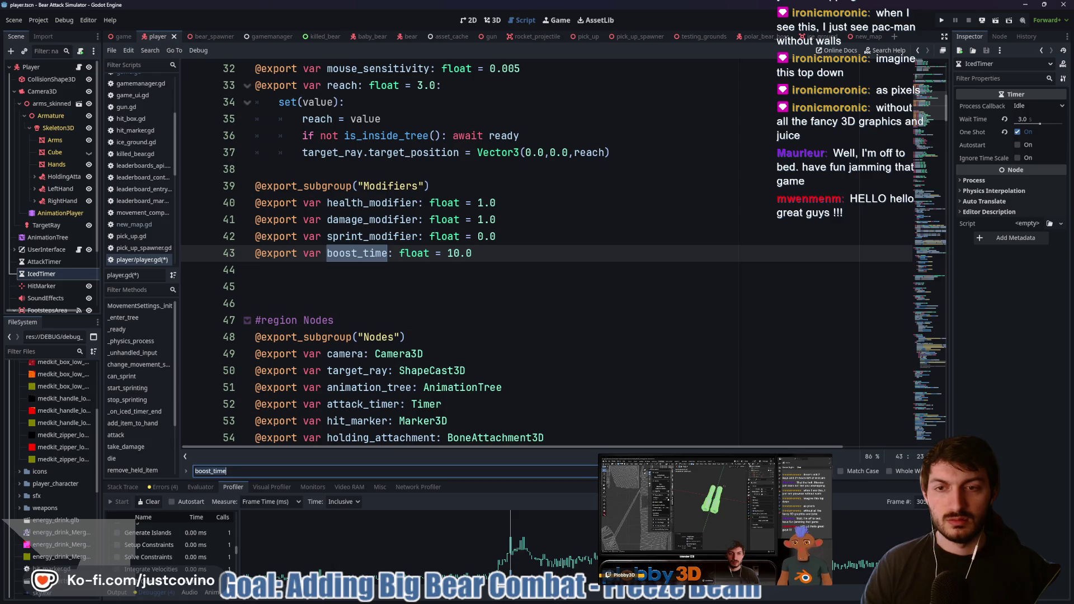
pyautogui.press('Return')
pyautogui.press('Return')
pyautogui.press('Return')
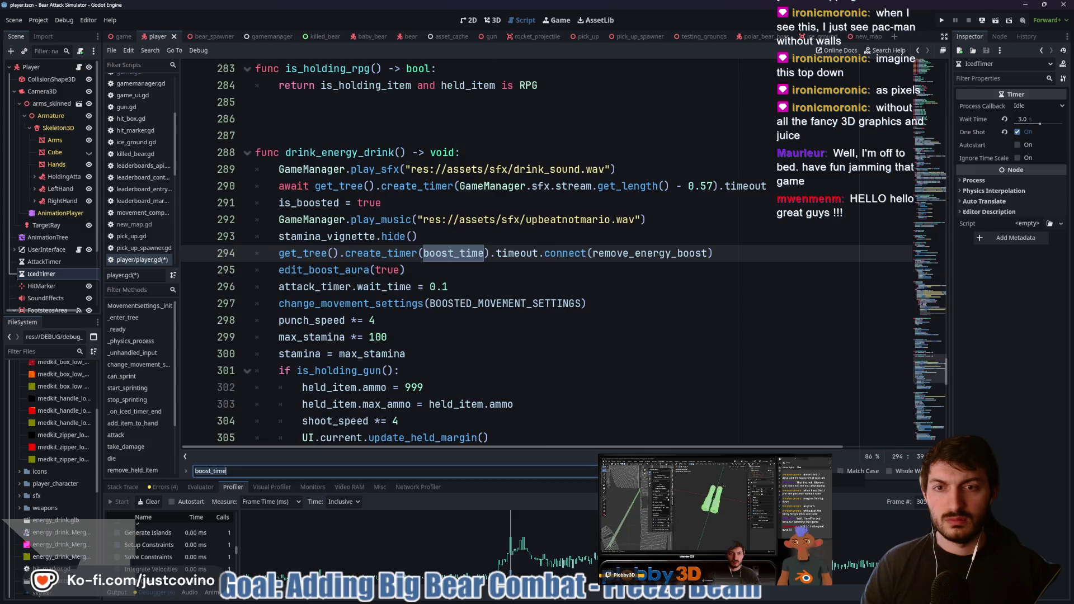
pyautogui.press('Return')
pyautogui.press('Return')
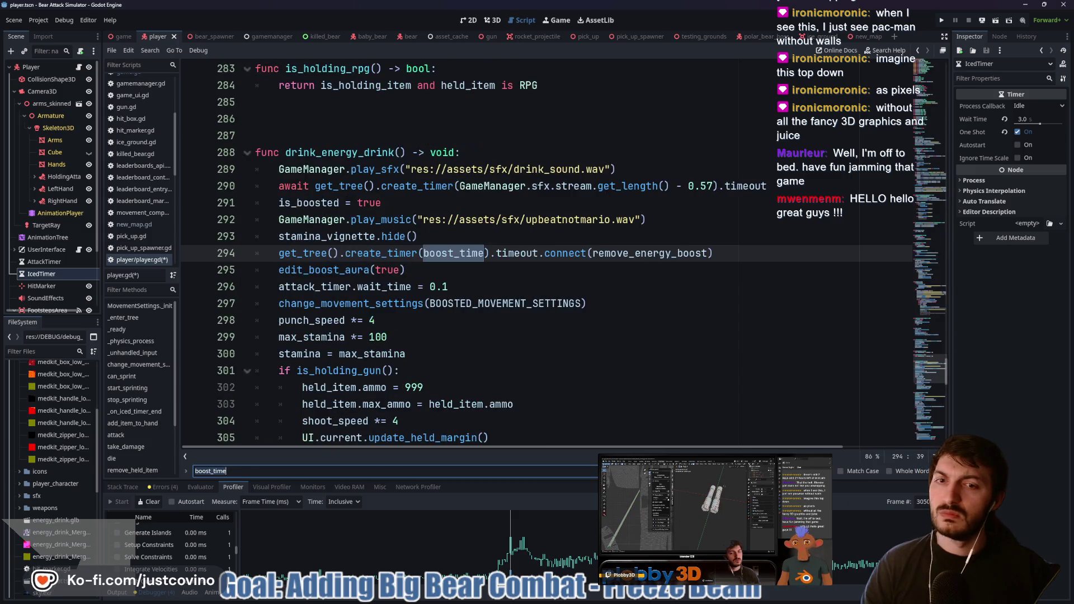
pyautogui.click(559, 274)
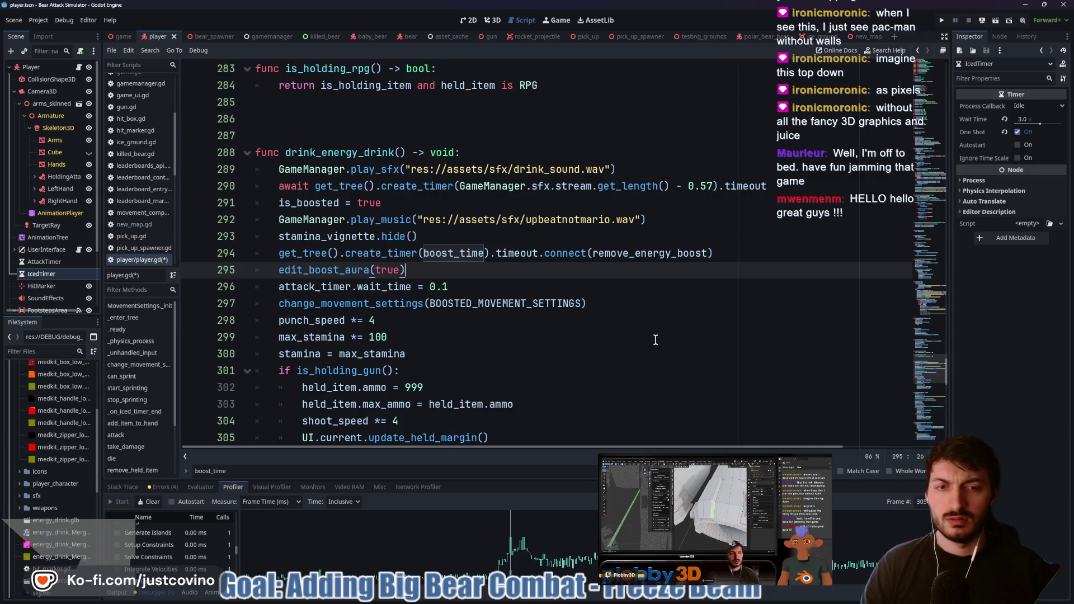
pyautogui.press('Escape')
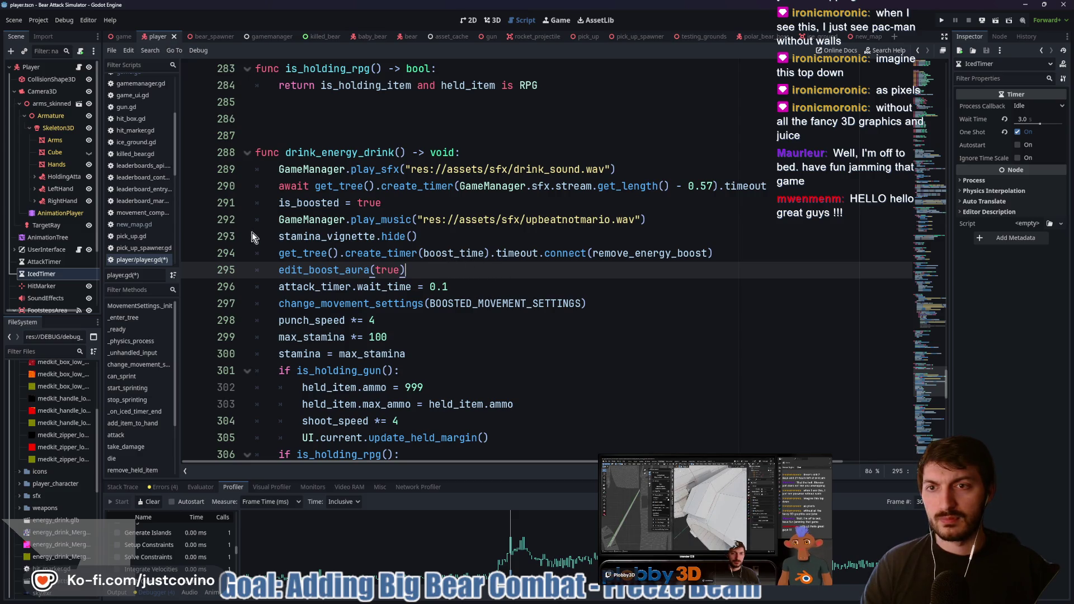
pyautogui.click(39, 69)
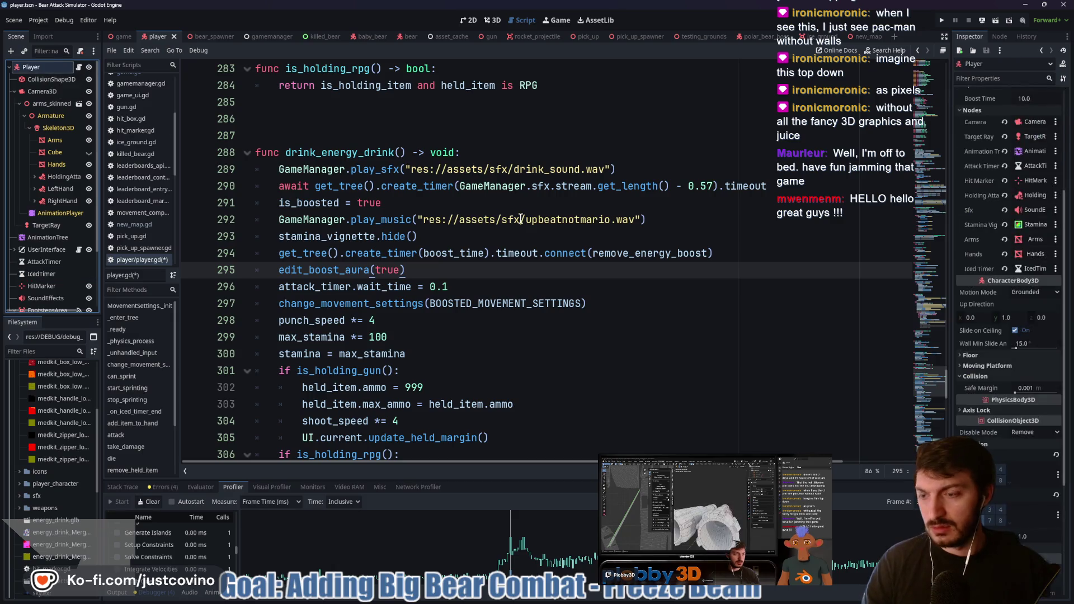
# Step: Add a Timer child to Player below IcedTimer and rename it BoostTimer
pyautogui.hotkey('ctrl', 'a')
pyautogui.write('timer')
pyautogui.doubleClick(521, 221)
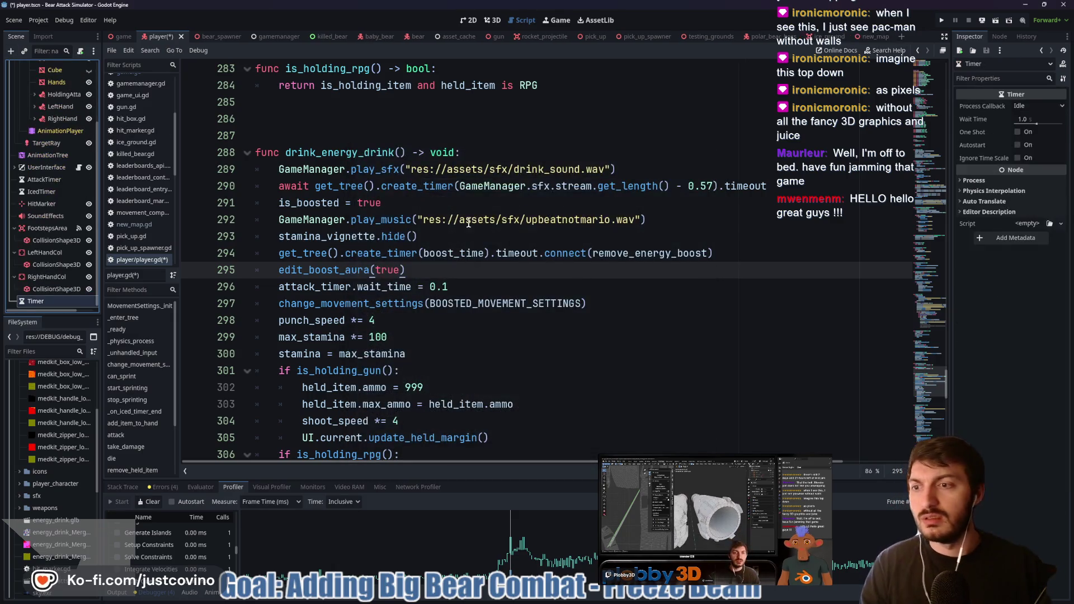
pyautogui.moveTo(39, 304); pyautogui.dragTo(33, 204)
pyautogui.doubleClick(49, 203)
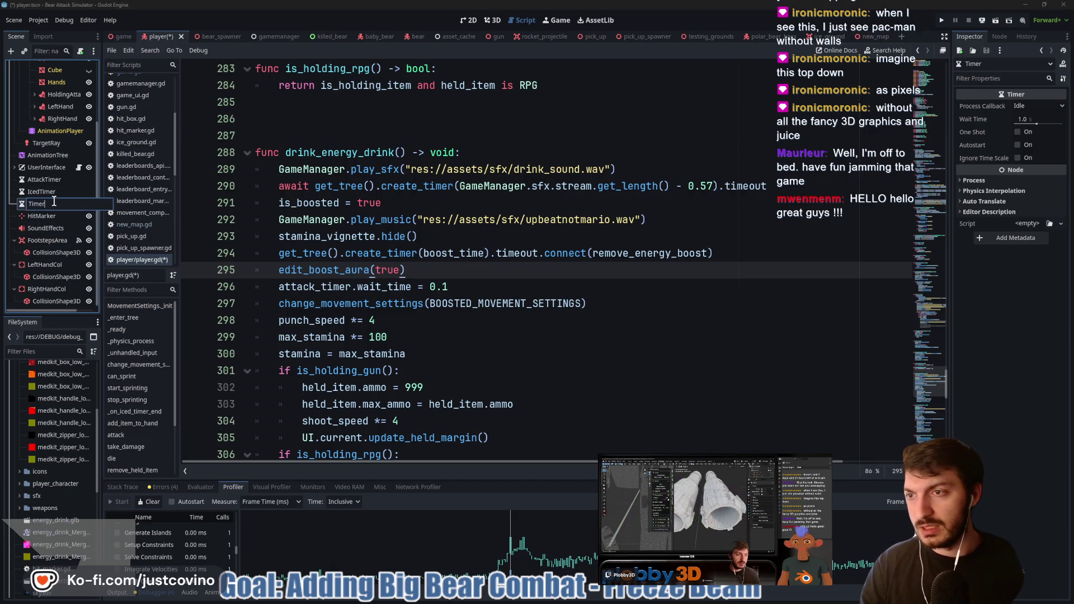
pyautogui.write('Time')
pyautogui.press('Home')
pyautogui.write('Boost')
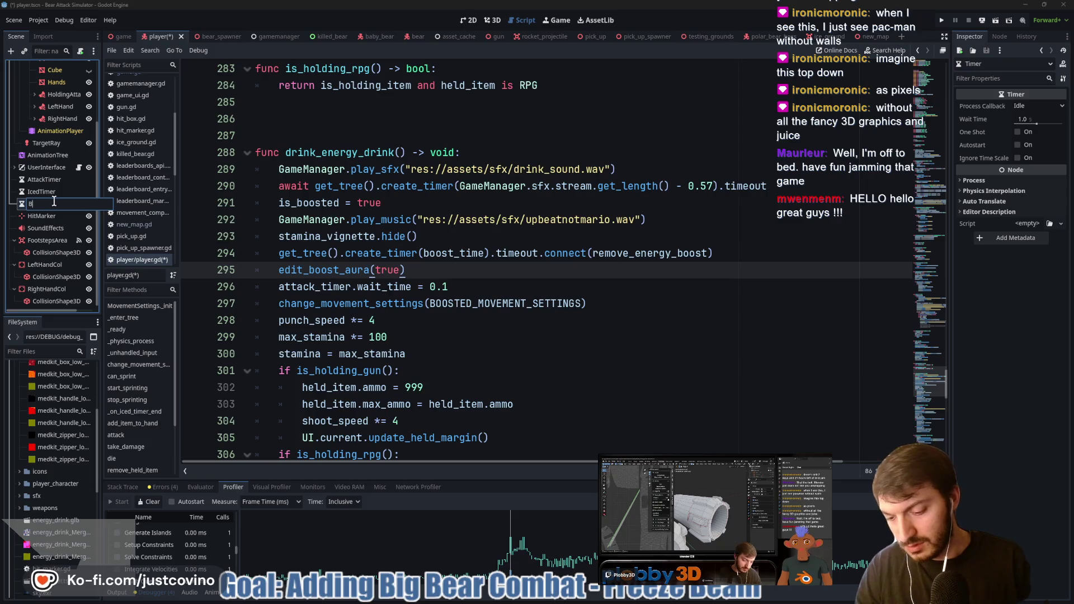
pyautogui.press('Return')
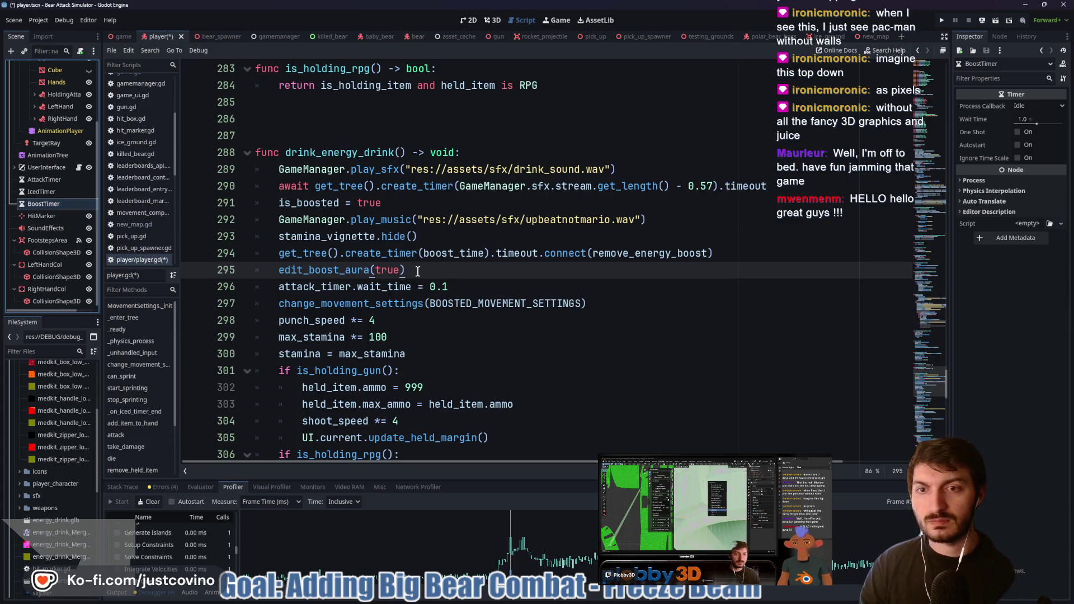
pyautogui.scroll(15, 412, 272)
pyautogui.scroll(20, 412, 272)
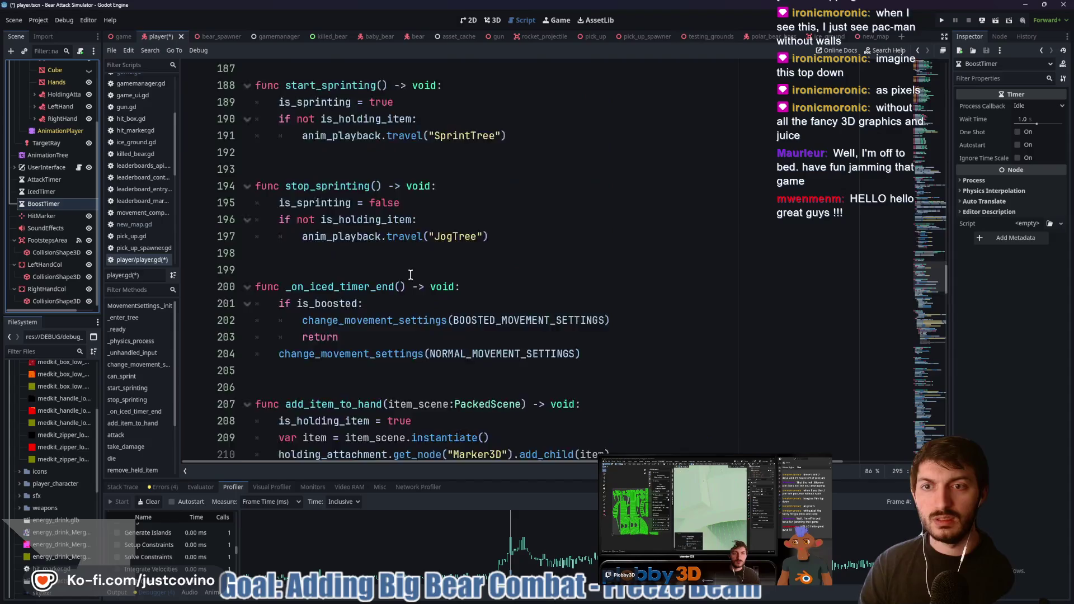
pyautogui.scroll(20, 410, 274)
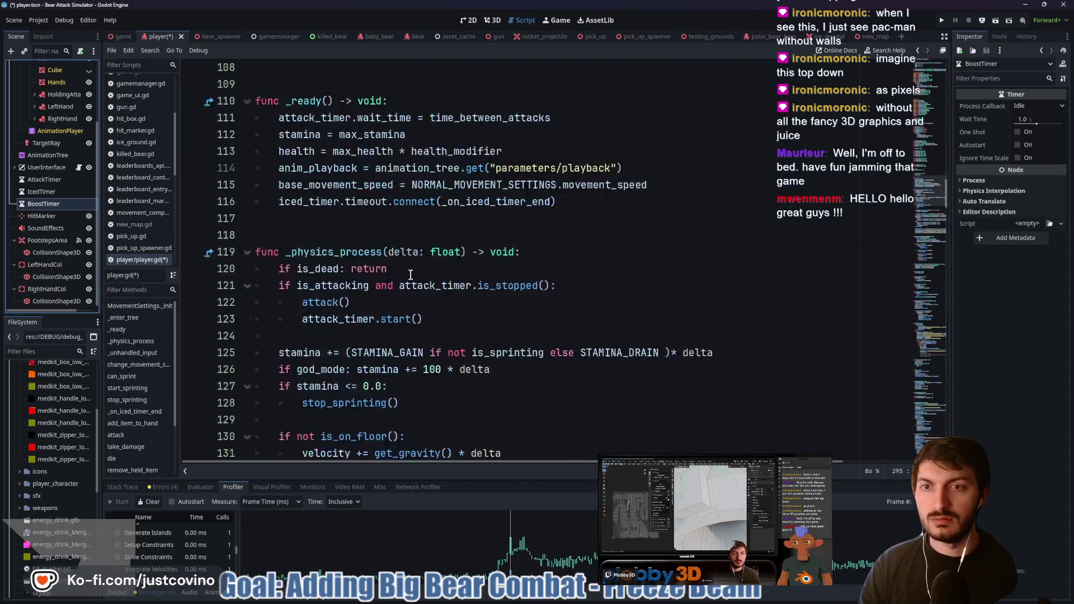
pyautogui.scroll(11, 408, 279)
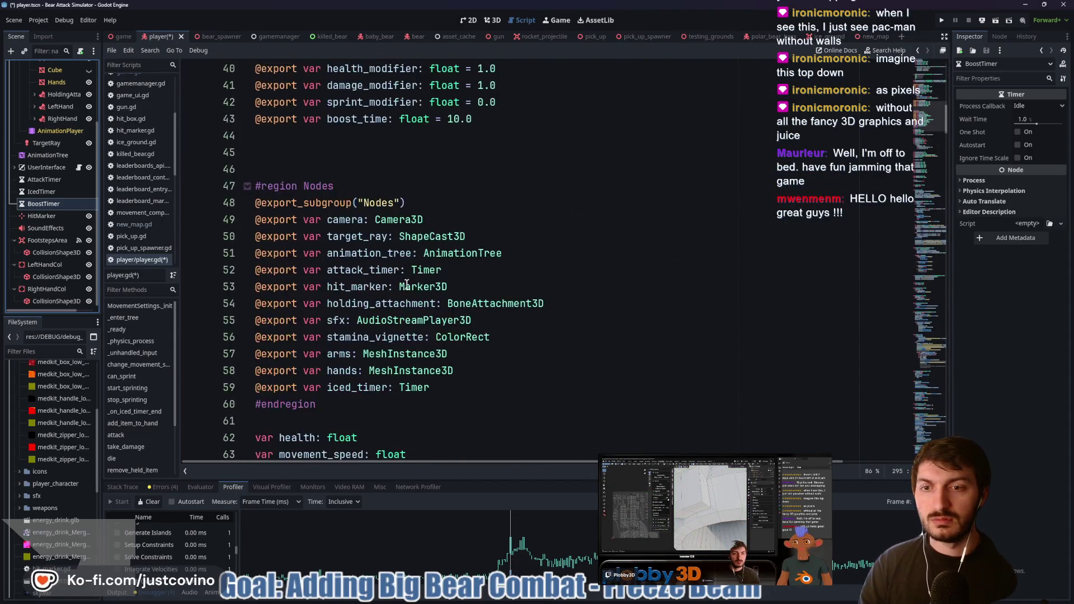
pyautogui.scroll(-3, 458, 377)
pyautogui.click(449, 235)
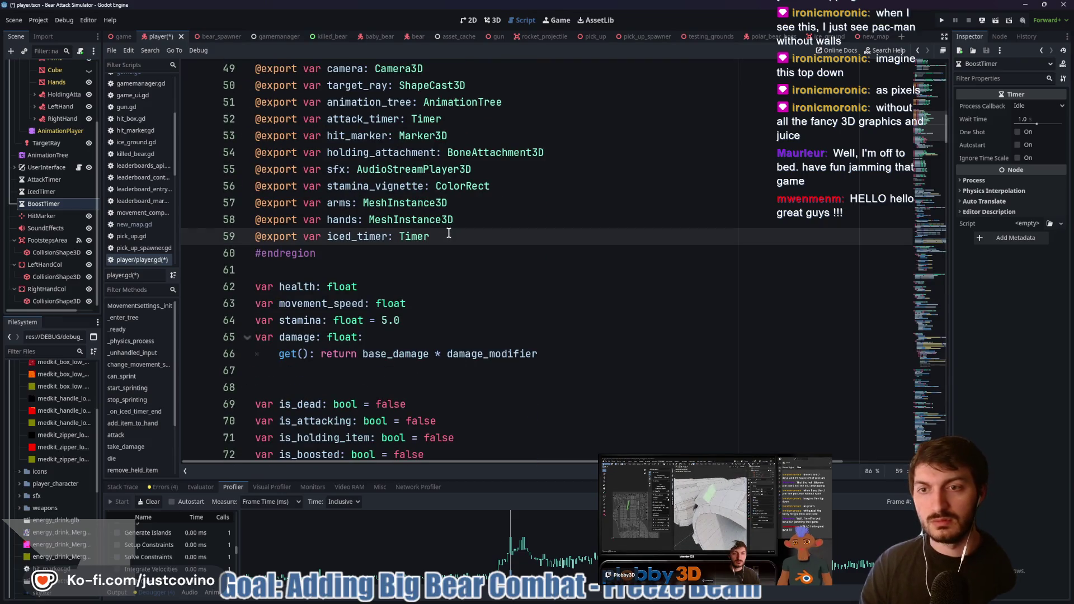
pyautogui.press('Return')
pyautogui.write('@export var boost_timer: ')
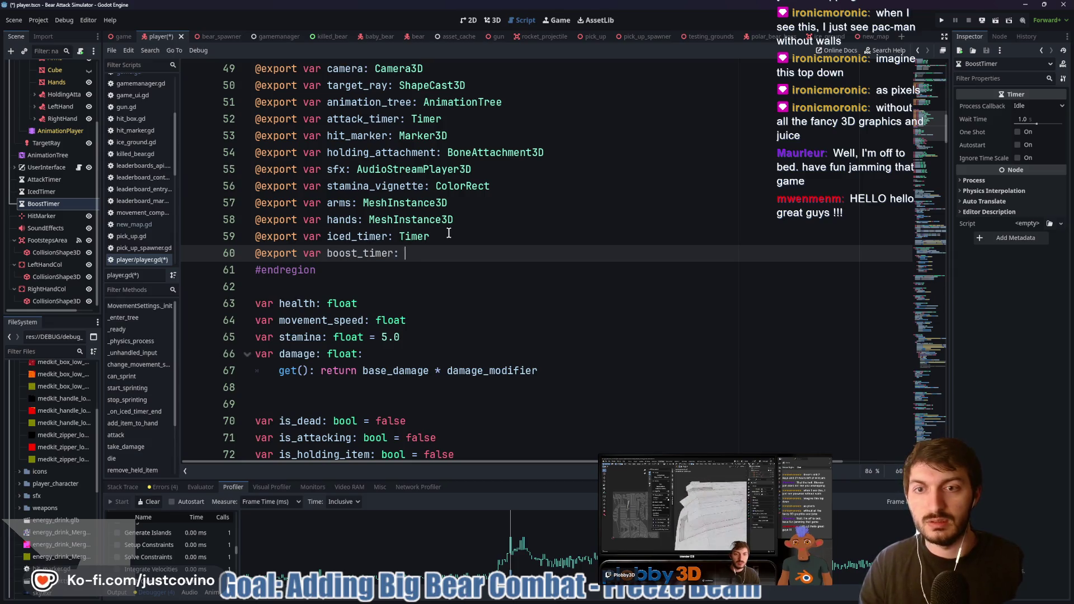
pyautogui.write('Timer')
pyautogui.hotkey('ctrl', 's')
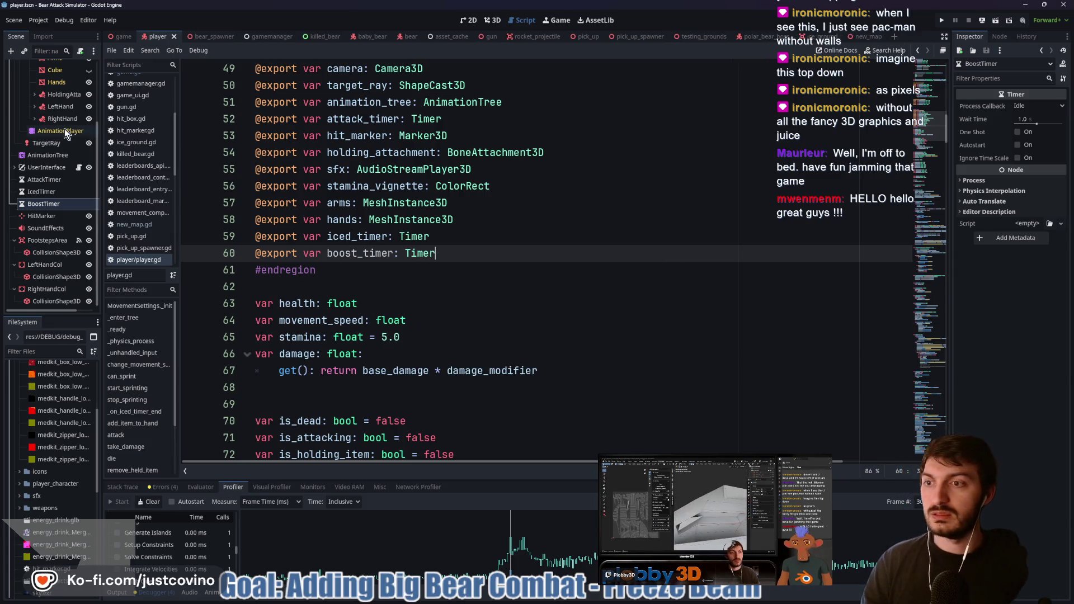
# Step: Set the BoostTimer's Wait Time to 10 and enable One Shot
pyautogui.click(1030, 119)
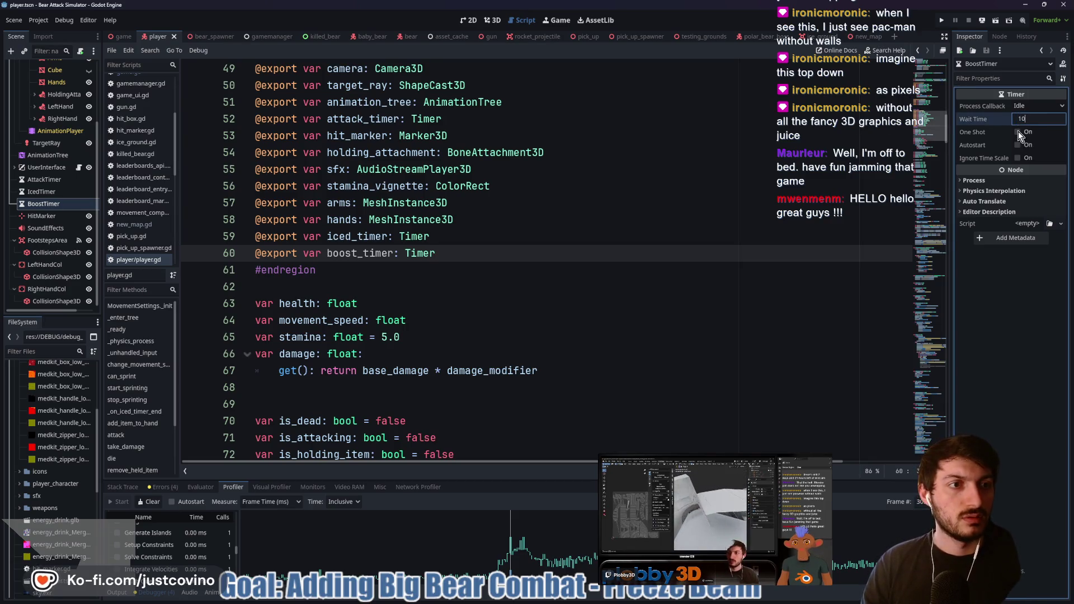
pyautogui.click(1018, 133)
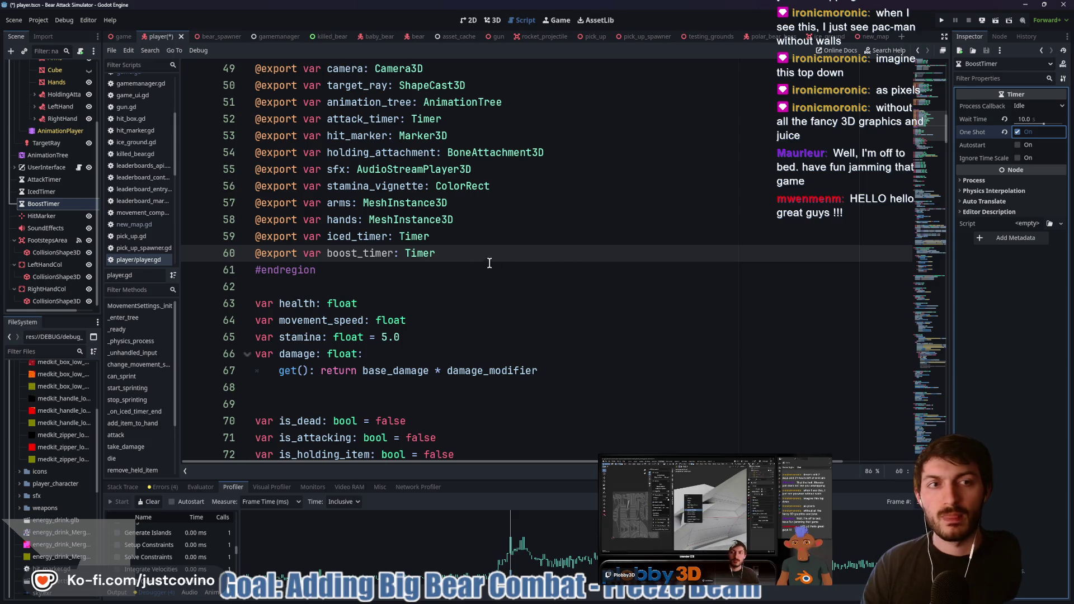
pyautogui.scroll(5, 489, 263)
pyautogui.scroll(-2, 392, 263)
pyautogui.scroll(3, 63, 125)
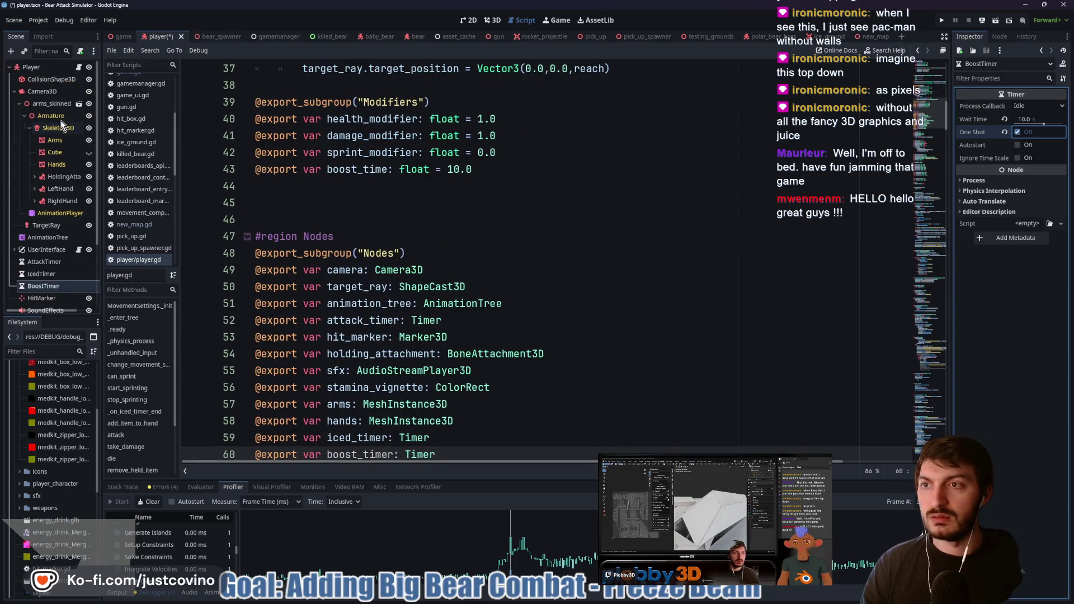
# Step: Assign the BoostTimer node to the Player's Boost Timer export in the Inspector
pyautogui.click(41, 68)
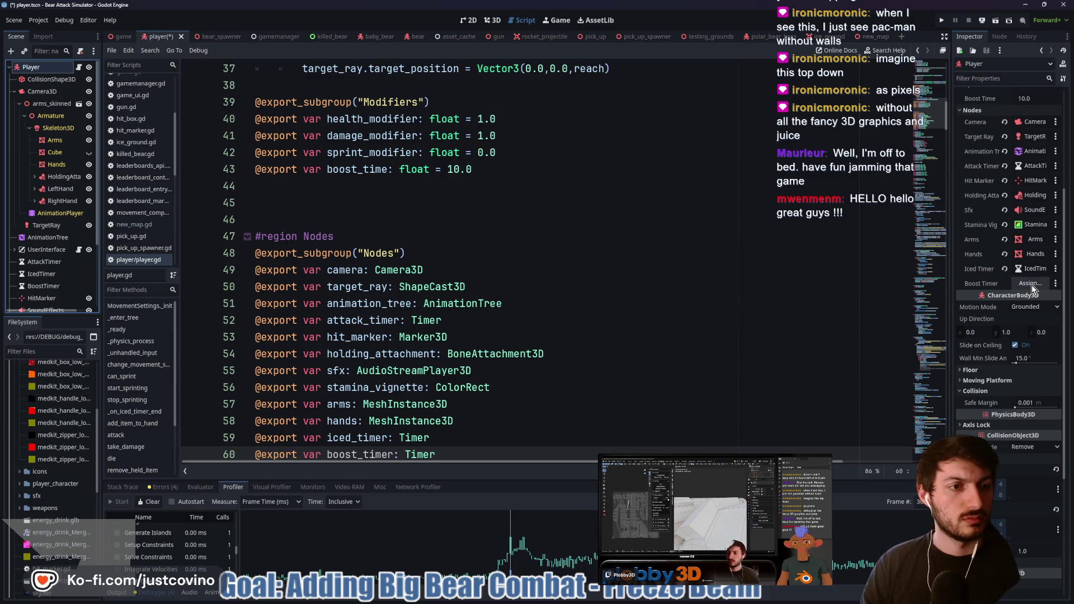
pyautogui.click(1030, 284)
pyautogui.click(501, 232)
pyautogui.click(505, 438)
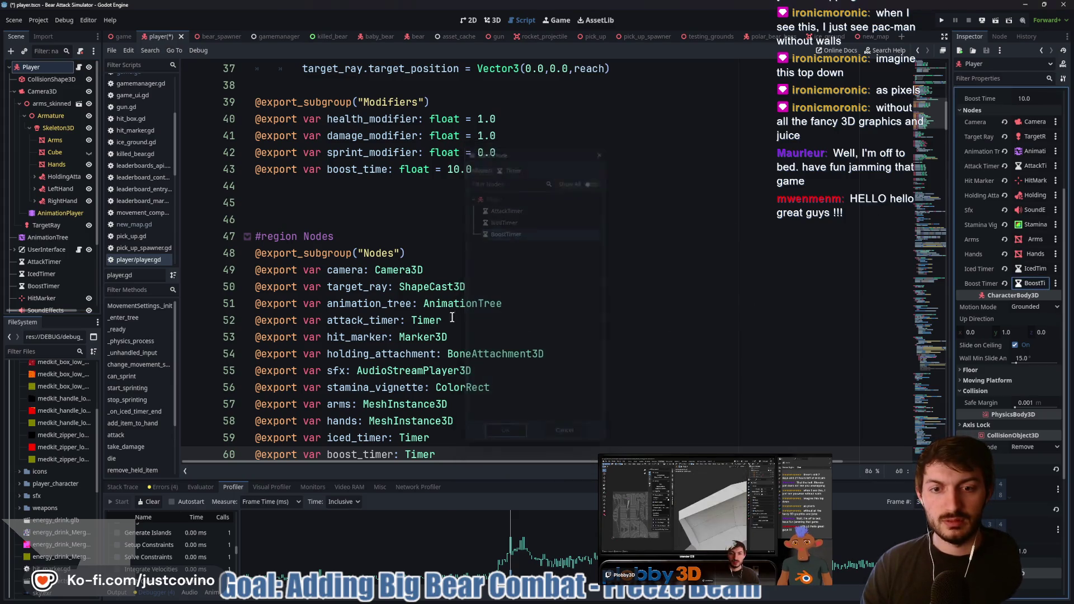
pyautogui.scroll(-6, 437, 299)
pyautogui.scroll(-20, 431, 295)
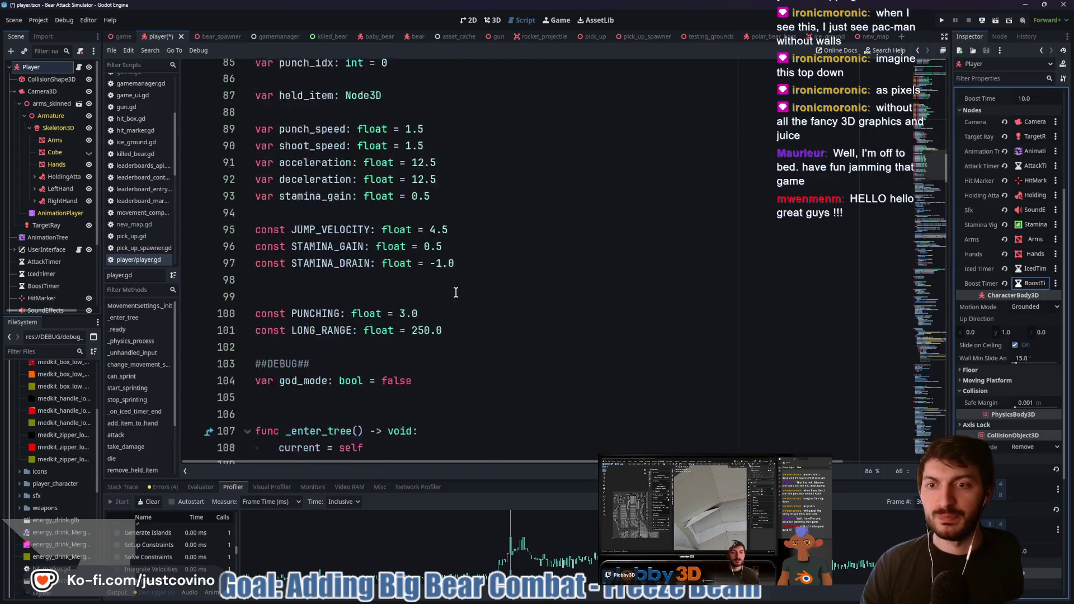
pyautogui.scroll(7, 444, 279)
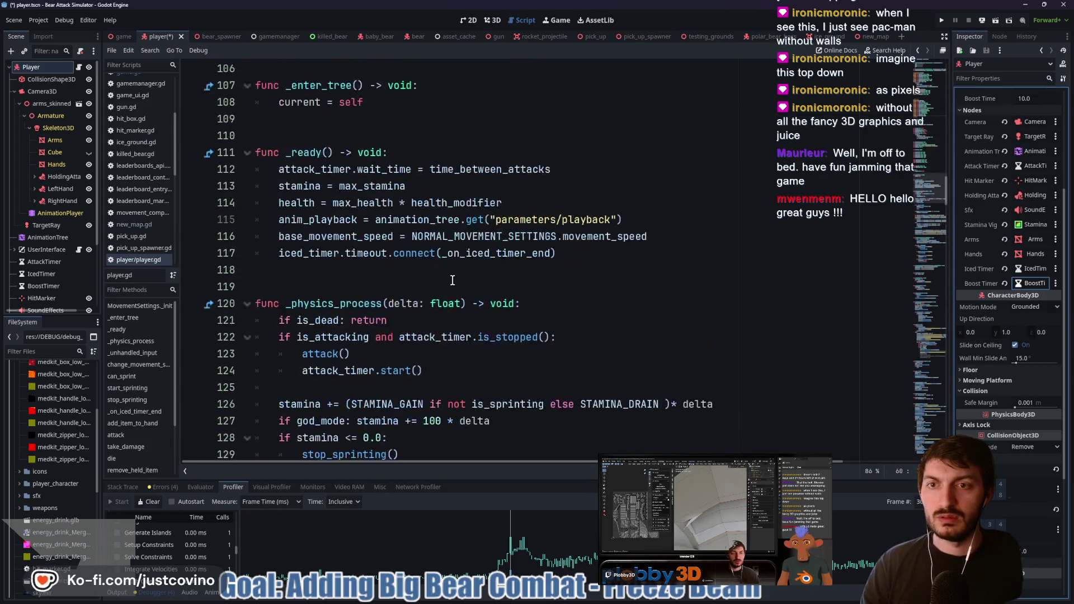
# Step: In _ready, add boost_timer.timeout.connect(_on_boost_timer_end) after the iced timer connection
pyautogui.click(598, 311)
pyautogui.press('Return')
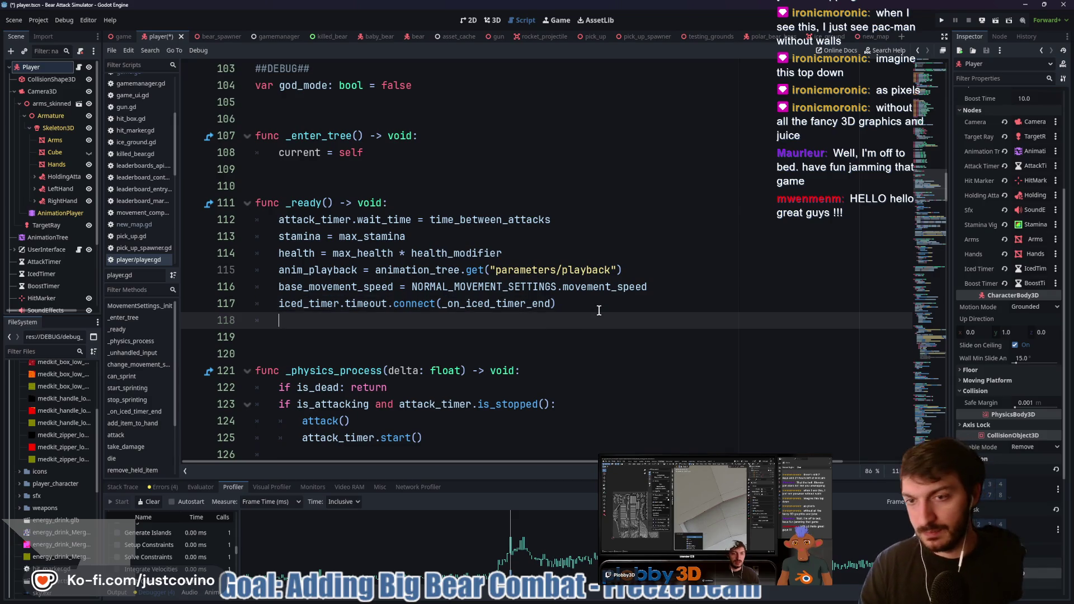
pyautogui.write('boost')
pyautogui.press('Down')
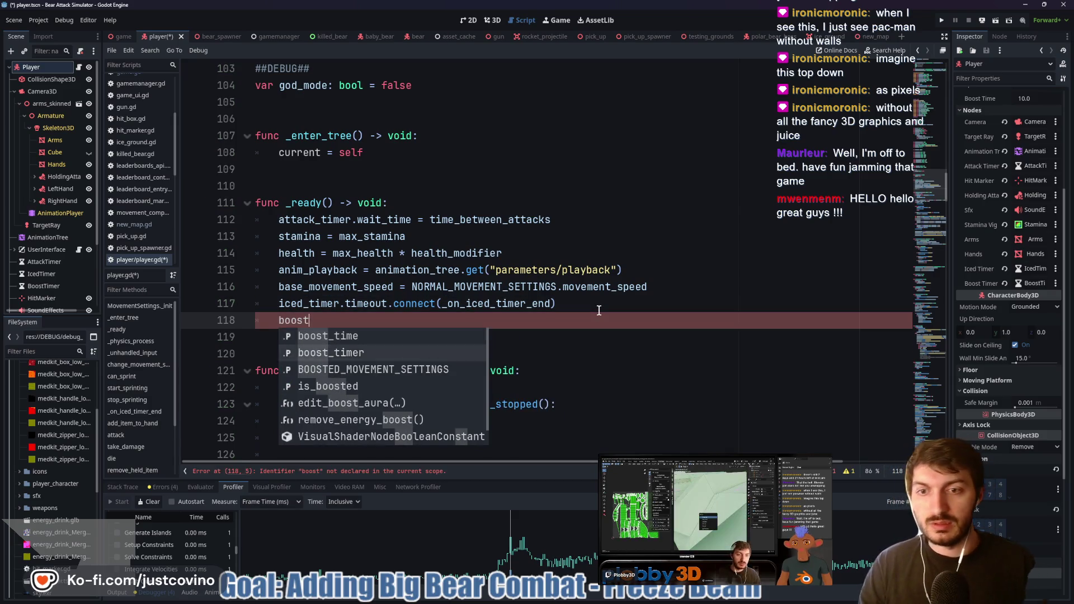
pyautogui.press('Return')
pyautogui.write('.timeout.c')
pyautogui.press('Return')
pyautogui.write('.con')
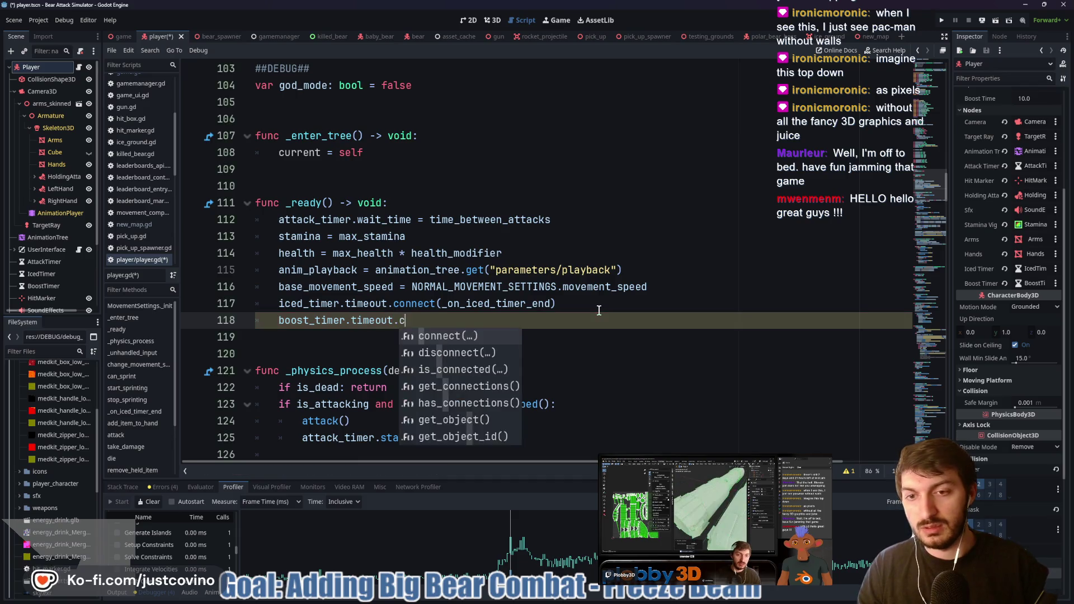
pyautogui.press('Return')
pyautogui.write('_')
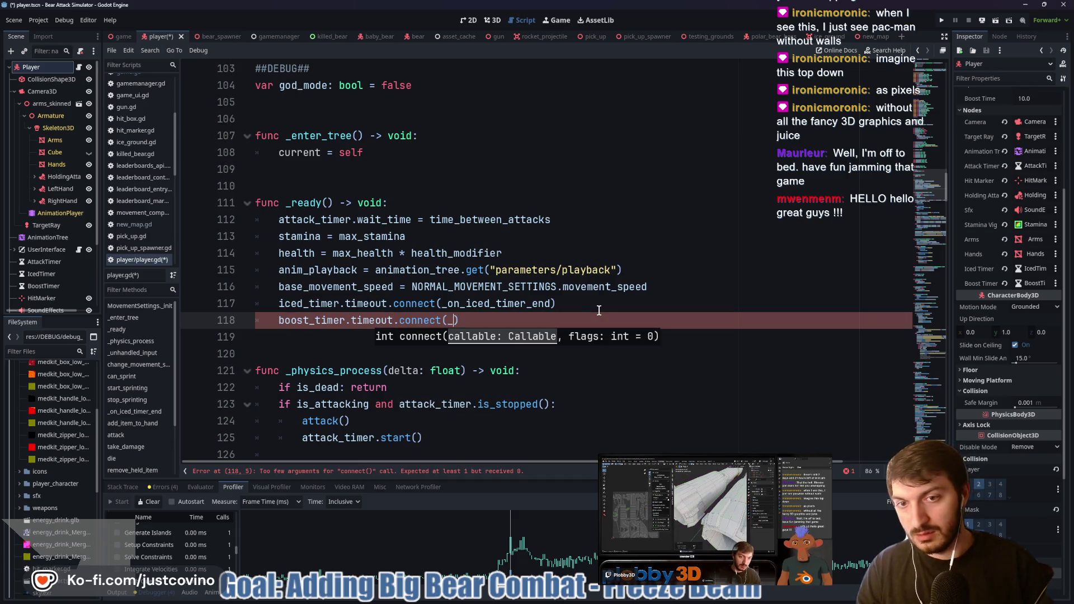
pyautogui.write('on_boost_tim')
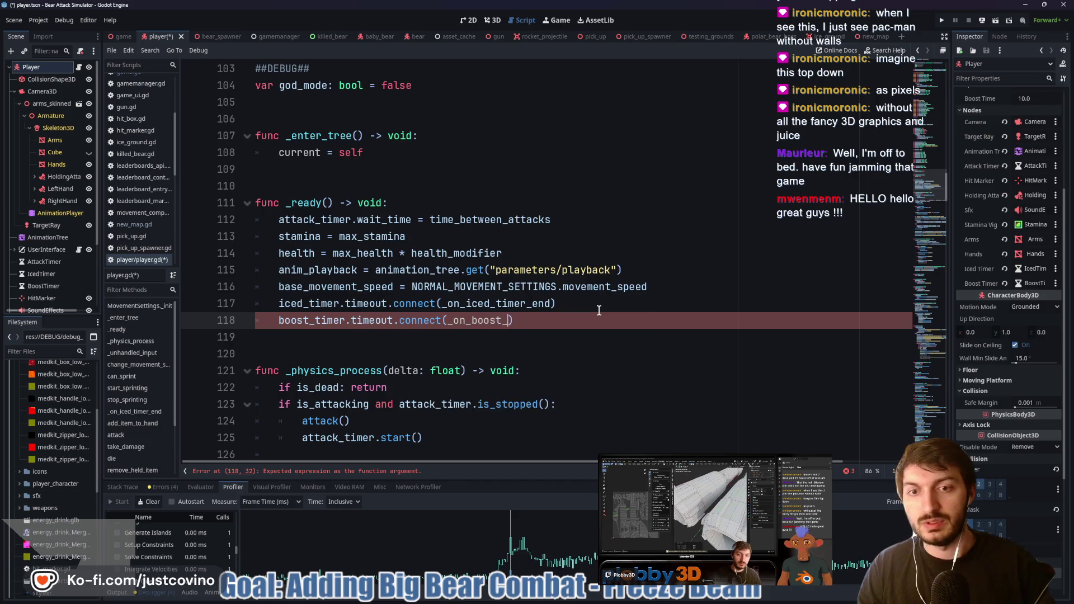
pyautogui.write('er_end')
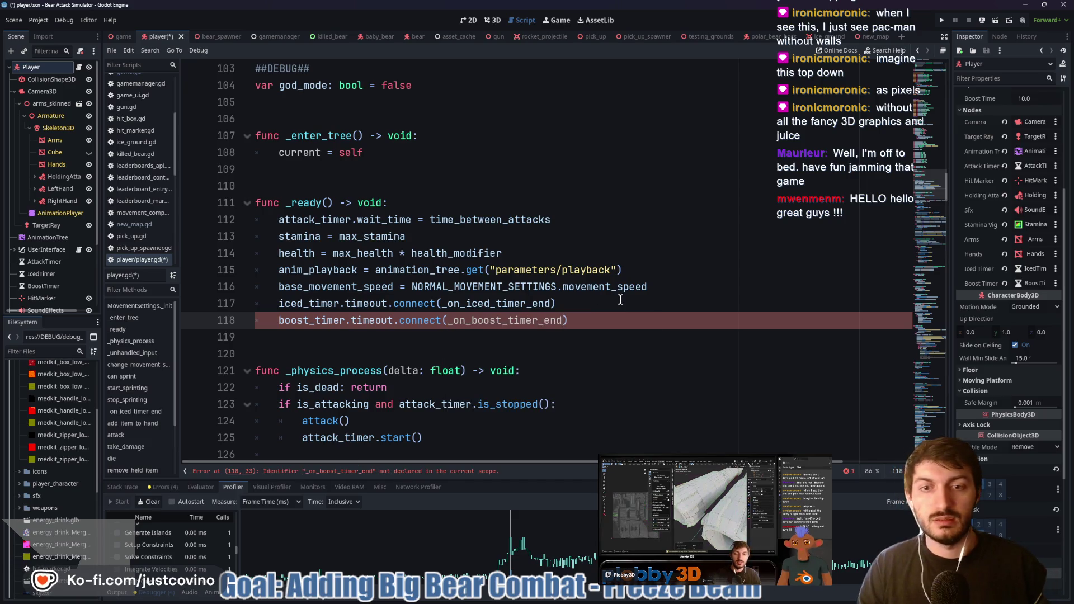
# Step: Add boost_timer.wait_time = 10.0 on a new line 113 in _ready
pyautogui.click(578, 213)
pyautogui.press('Return')
pyautogui.write('boost')
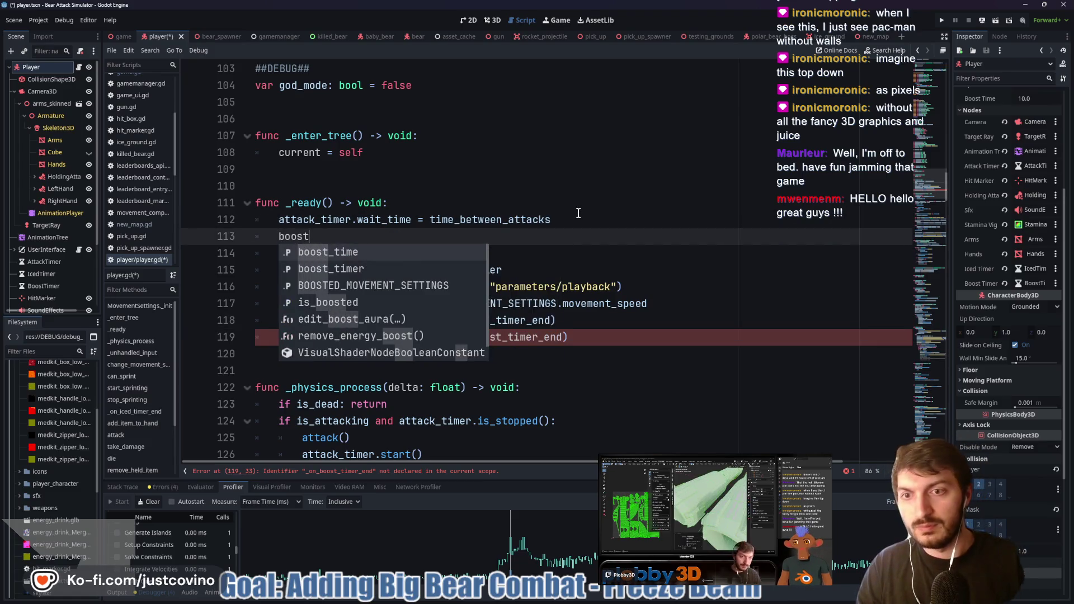
pyautogui.press('Down')
pyautogui.press('Return')
pyautogui.write('.wait')
pyautogui.press('Return')
pyautogui.write('= 10.0')
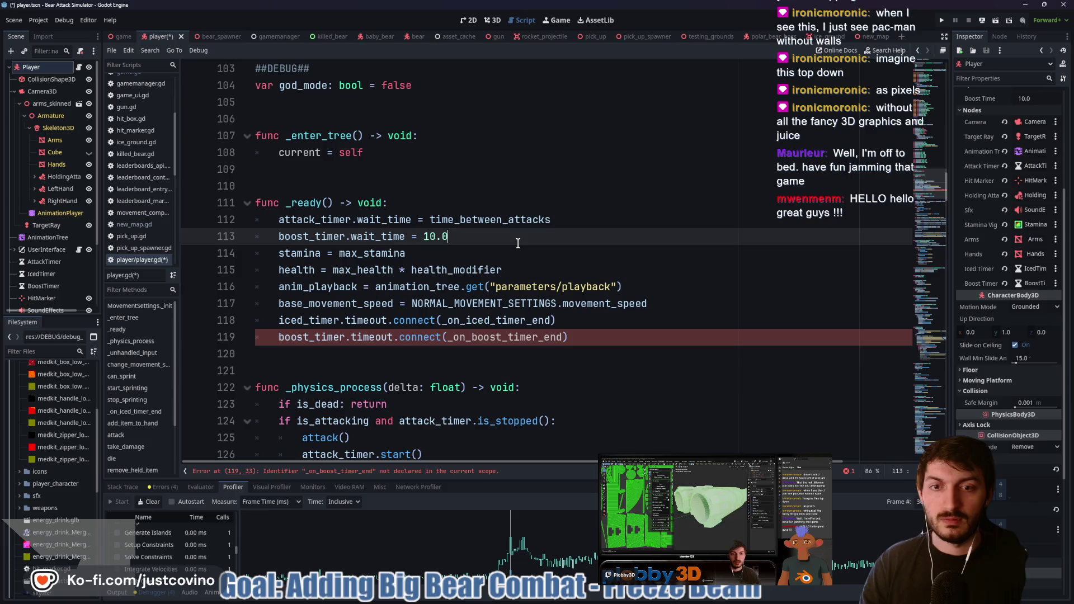
pyautogui.doubleClick(504, 337)
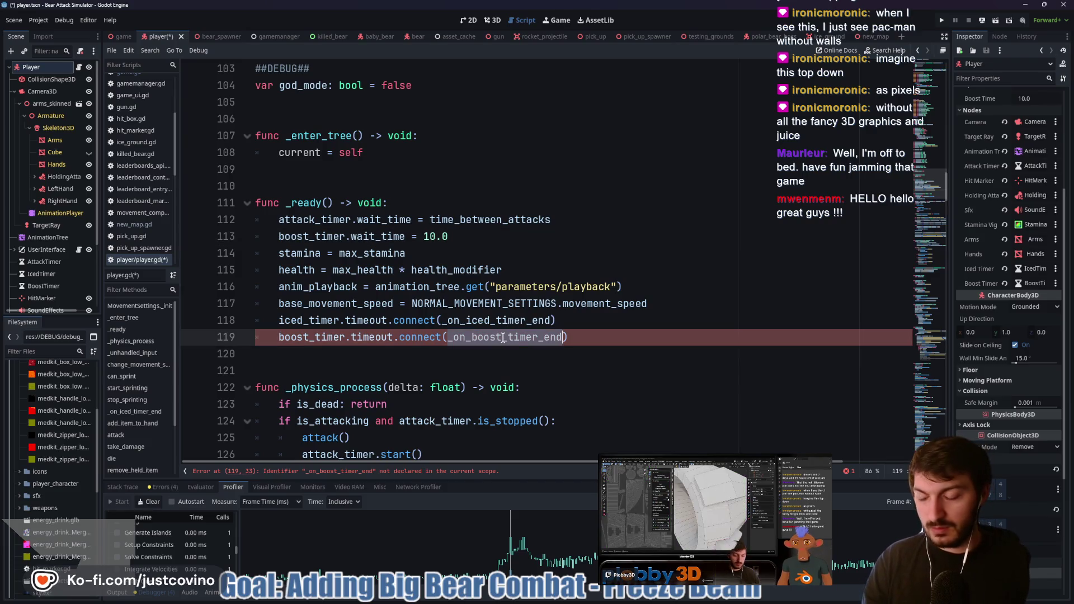
# Step: Below the remove_energy_boost block, add the _on_boost_timer_end() -> void function header
pyautogui.scroll(-20, 431, 311)
pyautogui.scroll(-20, 431, 311)
pyautogui.scroll(-8, 429, 312)
pyautogui.scroll(-8, 427, 307)
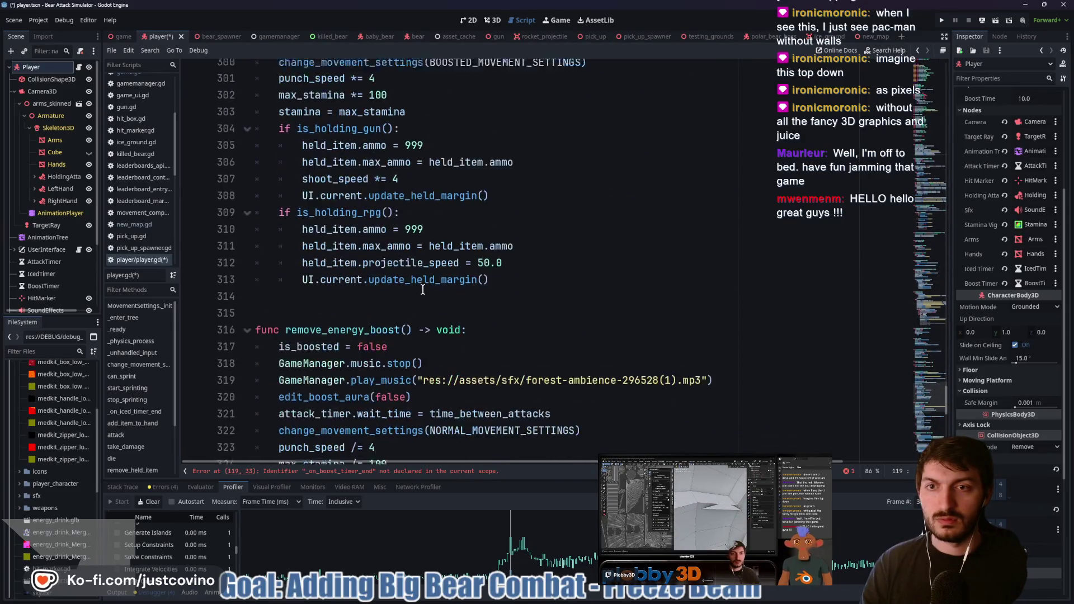
pyautogui.scroll(1, 390, 287)
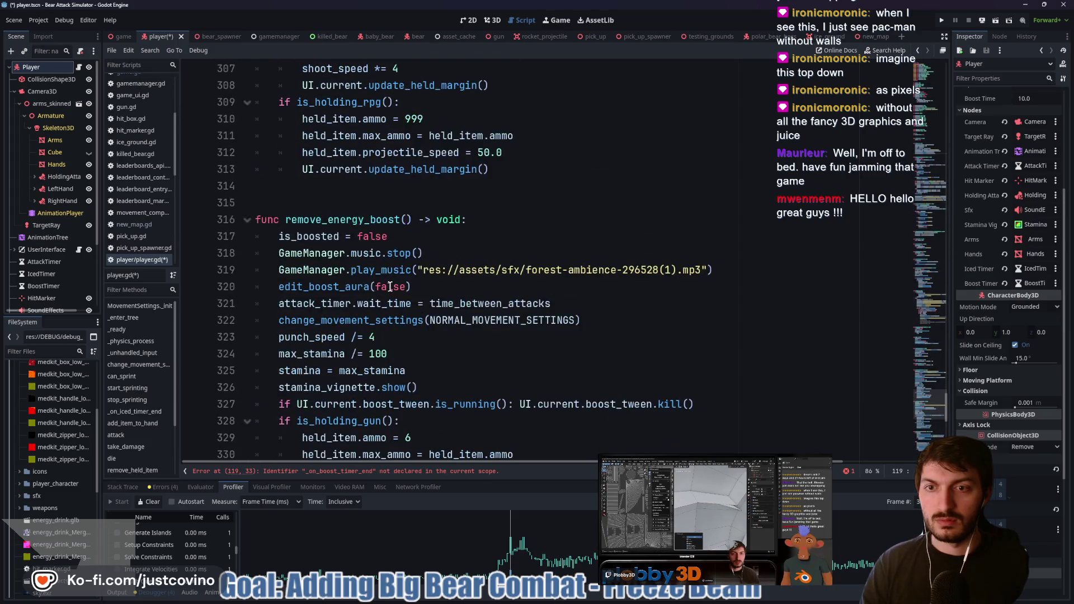
pyautogui.scroll(-5, 380, 297)
pyautogui.click(304, 338)
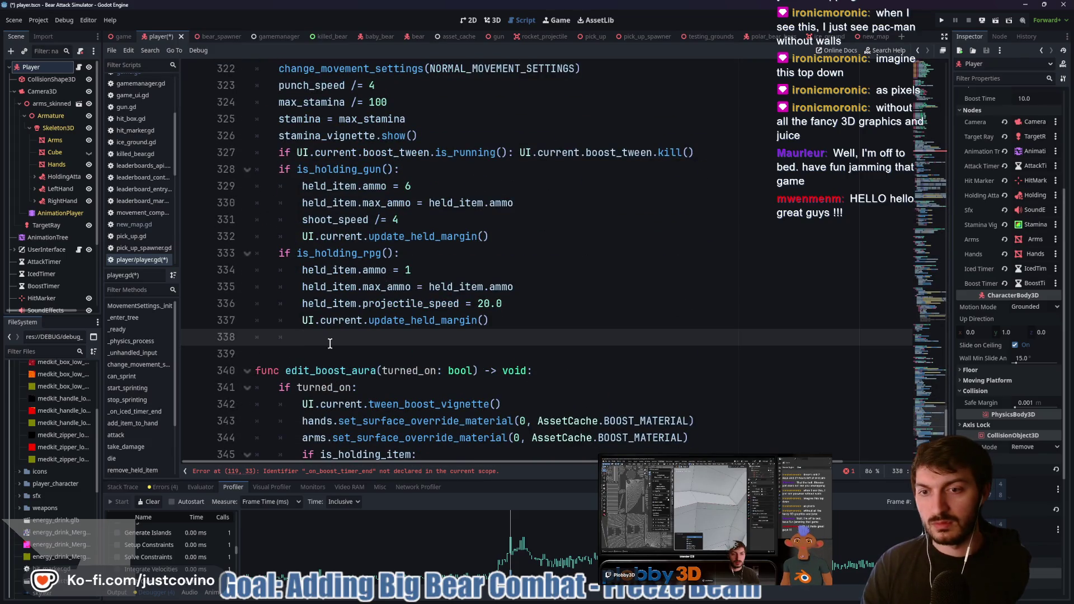
pyautogui.press('BackSpace')
pyautogui.press('BackSpace')
pyautogui.press('BackSpace')
pyautogui.press('Return')
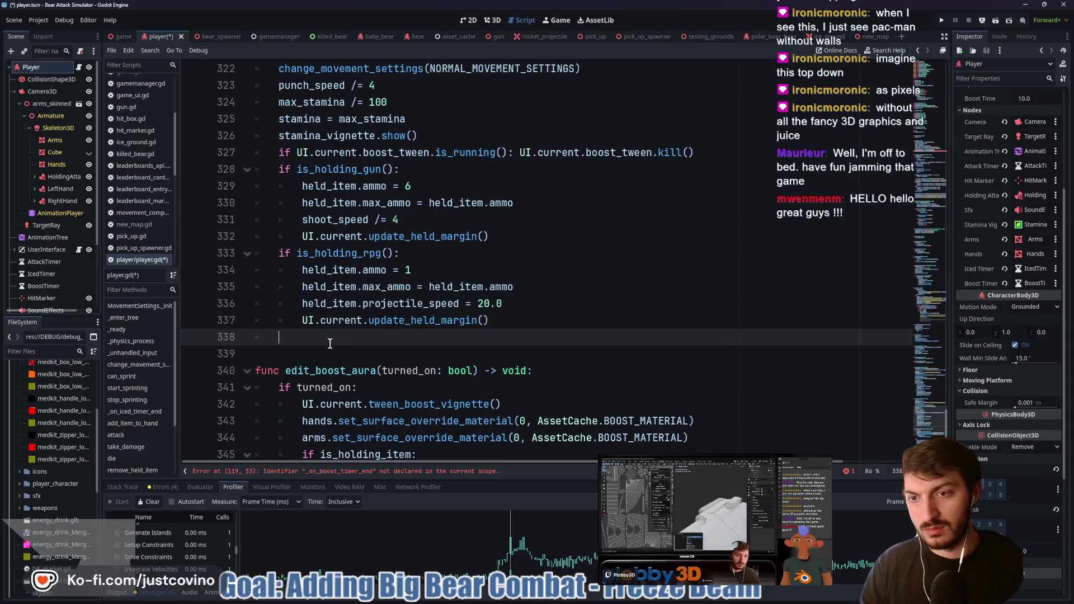
pyautogui.press('Return')
pyautogui.press('Return')
pyautogui.press('Return')
pyautogui.press('Return')
pyautogui.press('Up')
pyautogui.press('Up')
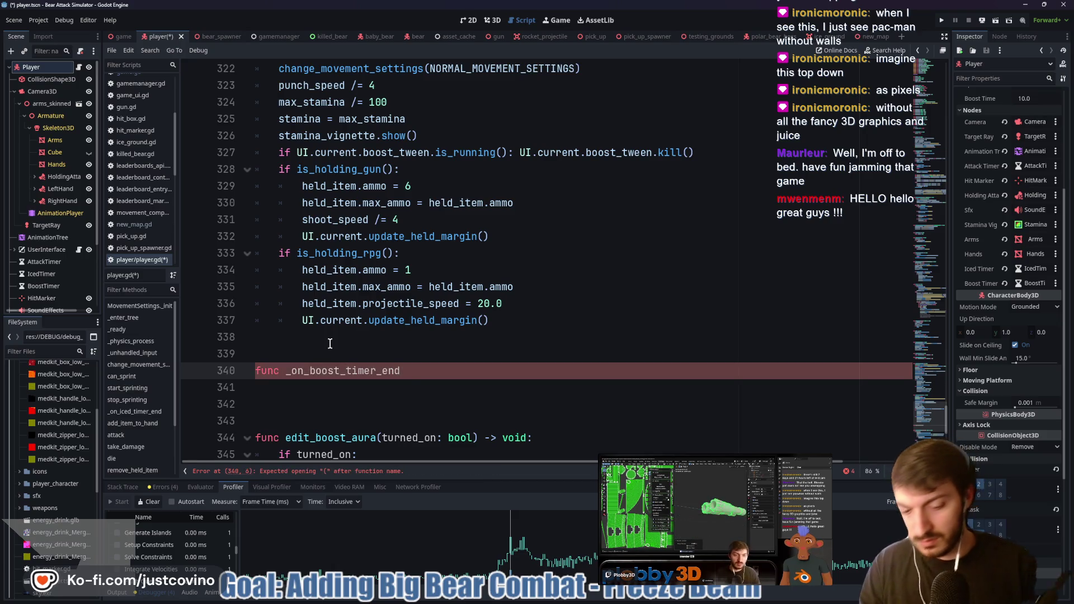
pyautogui.write('() -> v')
pyautogui.press('Return')
pyautogui.write(':')
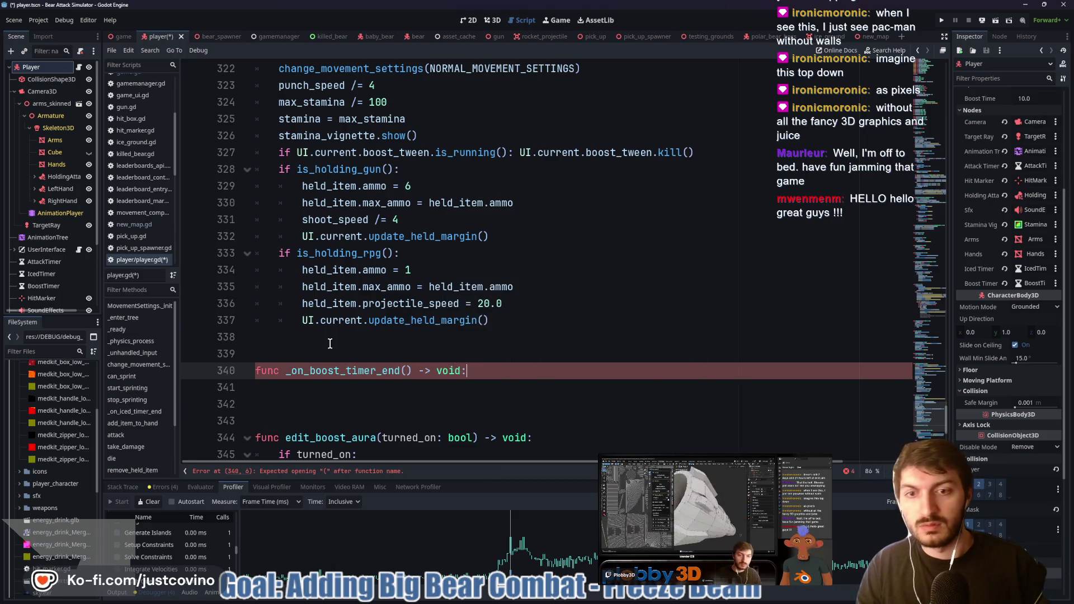
pyautogui.press('Return')
# Step: Make its body return if boost_timer is not stopped, otherwise call remove_energy_boost()
pyautogui.scroll(2, 341, 343)
pyautogui.scroll(3, 341, 343)
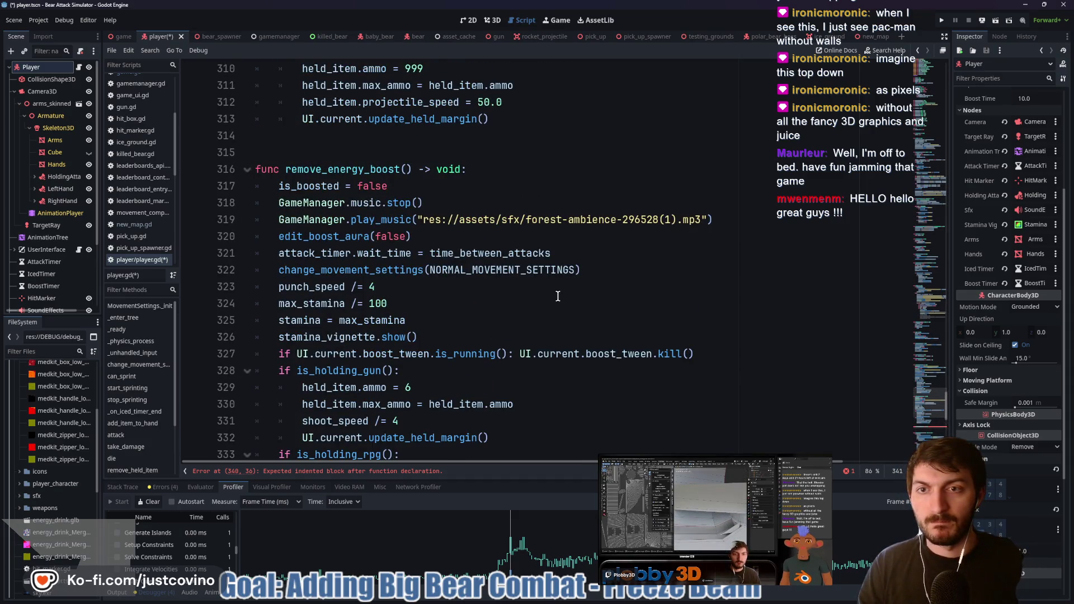
pyautogui.scroll(-4, 558, 296)
pyautogui.write('i')
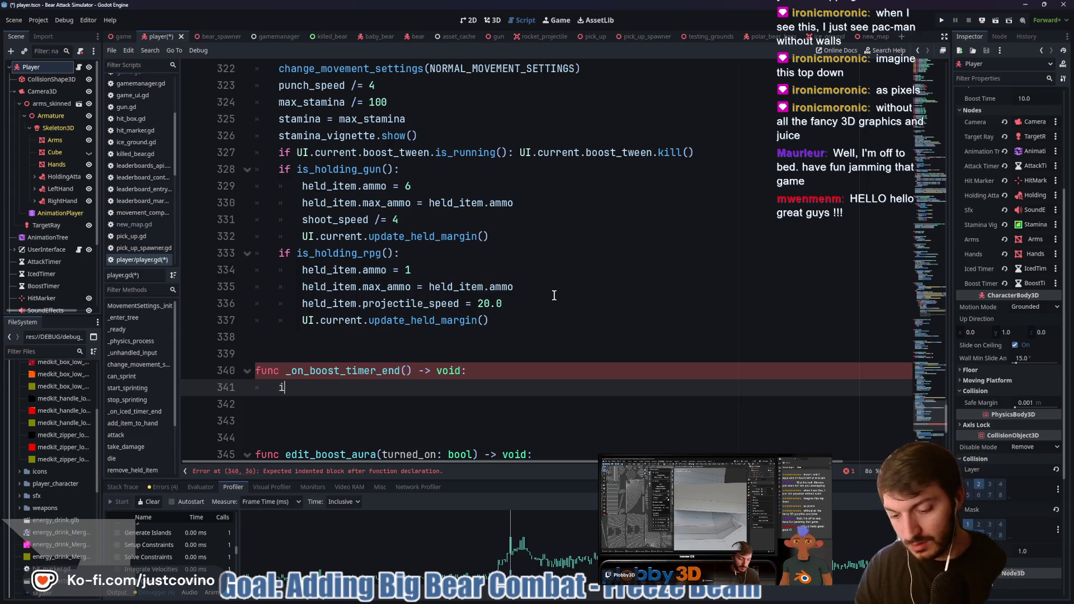
pyautogui.write('f boost_timer')
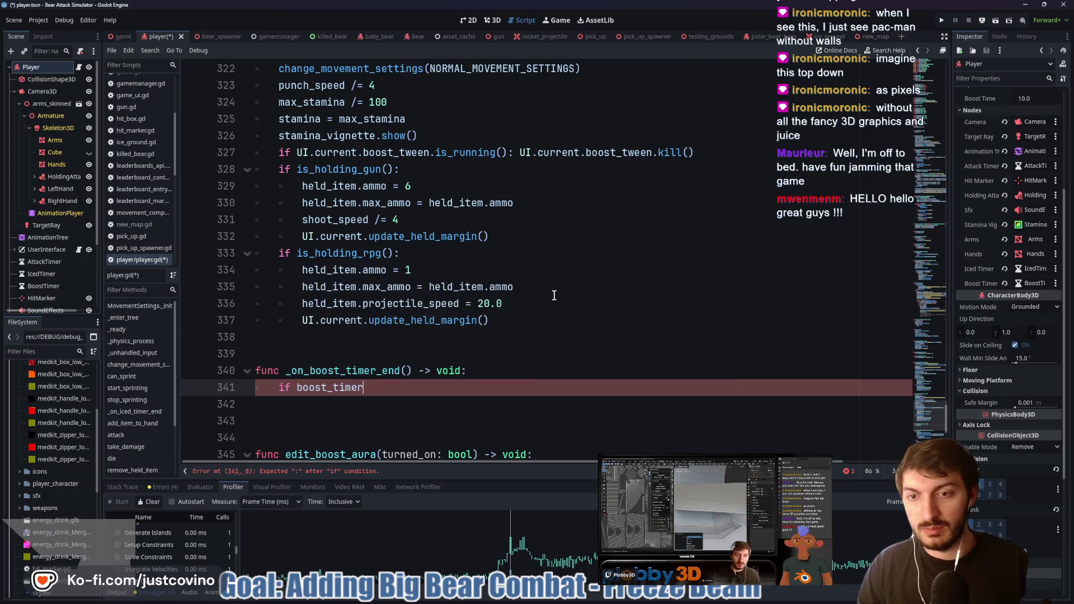
pyautogui.write('.is')
pyautogui.press('Return')
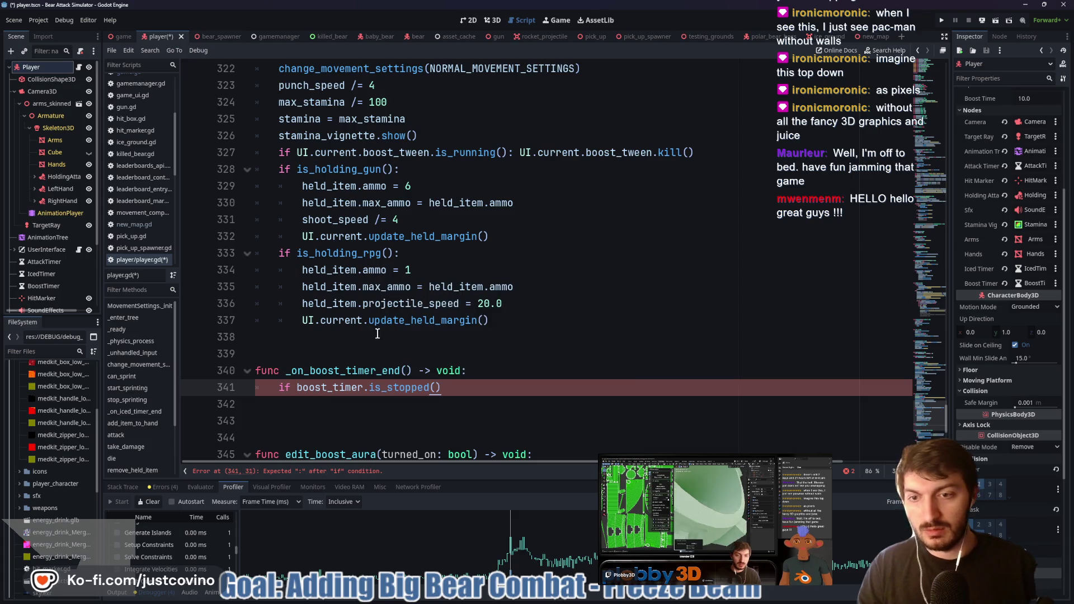
pyautogui.write('!')
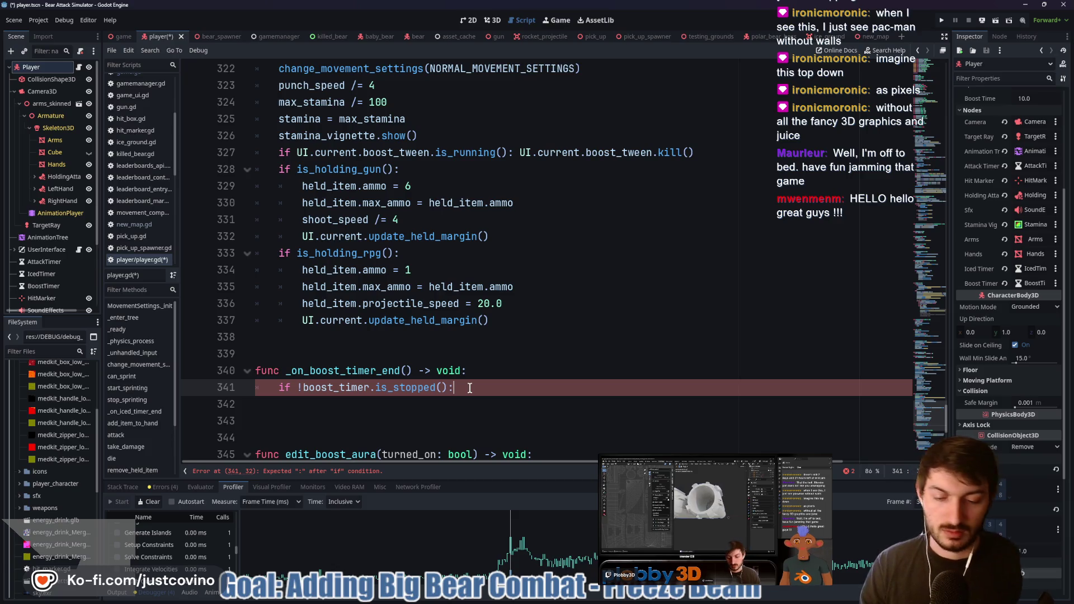
pyautogui.write('eturn')
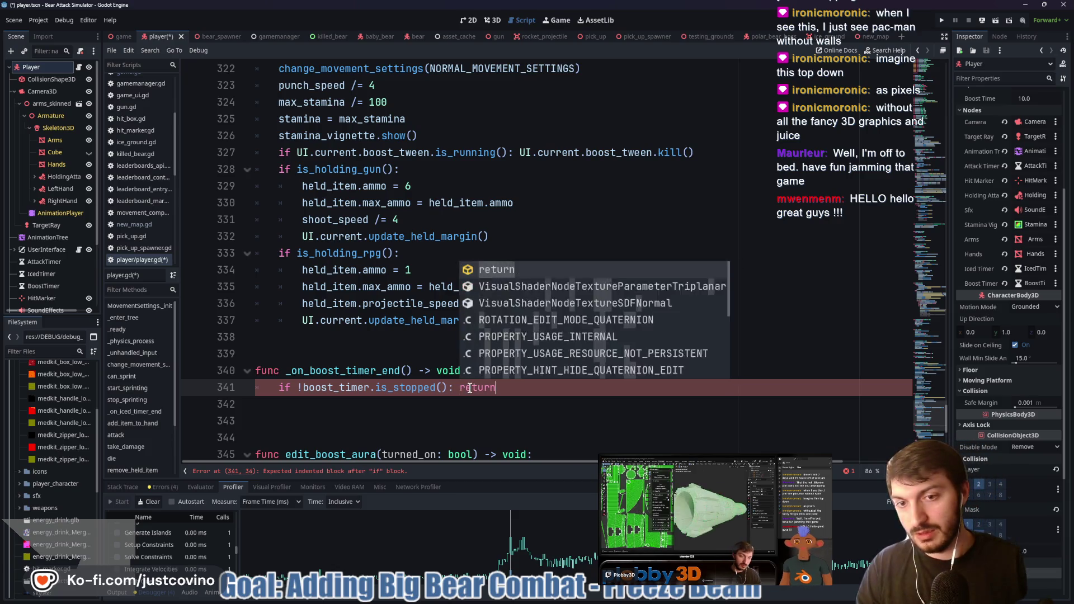
pyautogui.press('Return')
pyautogui.press('Return')
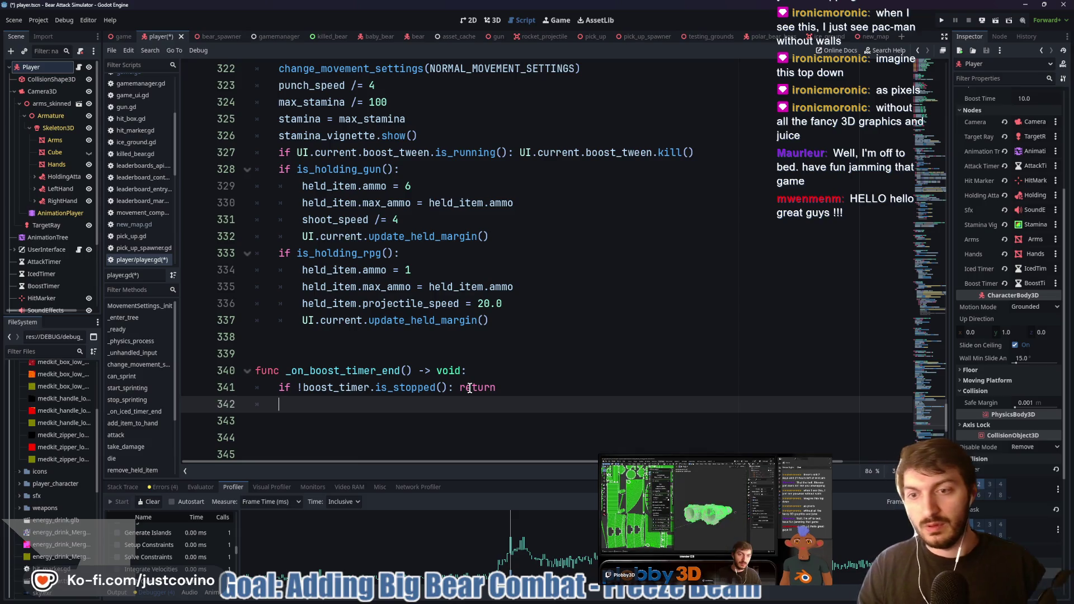
pyautogui.scroll(6, 503, 353)
pyautogui.scroll(-3, 547, 320)
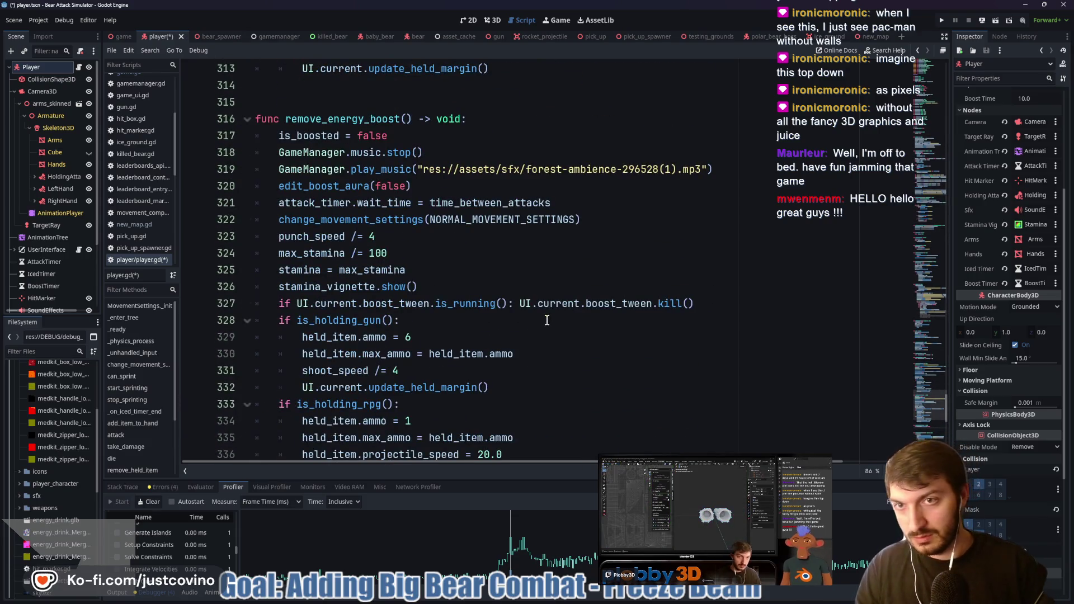
pyautogui.write('remove')
pyautogui.press('Return')
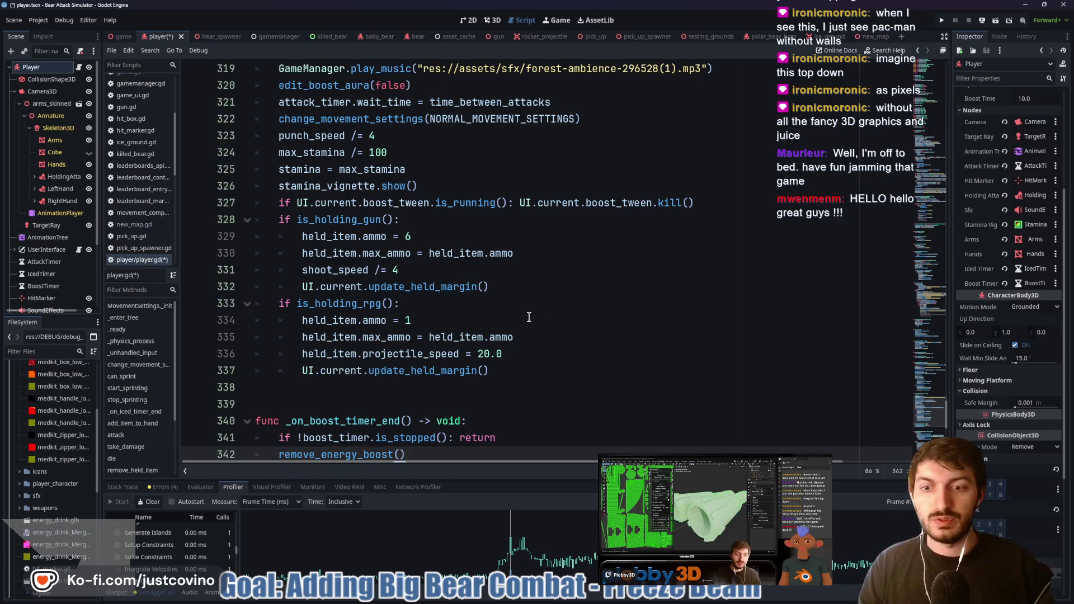
pyautogui.scroll(12, 526, 317)
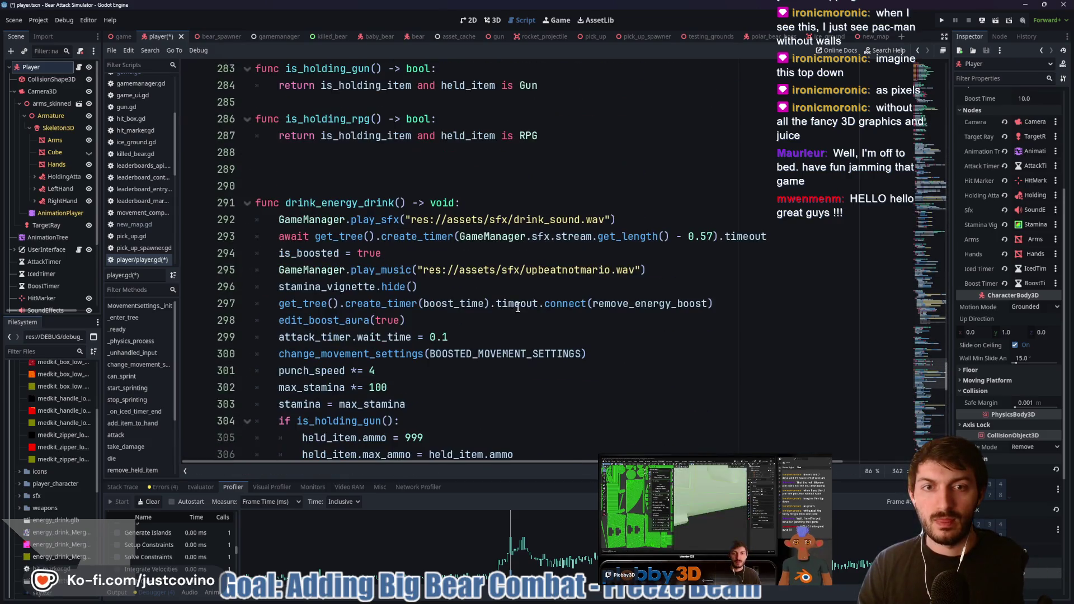
# Step: Delete the old create_timer line 297 from drink_energy_drink and save player.gd
pyautogui.moveTo(731, 299); pyautogui.dragTo(257, 304)
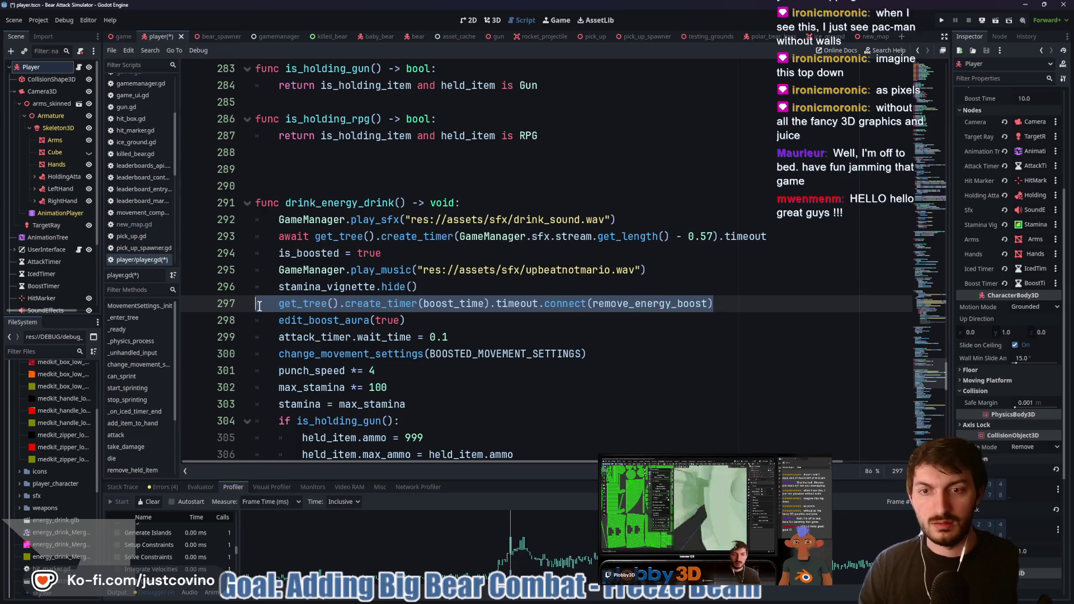
pyautogui.hotkey('ctrl', 'x')
pyautogui.press('BackSpace')
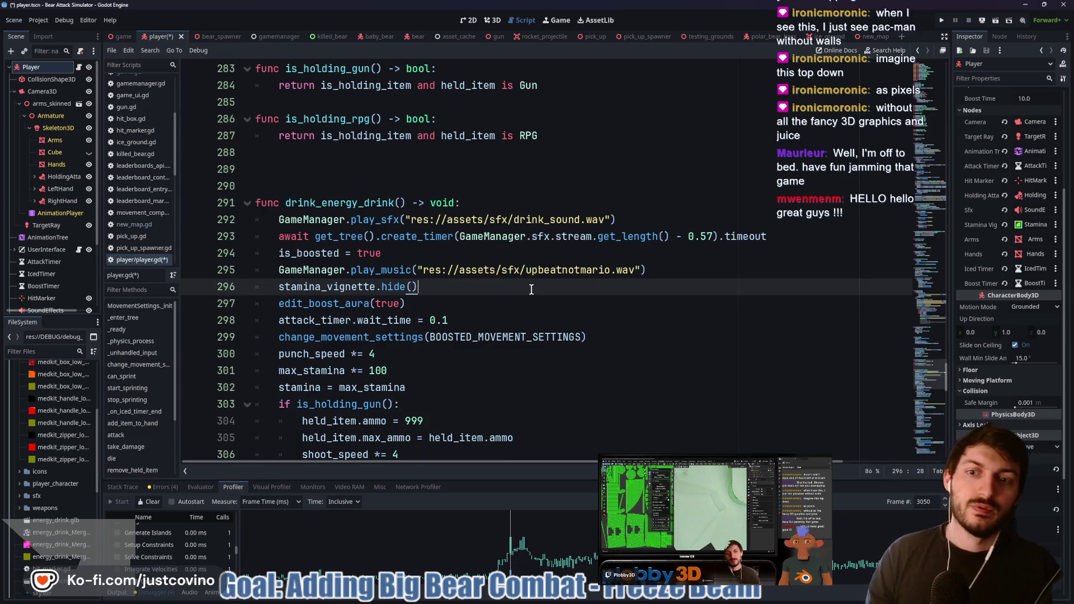
pyautogui.hotkey('ctrl', 's')
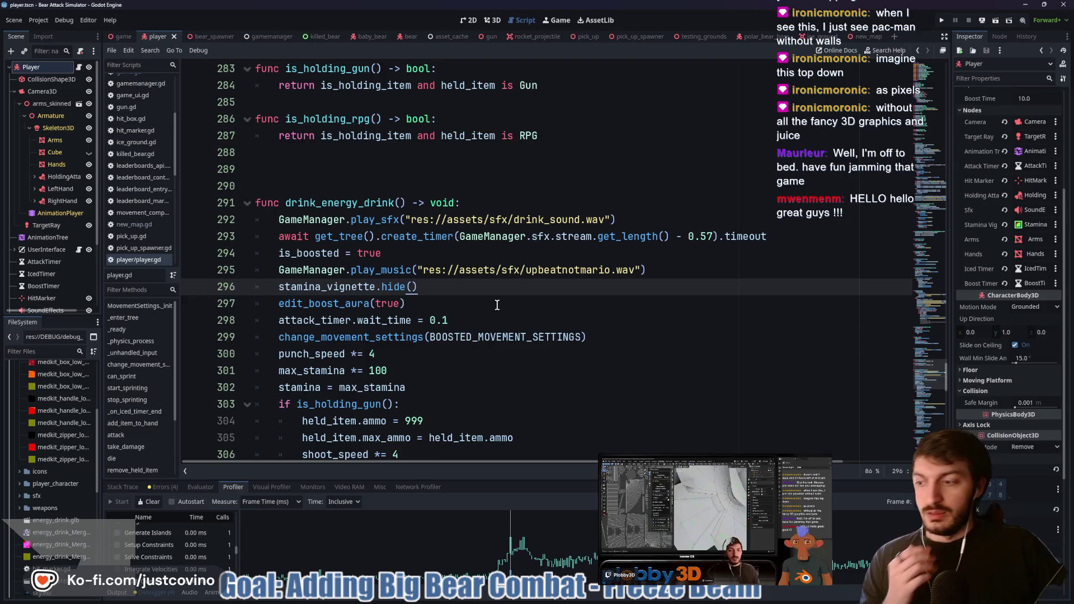
# Step: Run the project from the game scene to reach its title screen
pyautogui.scroll(-7, 493, 301)
pyautogui.scroll(-6, 392, 263)
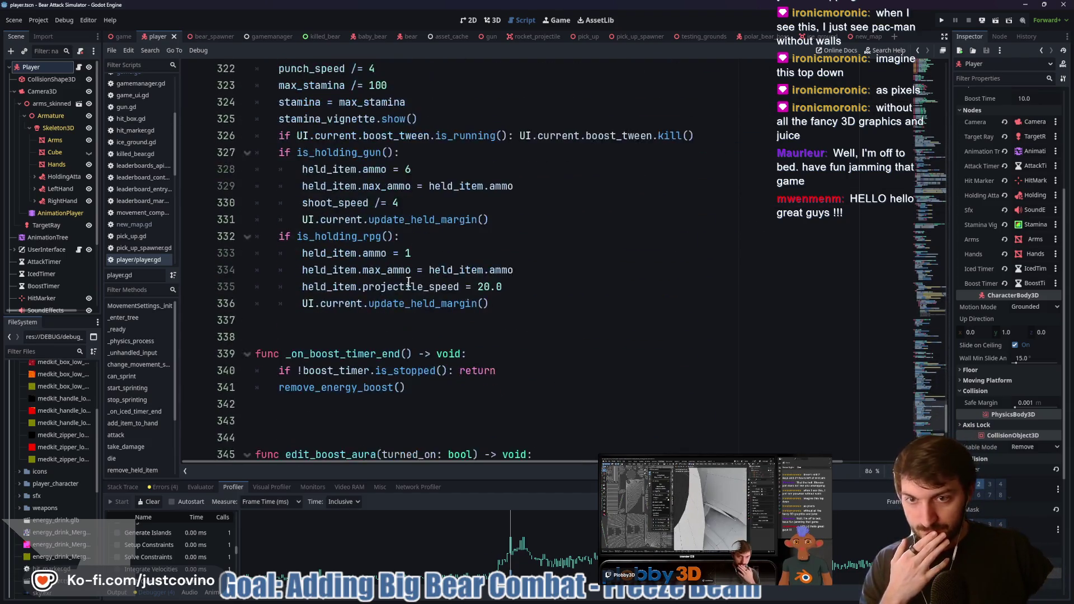
pyautogui.click(121, 36)
pyautogui.press('F5')
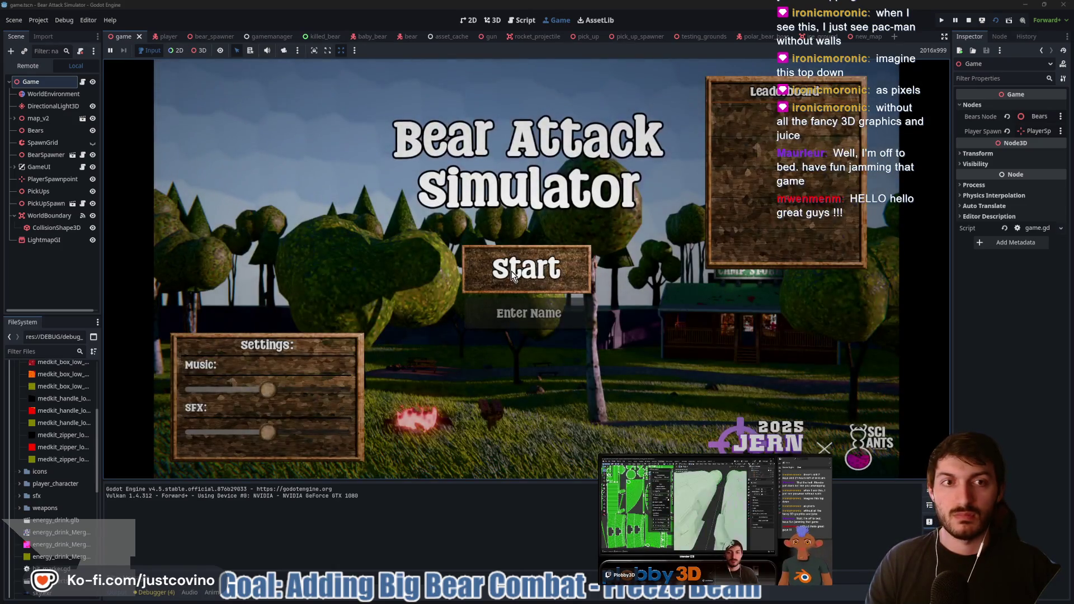
# Step: Start a round, grab the gun, shoot bears with 999-round ammo, then stop at 15 kills
pyautogui.click(511, 271)
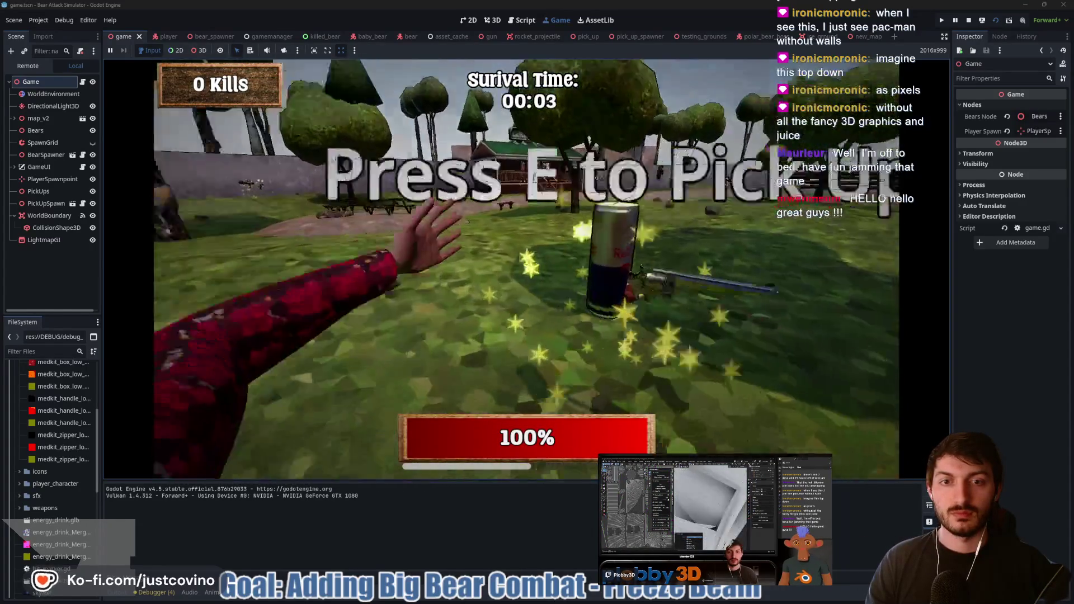
pyautogui.press('e')
pyautogui.press('e')
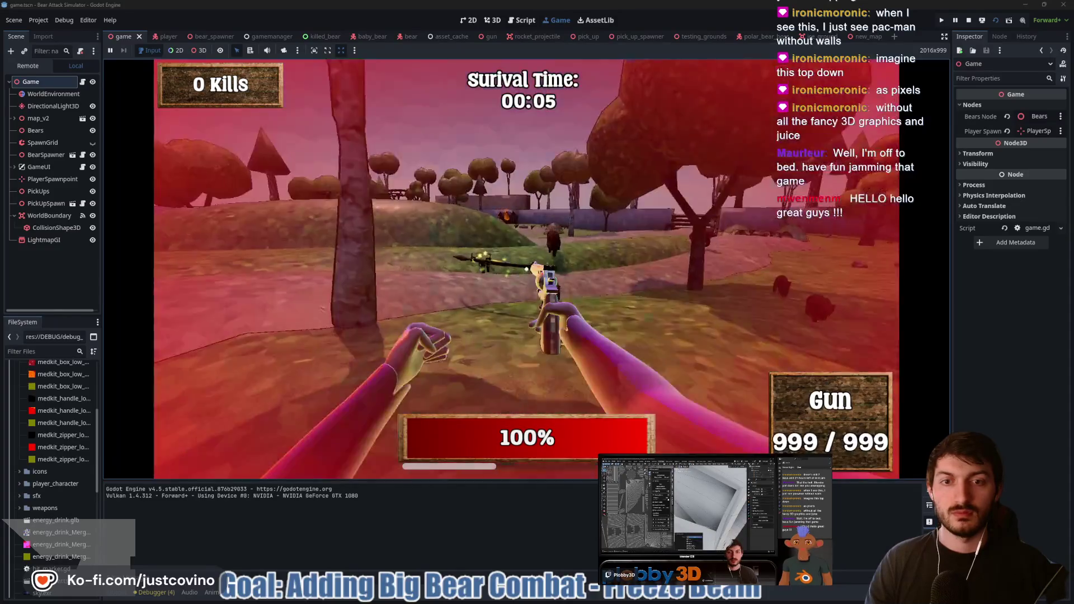
pyautogui.moveTo(527, 269); pyautogui.dragTo(526, 269)
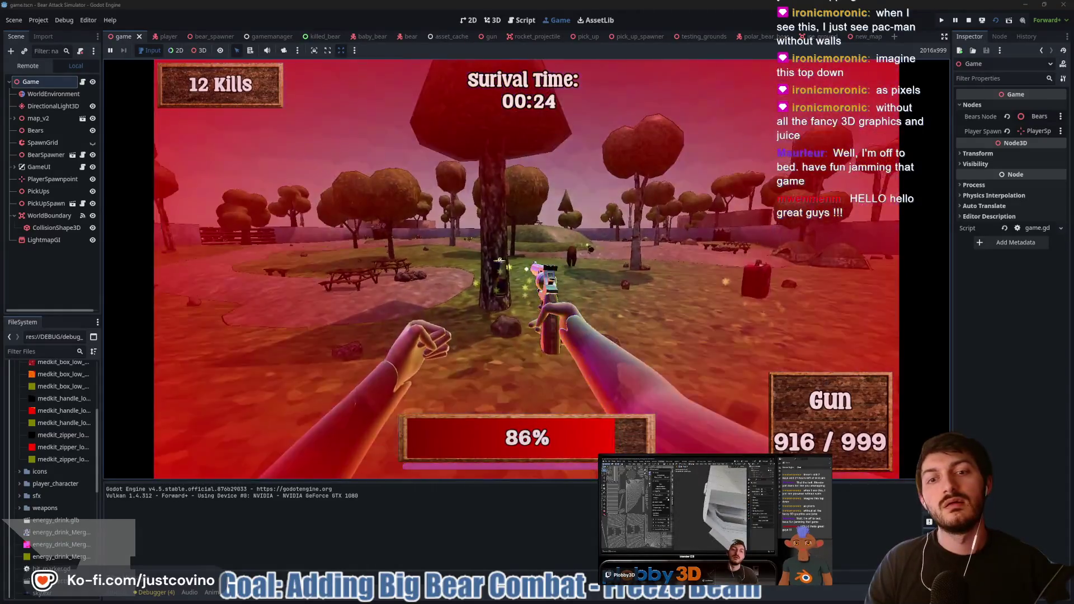
pyautogui.click(526, 269)
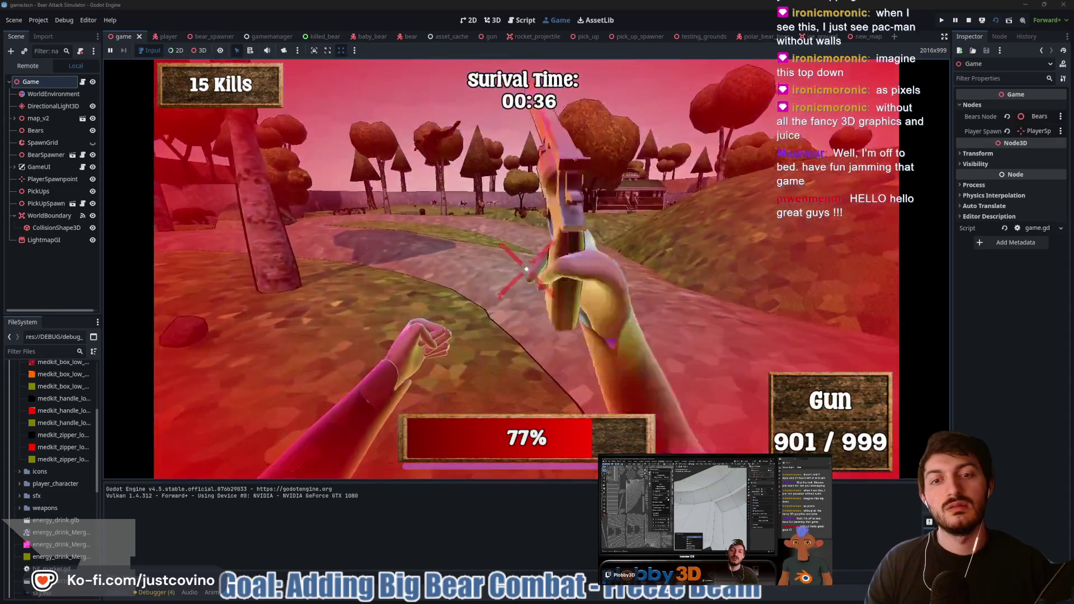
pyautogui.click(526, 269)
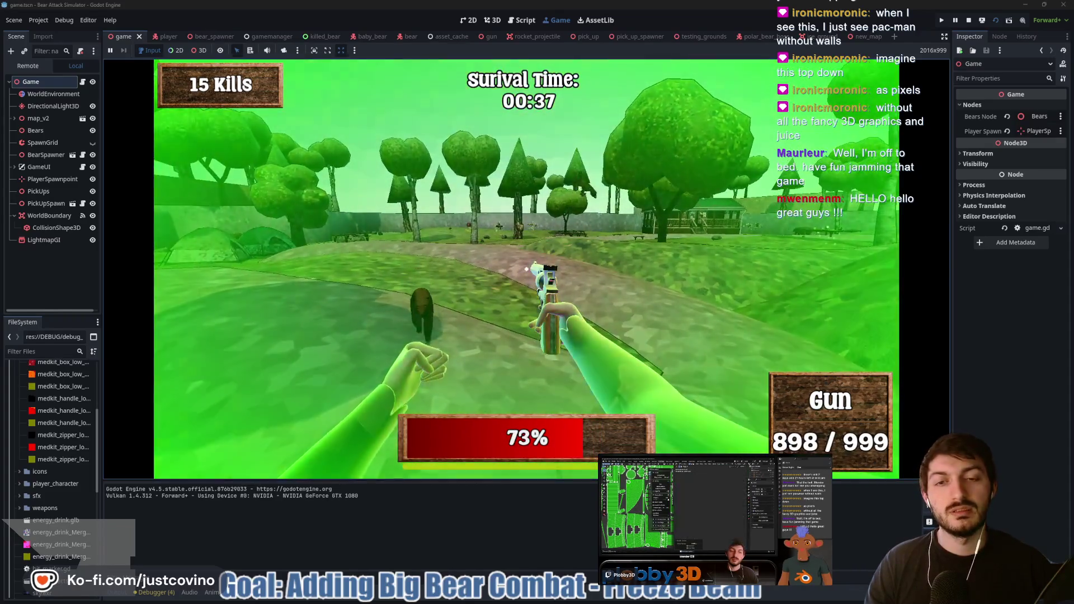
pyautogui.press('F8')
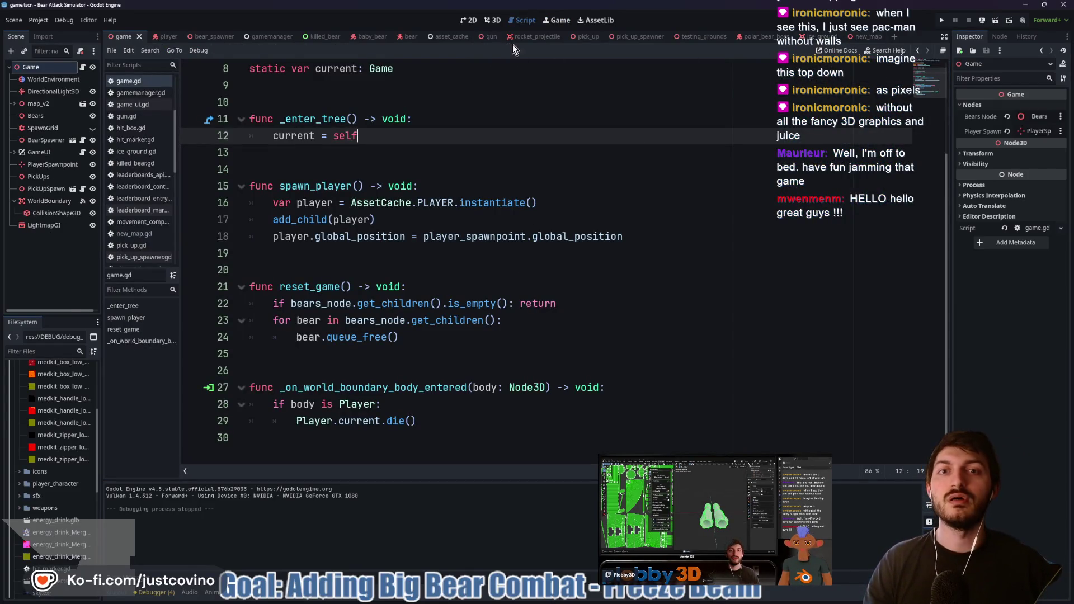
# Step: Add boost_timer.start() as the first line of drink_energy_drink() and save player.gd
pyautogui.click(160, 36)
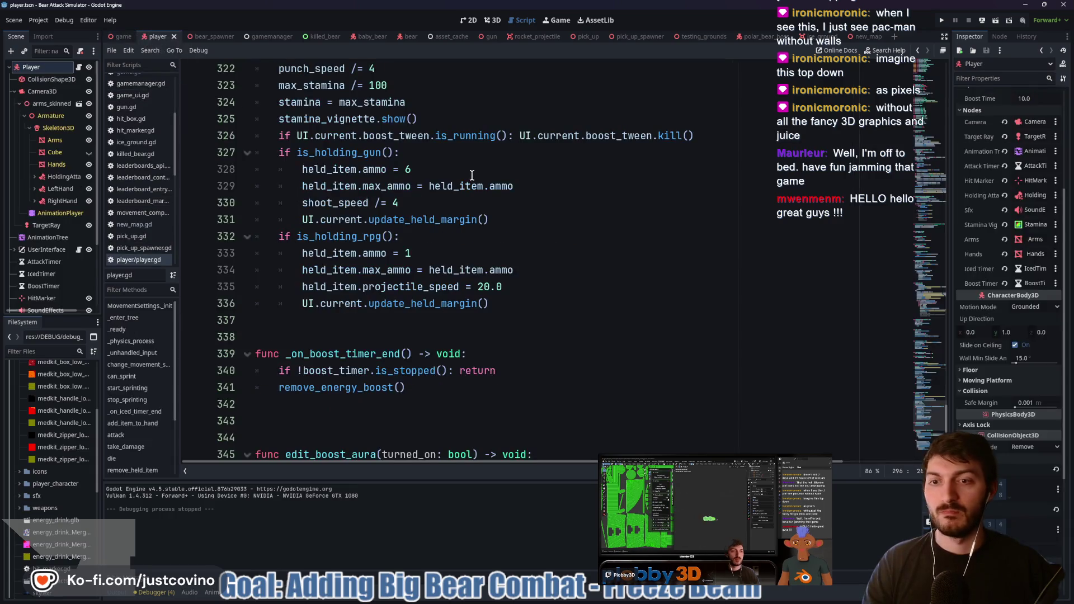
pyautogui.scroll(-2, 497, 190)
pyautogui.scroll(12, 455, 250)
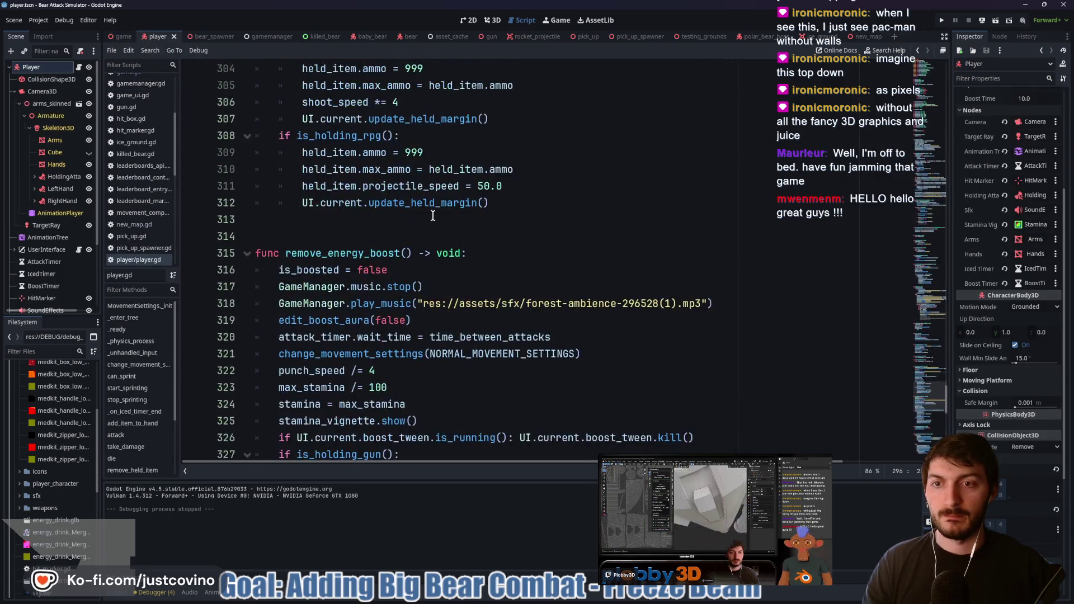
pyautogui.scroll(3, 455, 250)
pyautogui.click(514, 253)
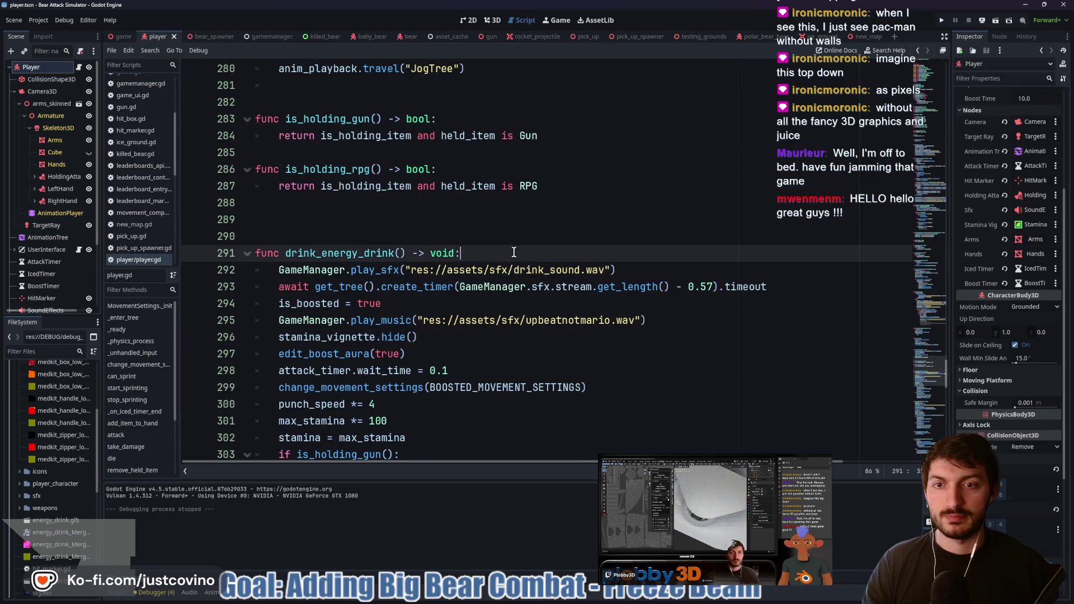
pyautogui.press('Return')
pyautogui.write('boost_time')
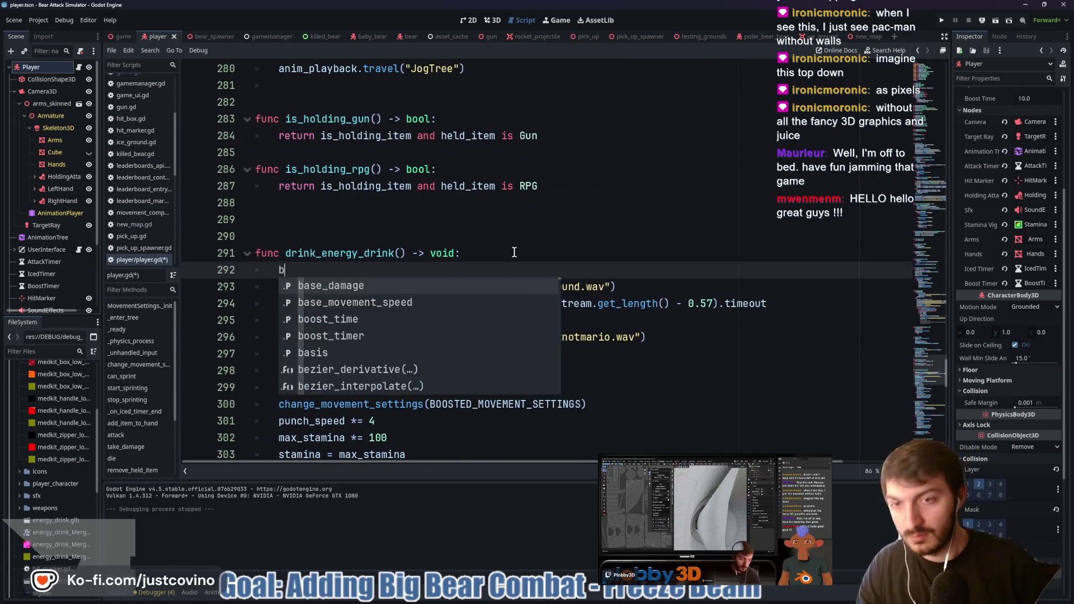
pyautogui.write('r.start(')
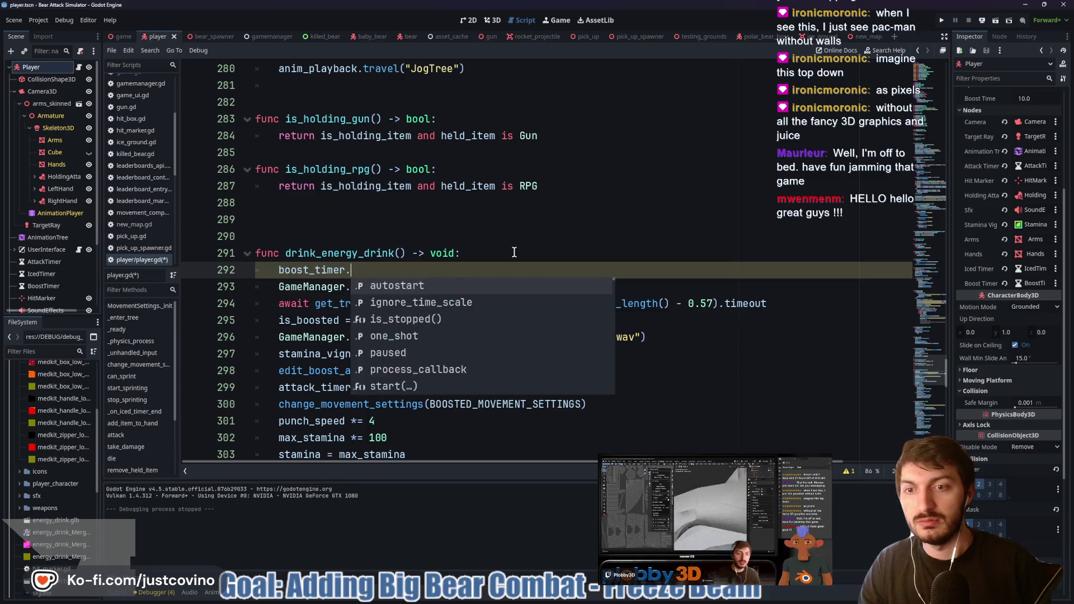
pyautogui.hotkey('ctrl', 's')
pyautogui.click(420, 272)
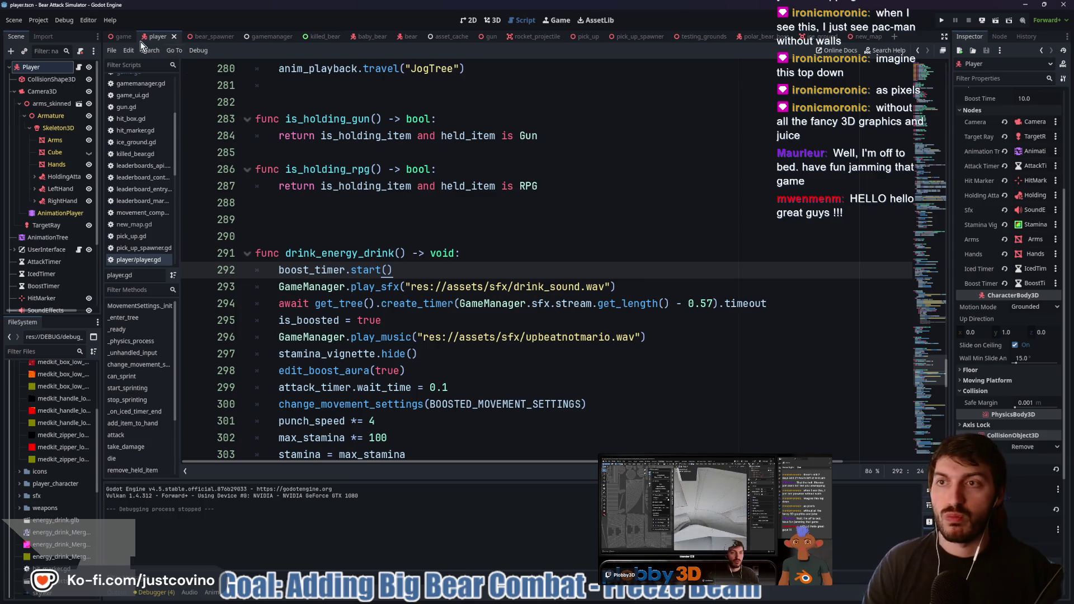
# Step: Launch the game, start a round, grab and fire the RPG, then walk over an energy drink
pyautogui.click(120, 37)
pyautogui.press('F6')
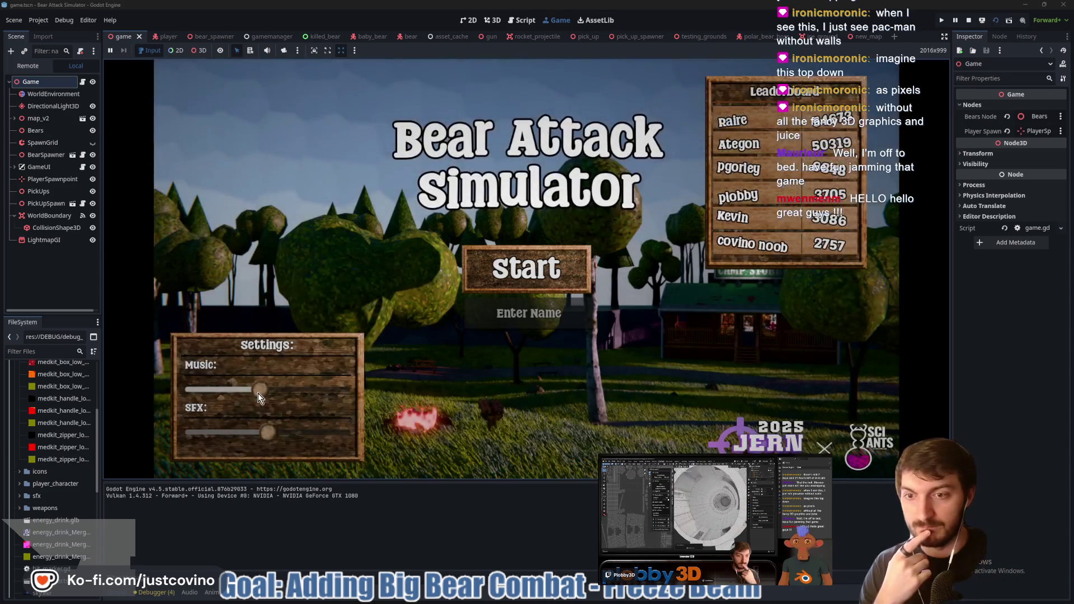
pyautogui.click(533, 277)
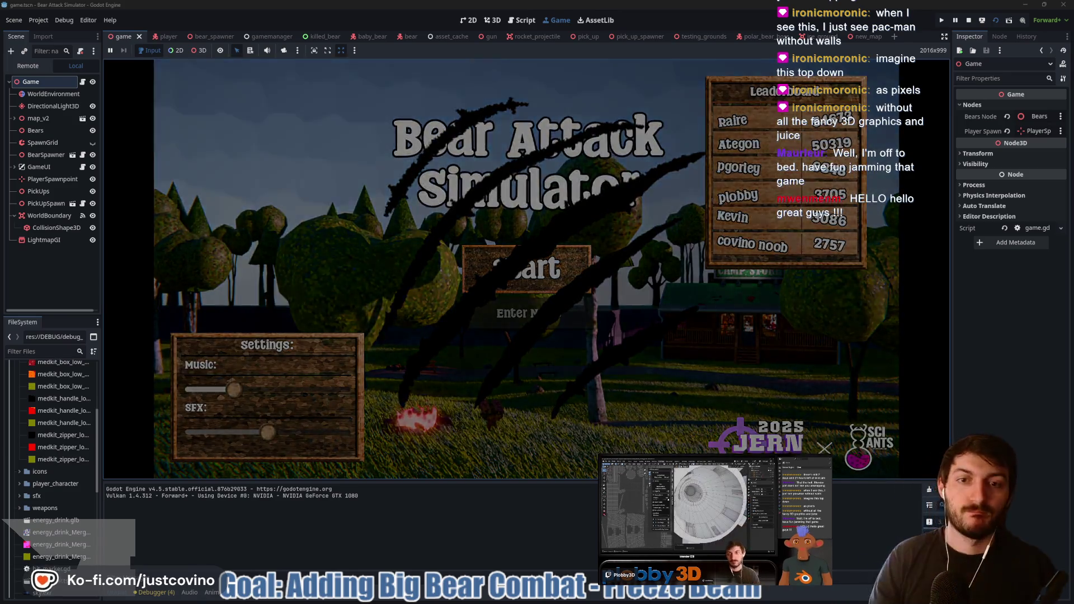
pyautogui.press('w')
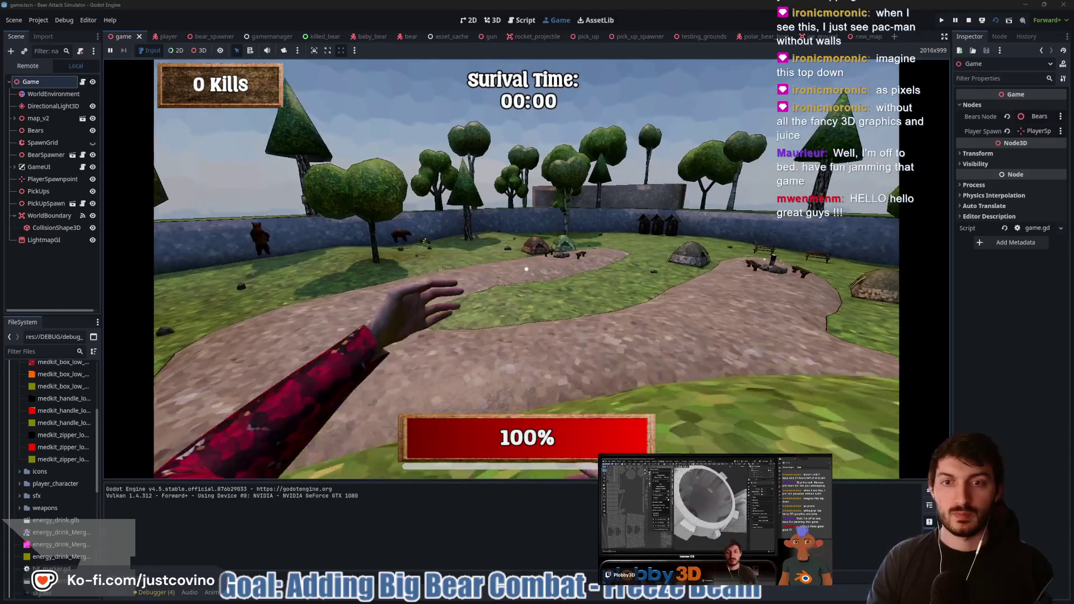
pyautogui.press('w')
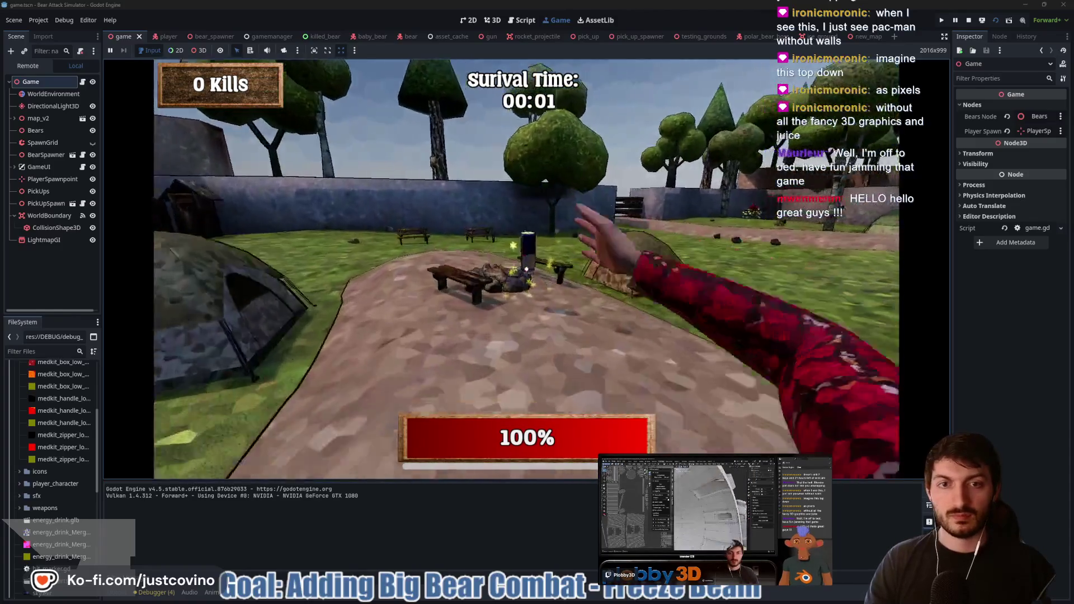
pyautogui.press('w')
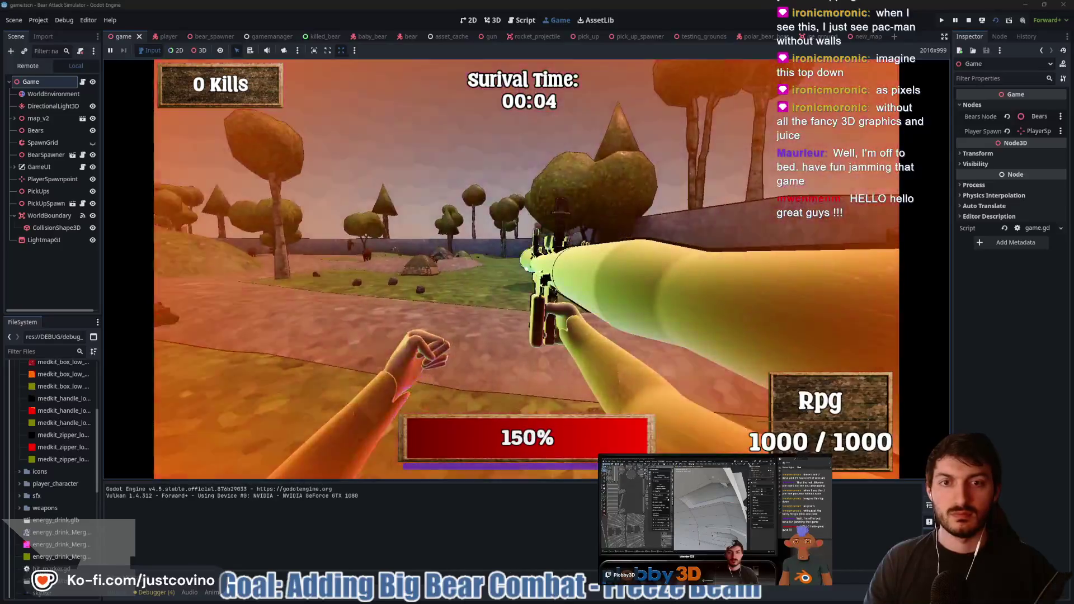
pyautogui.click(527, 269)
pyautogui.moveTo(527, 269); pyautogui.dragTo(527, 269)
pyautogui.press('w')
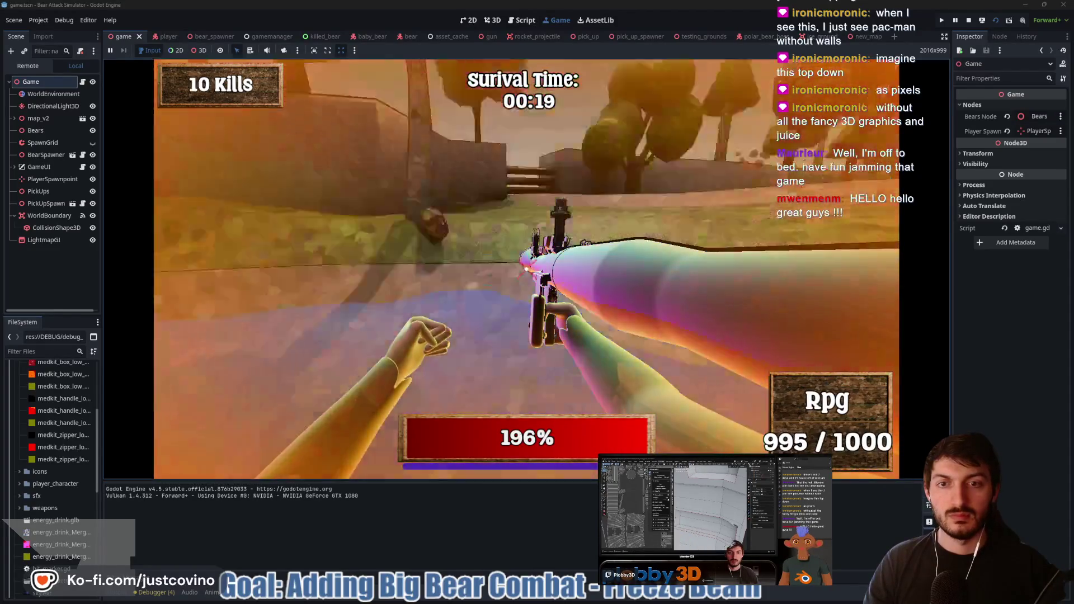
pyautogui.press('w')
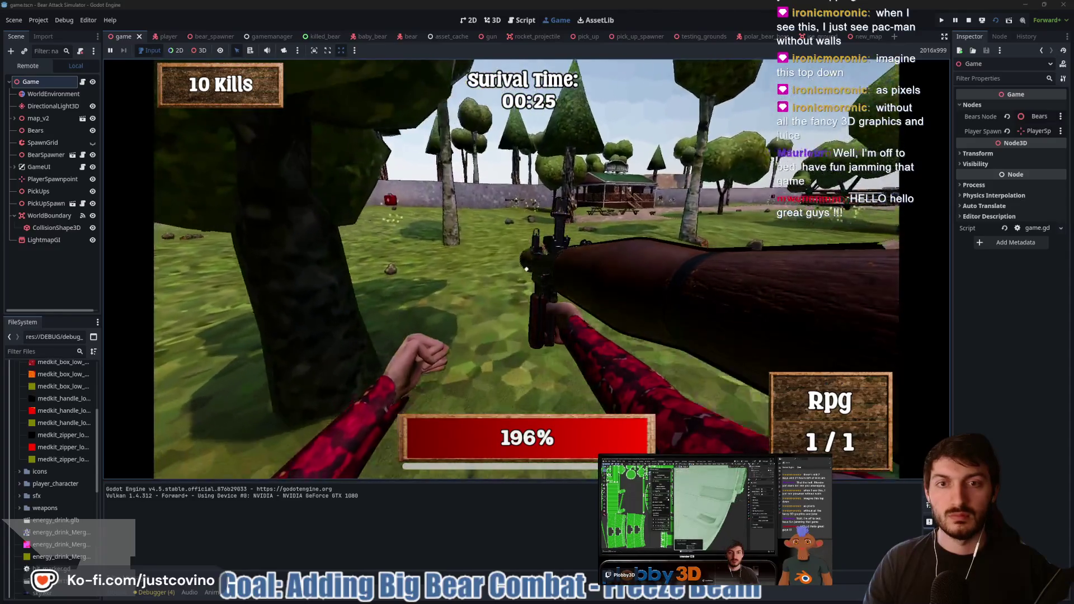
pyautogui.press('w')
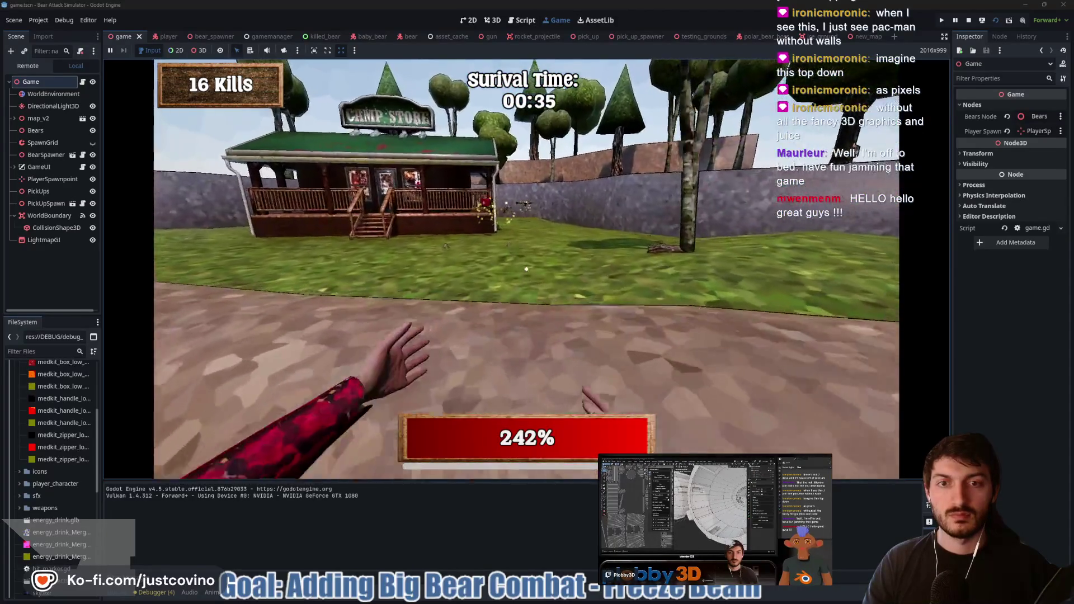
pyautogui.press('w')
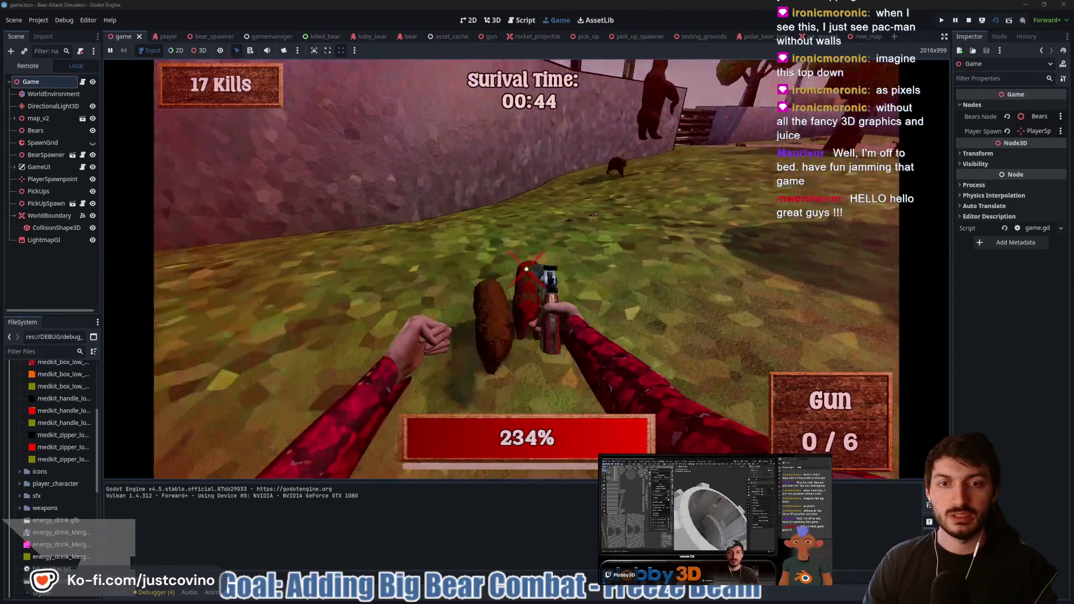
# Step: Fight bears through the boost until ammo drops back to six rounds, then stop at 30 kills
pyautogui.click(526, 270)
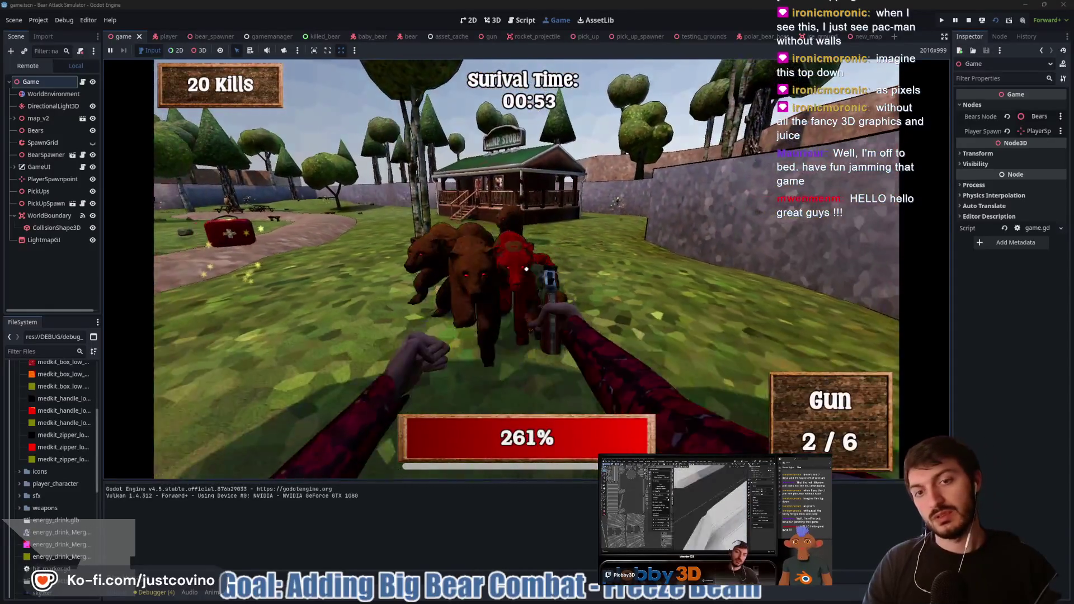
pyautogui.click(526, 269)
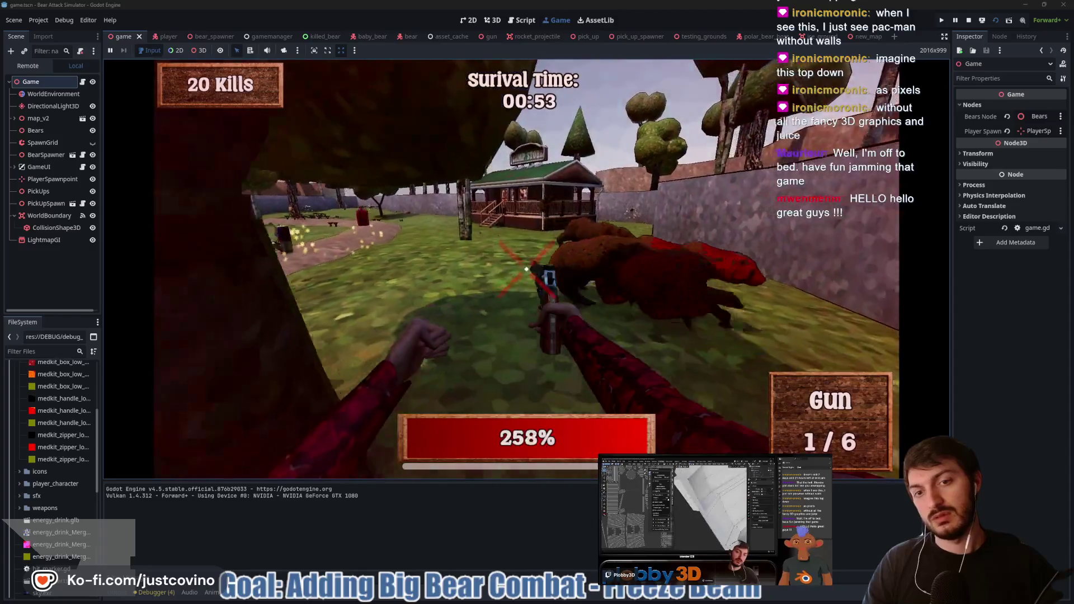
pyautogui.click(526, 269)
pyautogui.click(526, 269)
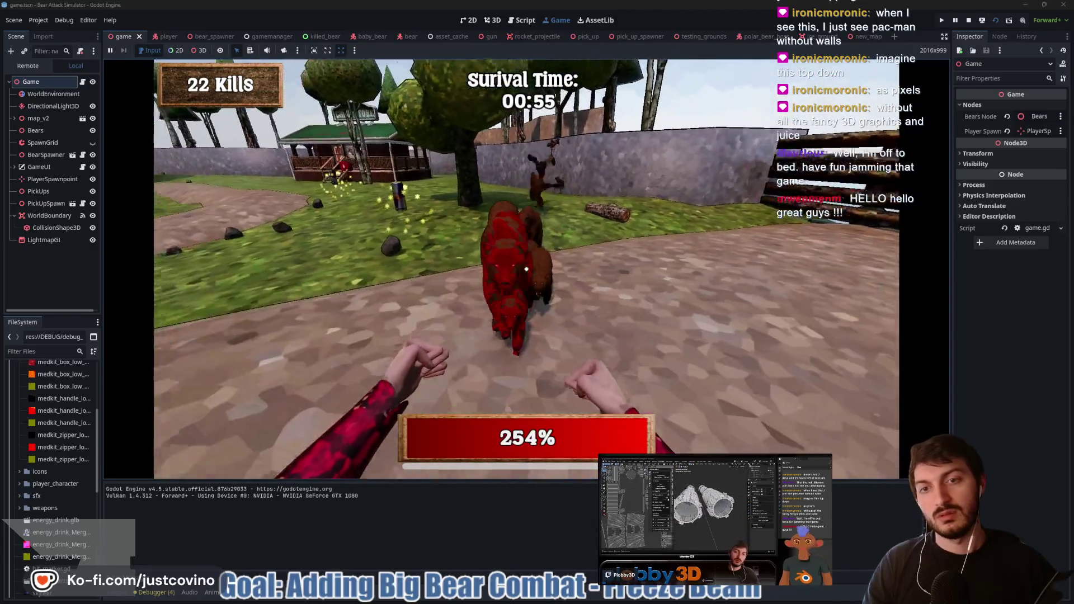
pyautogui.click(526, 269)
pyautogui.press('w')
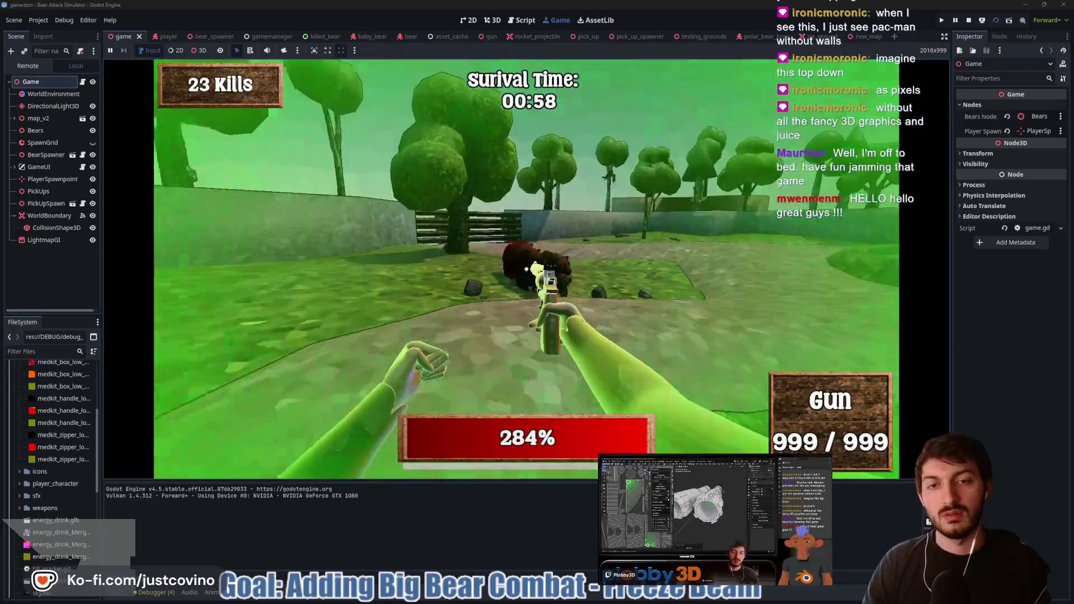
pyautogui.click(525, 269)
pyautogui.click(526, 269)
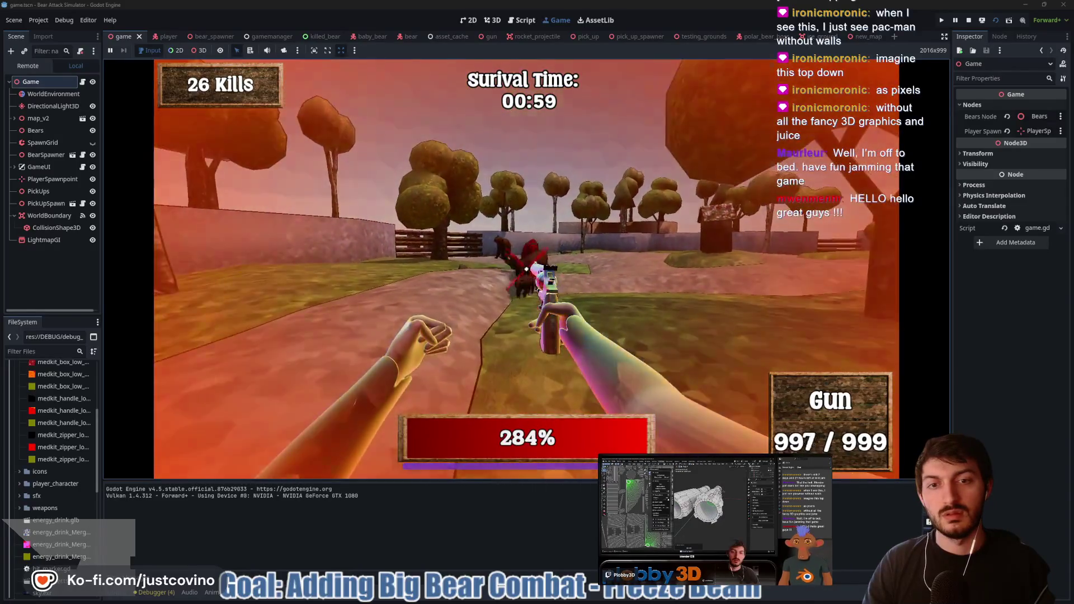
pyautogui.click(526, 270)
pyautogui.click(526, 269)
pyautogui.click(526, 269)
pyautogui.click(526, 269)
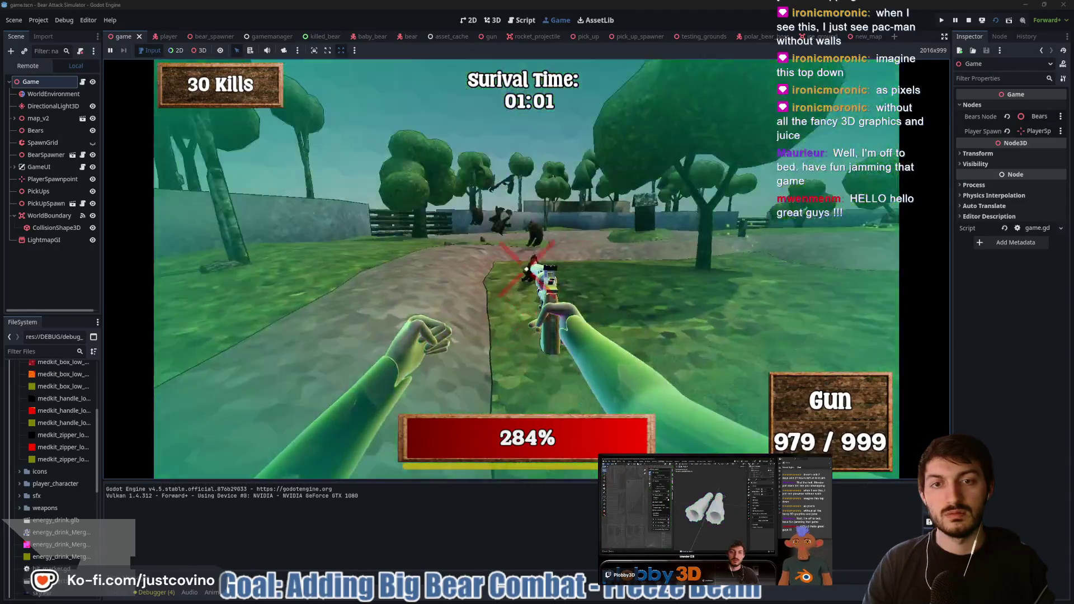
pyautogui.click(526, 269)
pyautogui.click(526, 269)
pyautogui.click(526, 269)
pyautogui.click(526, 269)
pyautogui.click(526, 269)
pyautogui.click(526, 269)
pyautogui.click(526, 269)
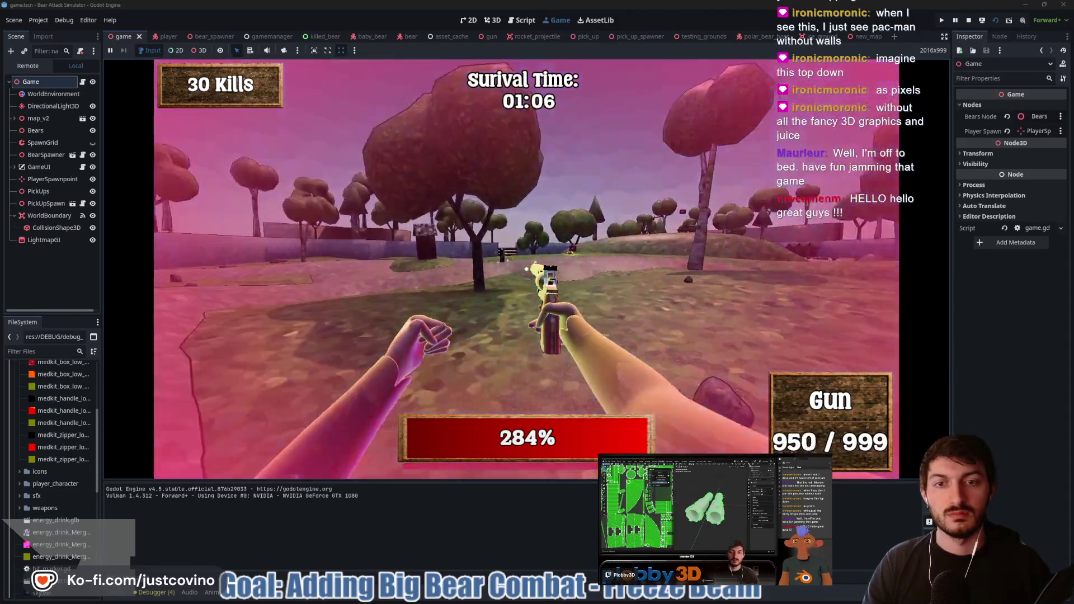
pyautogui.click(526, 269)
pyautogui.click(526, 269)
pyautogui.click(526, 269)
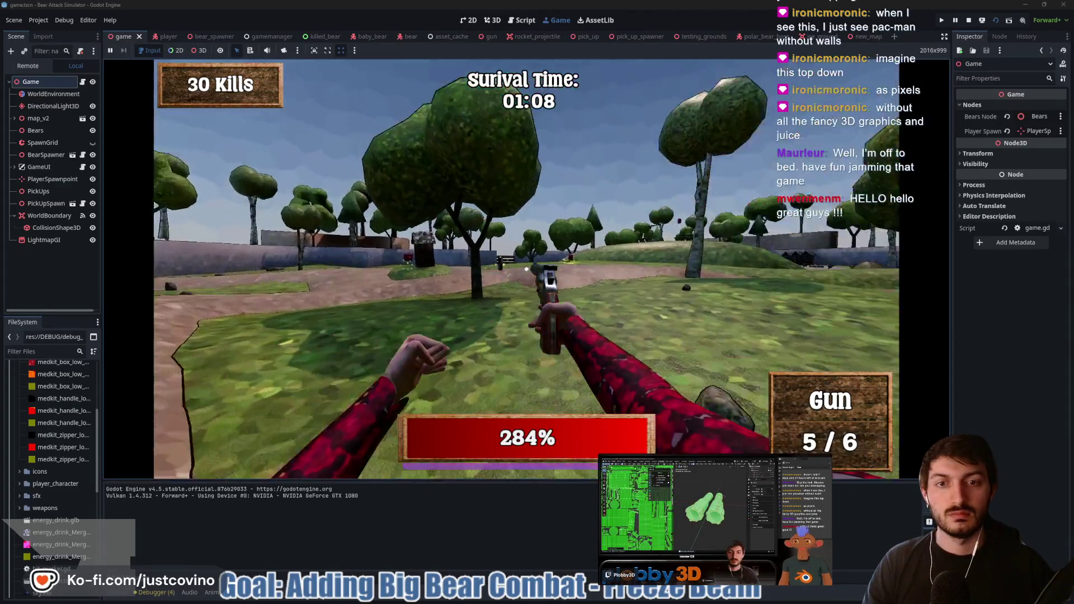
pyautogui.click(526, 269)
pyautogui.press('F8')
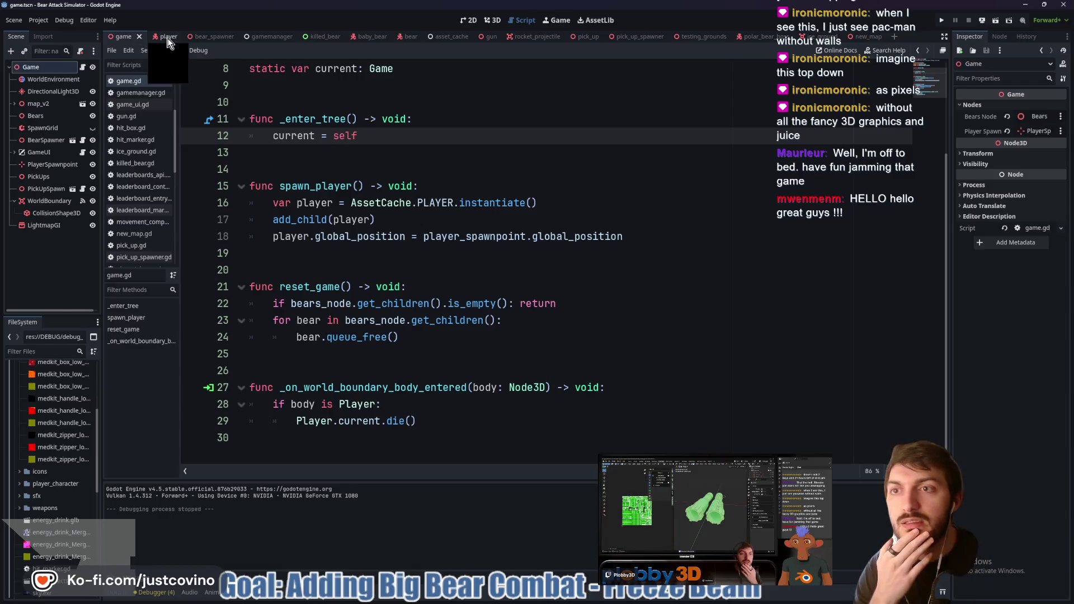
pyautogui.click(157, 36)
pyautogui.scroll(-1, 467, 297)
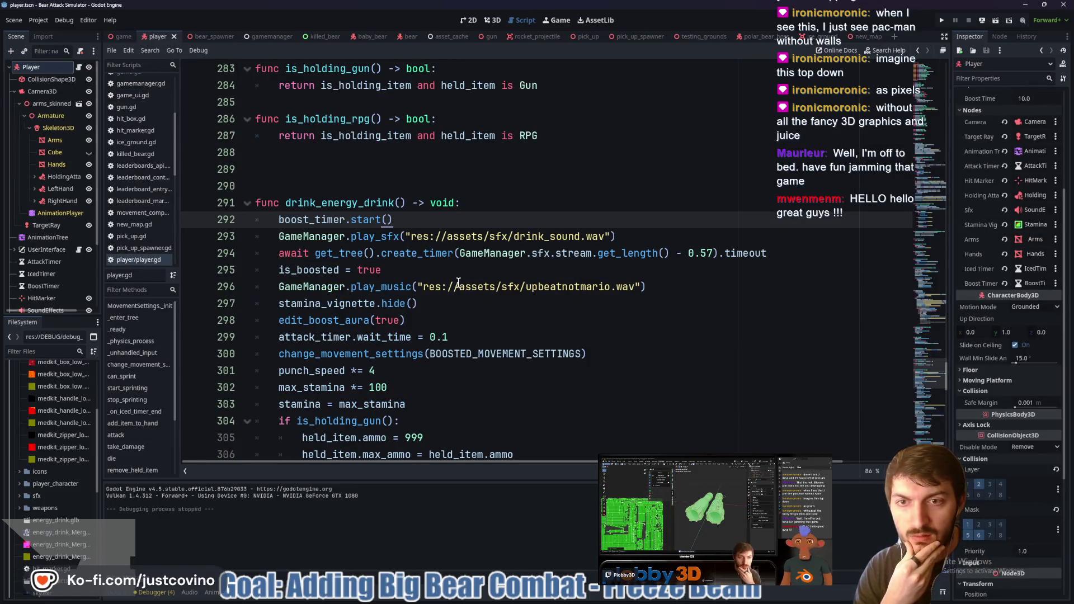
pyautogui.moveTo(450, 286)
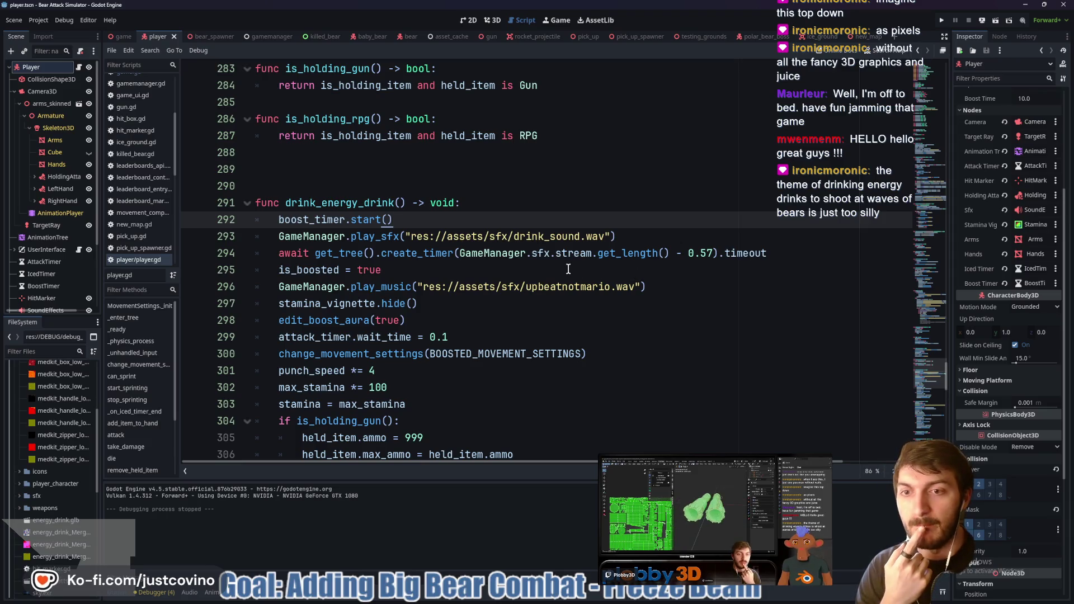
pyautogui.scroll(-1, 565, 272)
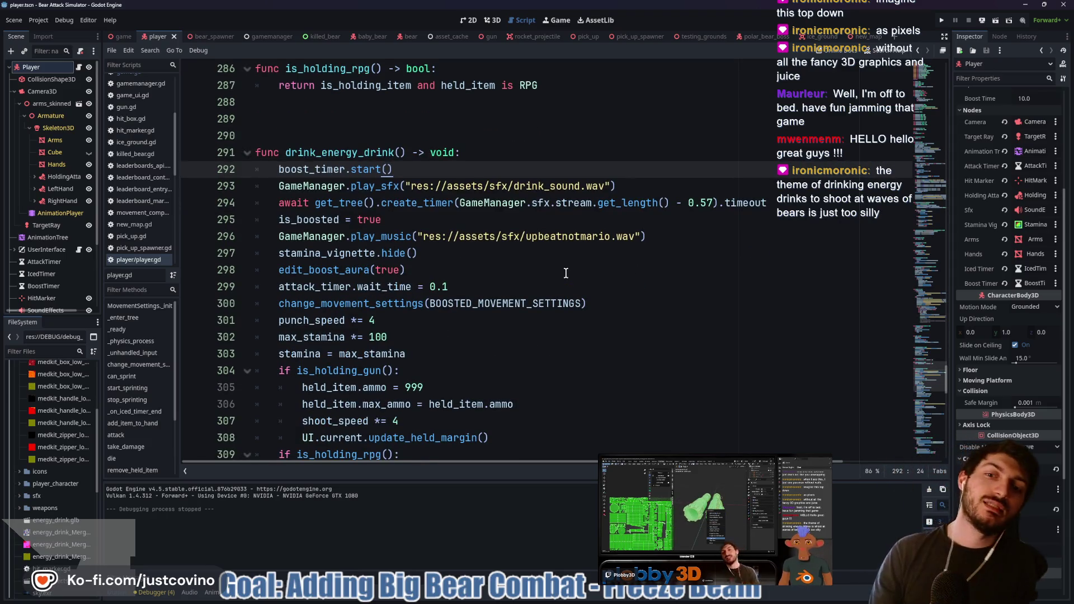
pyautogui.click(504, 285)
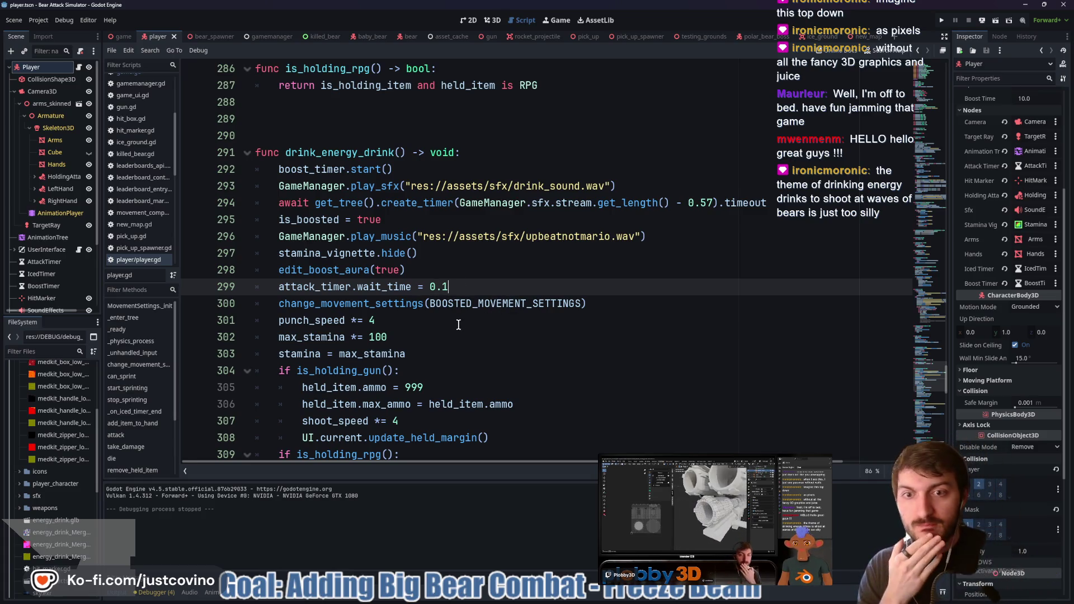
pyautogui.scroll(-1, 452, 325)
pyautogui.scroll(-1, 452, 324)
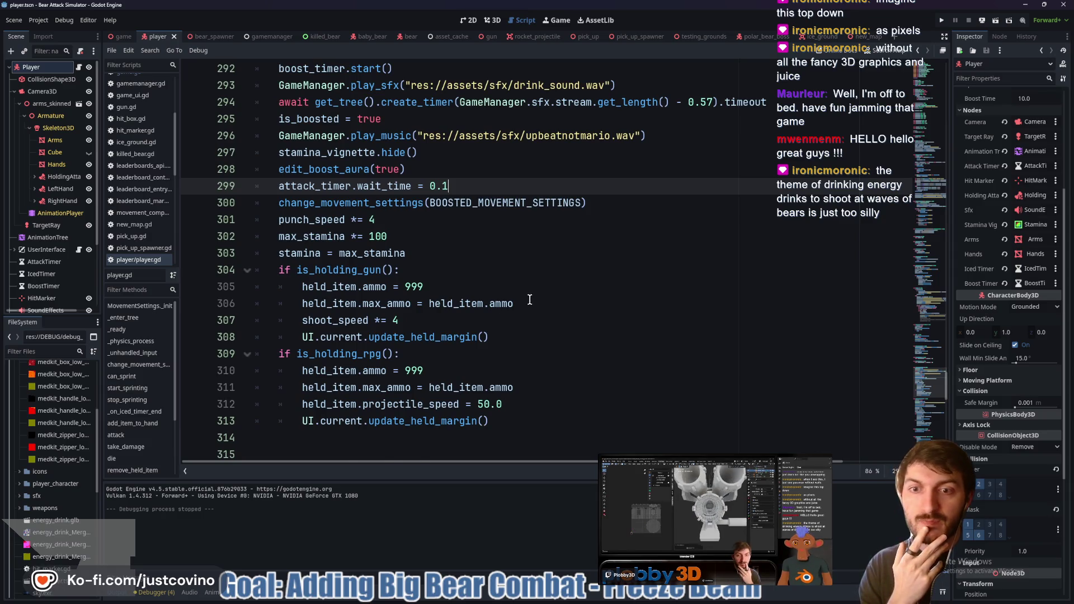
pyautogui.scroll(-1, 531, 297)
pyautogui.scroll(-1, 530, 300)
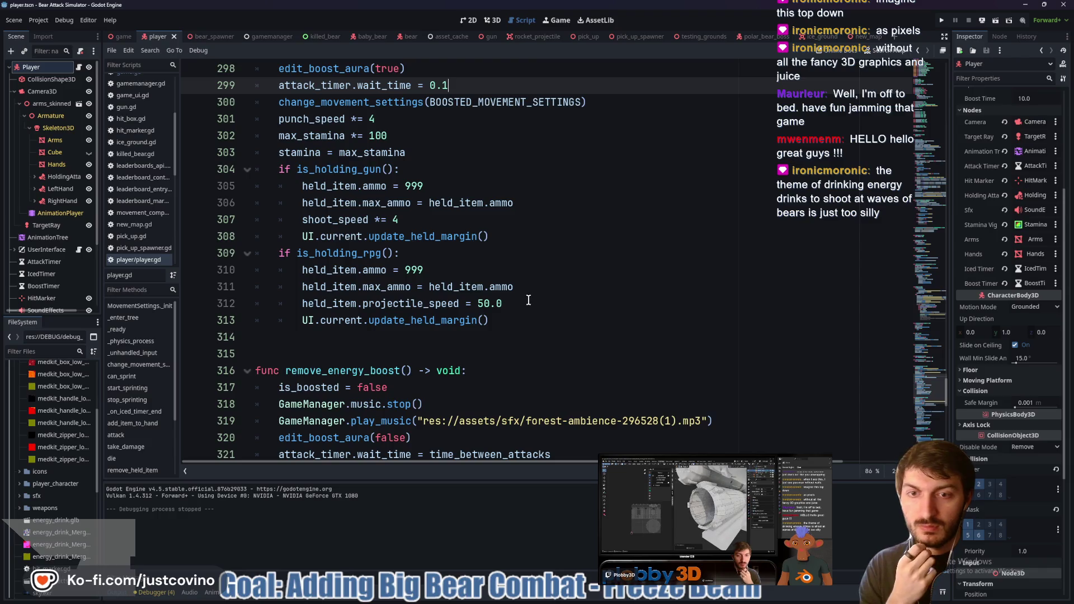
pyautogui.scroll(3, 526, 300)
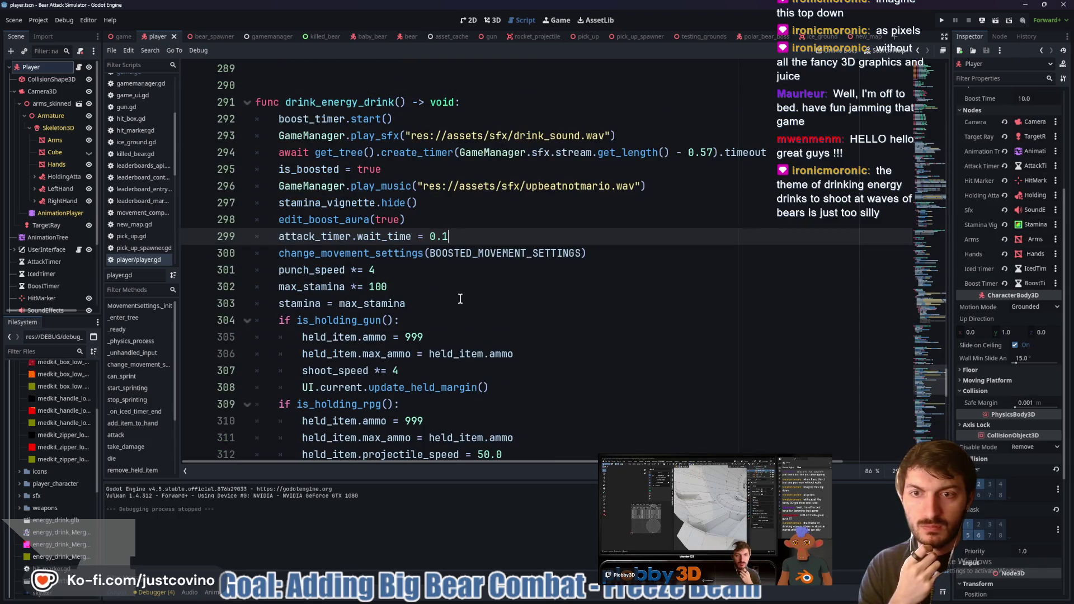
pyautogui.scroll(-1, 524, 301)
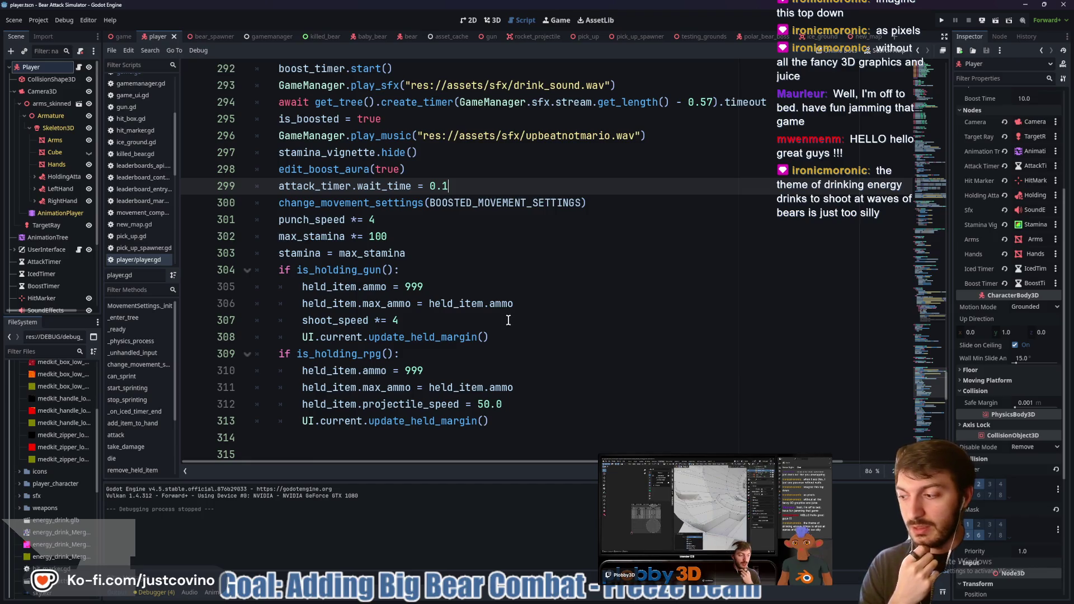
pyautogui.scroll(-2, 552, 333)
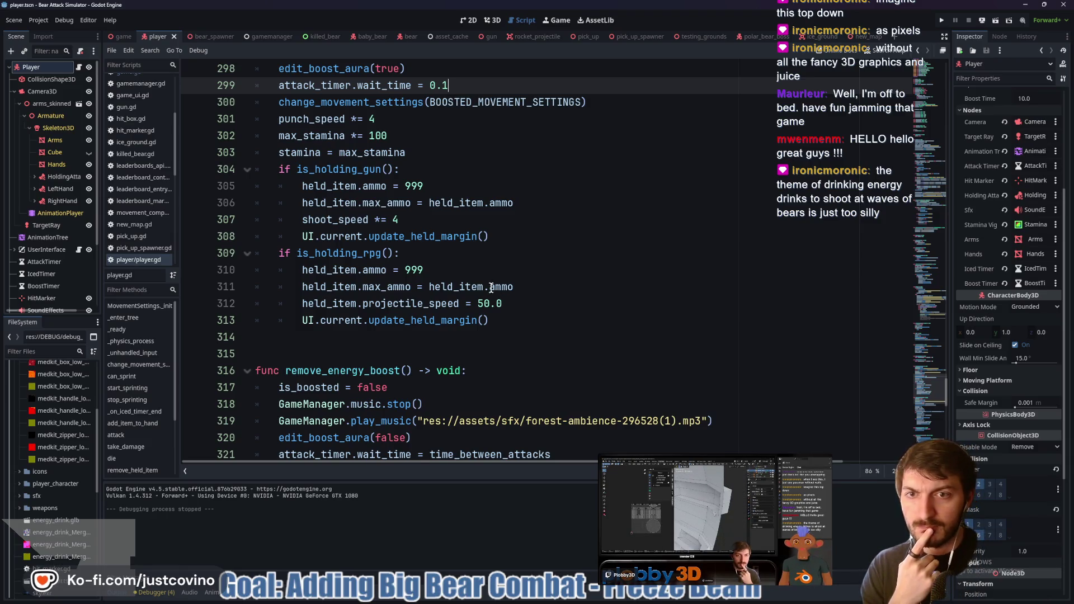
pyautogui.scroll(2, 472, 295)
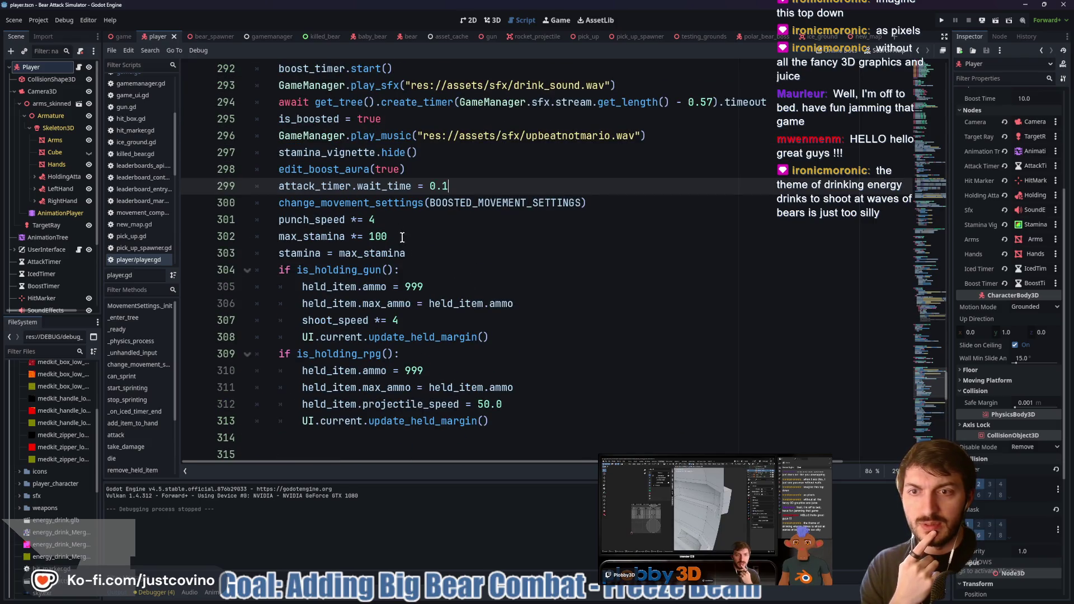
pyautogui.press('Down')
pyautogui.press('Down')
pyautogui.hotkey('ctrl', 'shift', 'Left')
pyautogui.hotkey('ctrl', 'shift', 'Left')
pyautogui.hotkey('ctrl', 'shift', 'Left')
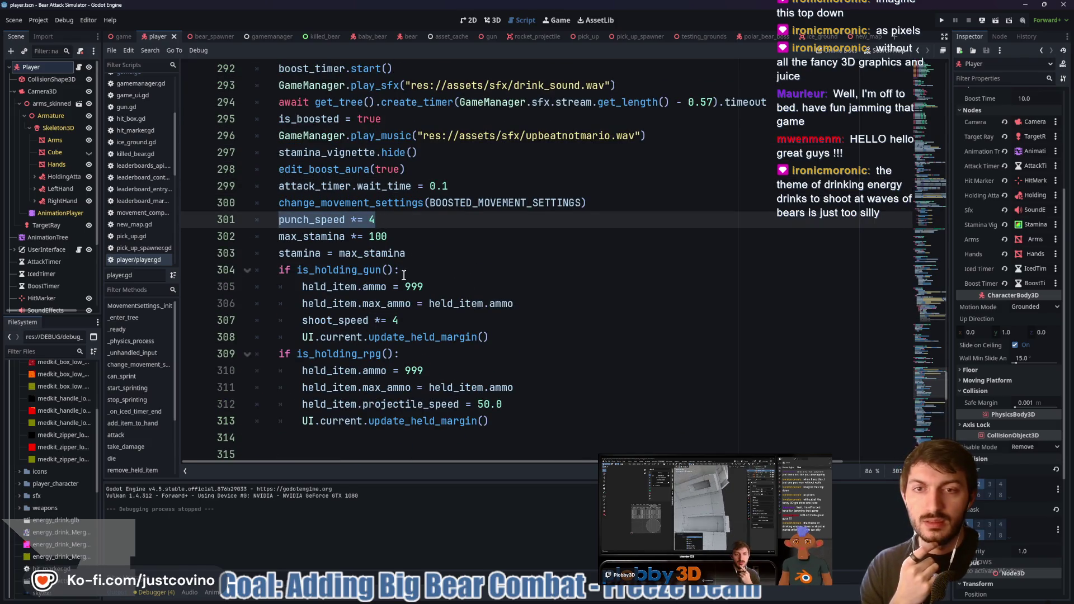
pyautogui.scroll(-1, 434, 251)
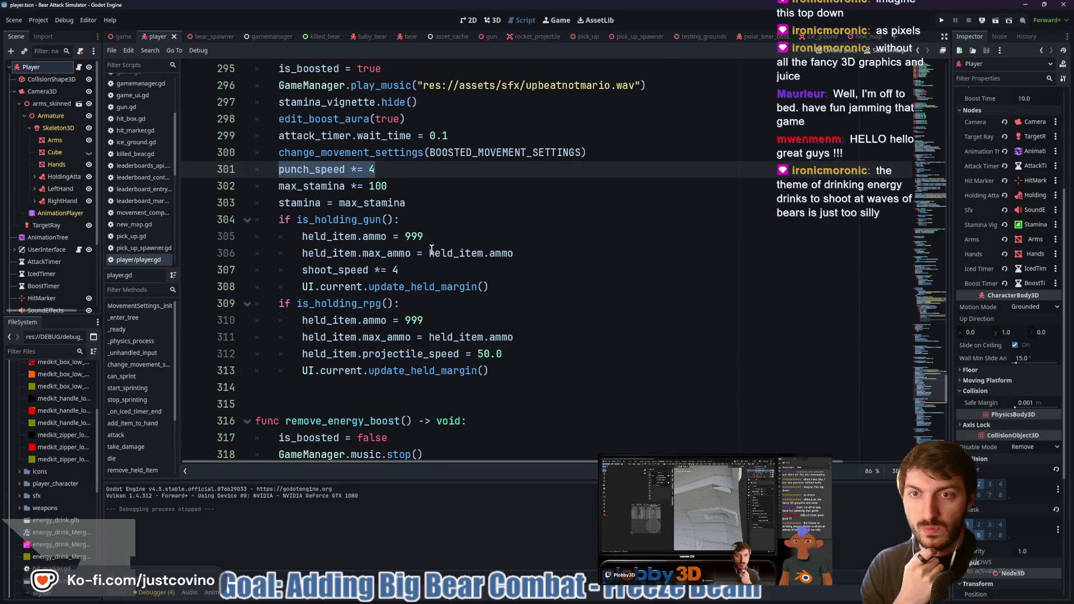
pyautogui.scroll(-5, 429, 250)
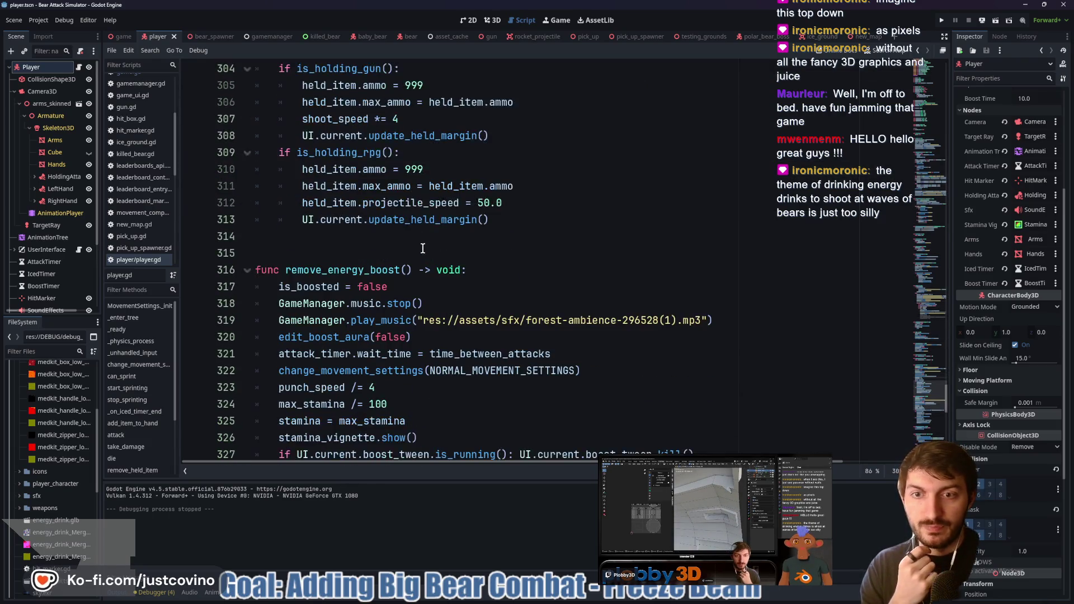
pyautogui.scroll(2, 420, 249)
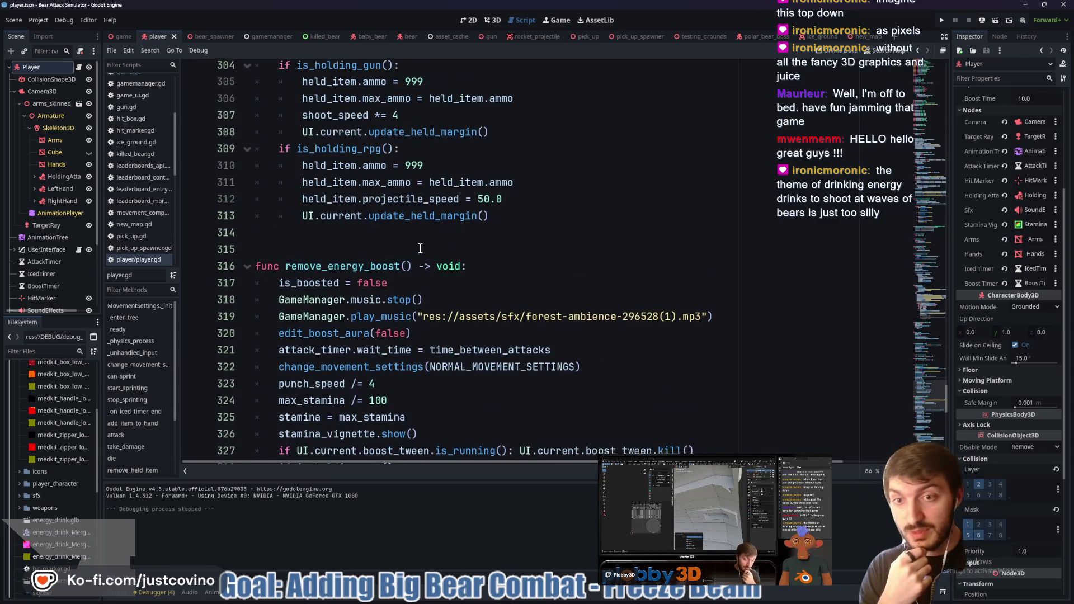
pyautogui.scroll(20, 420, 249)
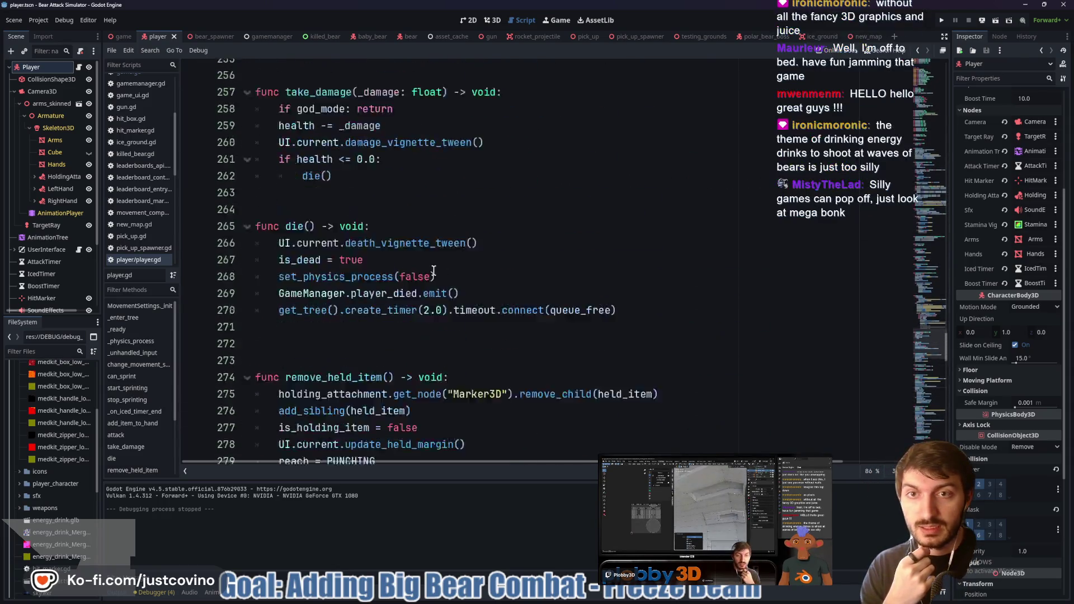
pyautogui.scroll(11, 436, 273)
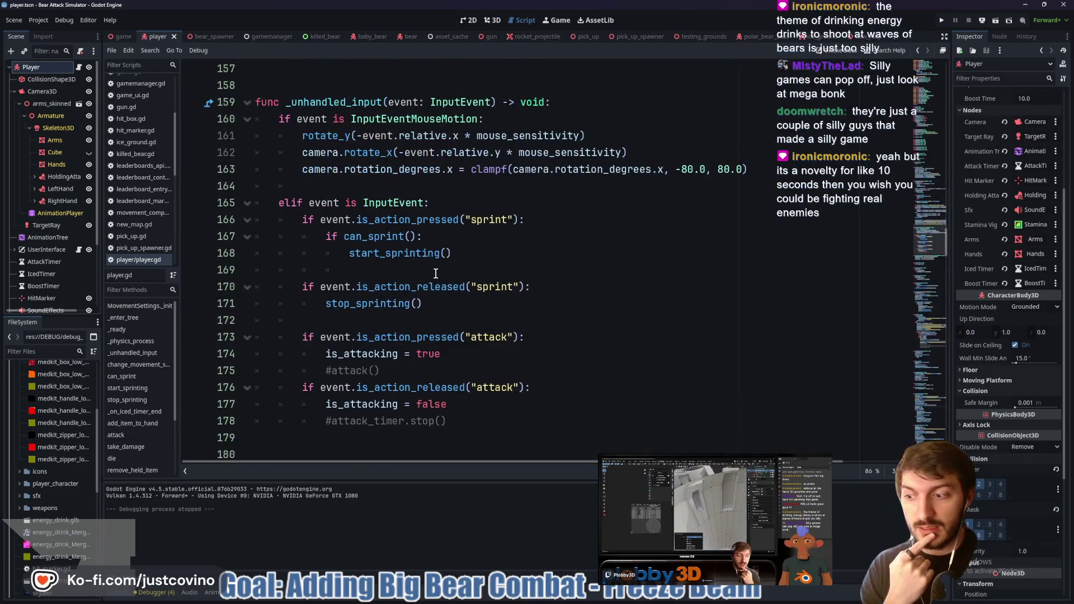
pyautogui.scroll(11, 436, 273)
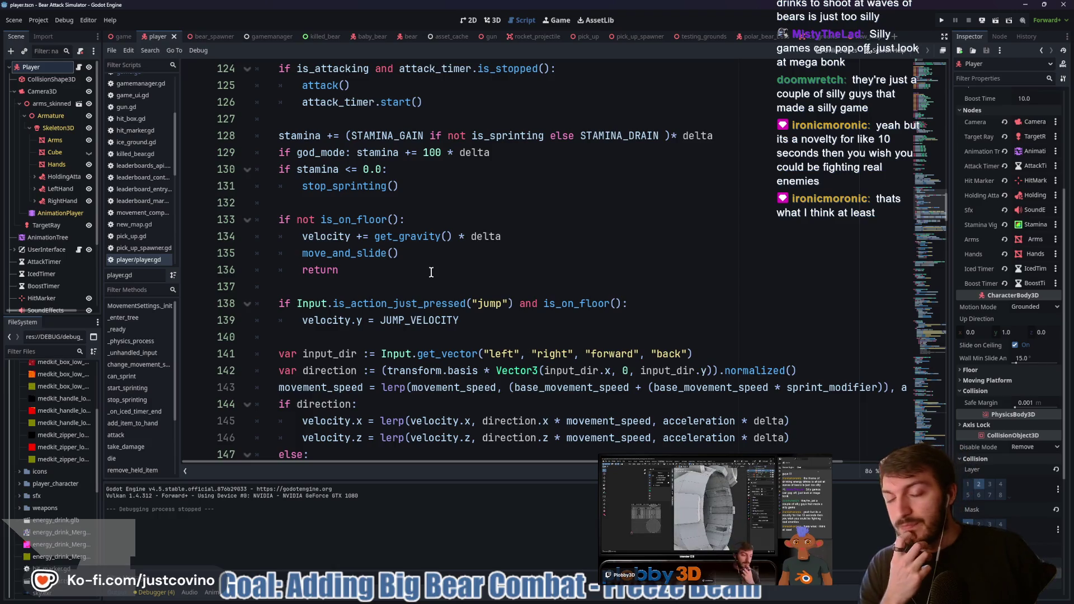
pyautogui.scroll(3, 446, 262)
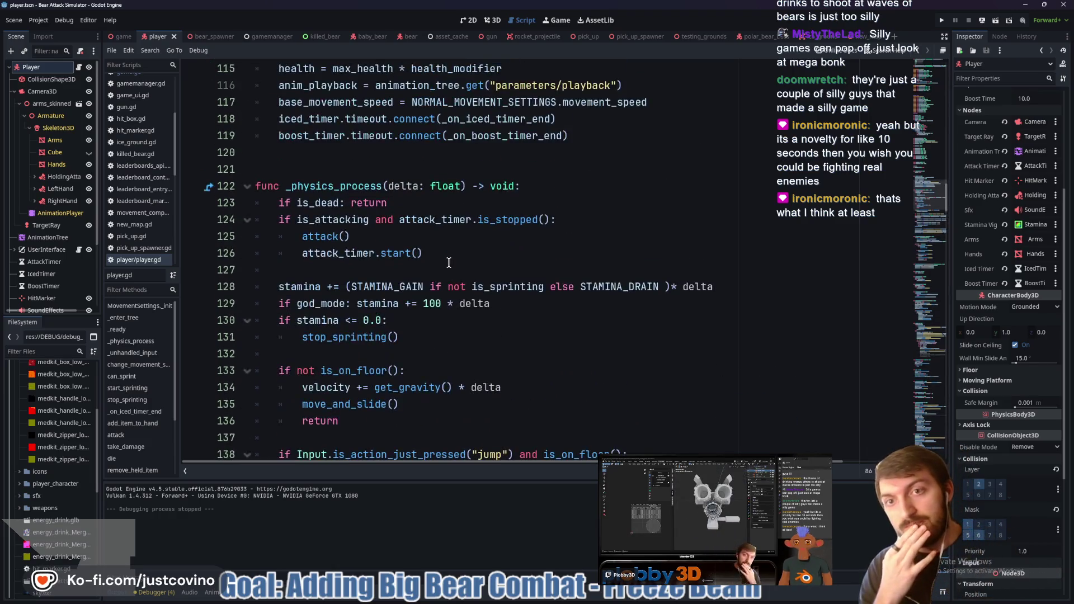
pyautogui.scroll(2, 449, 262)
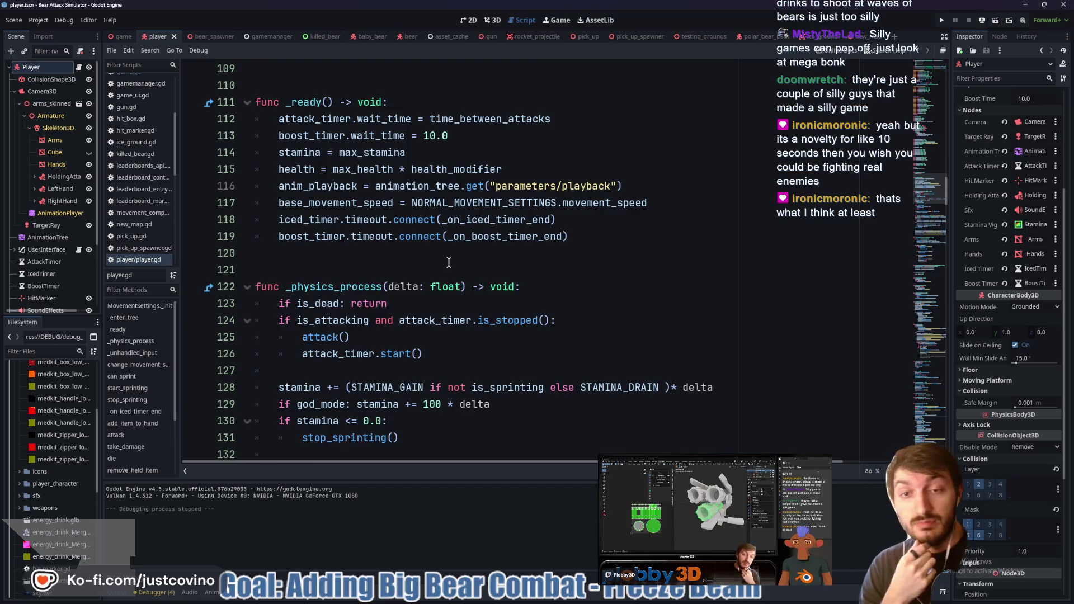
pyautogui.scroll(1, 448, 263)
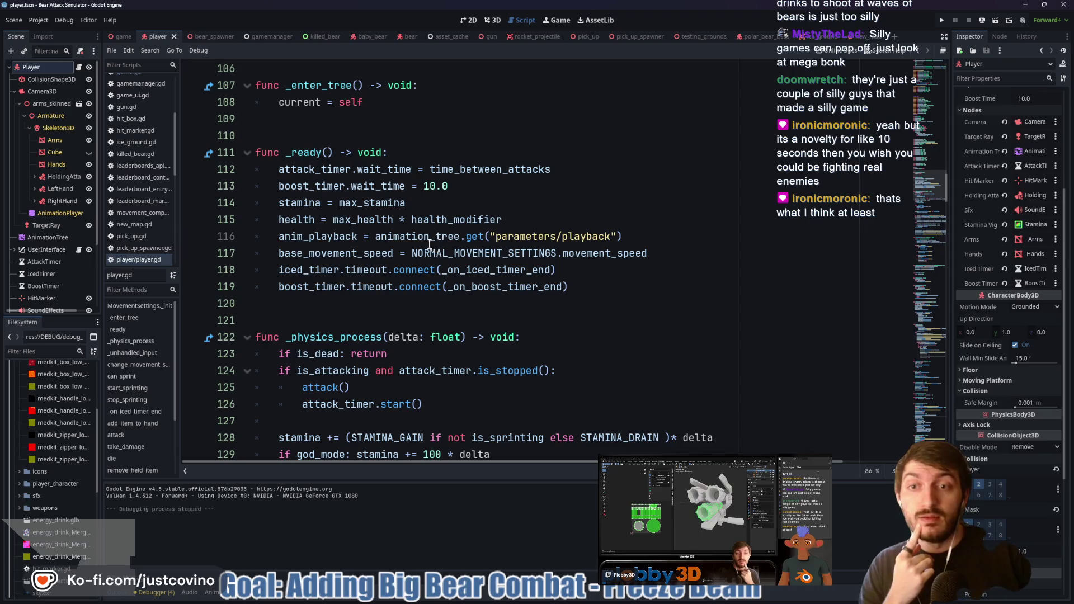
pyautogui.scroll(5, 426, 244)
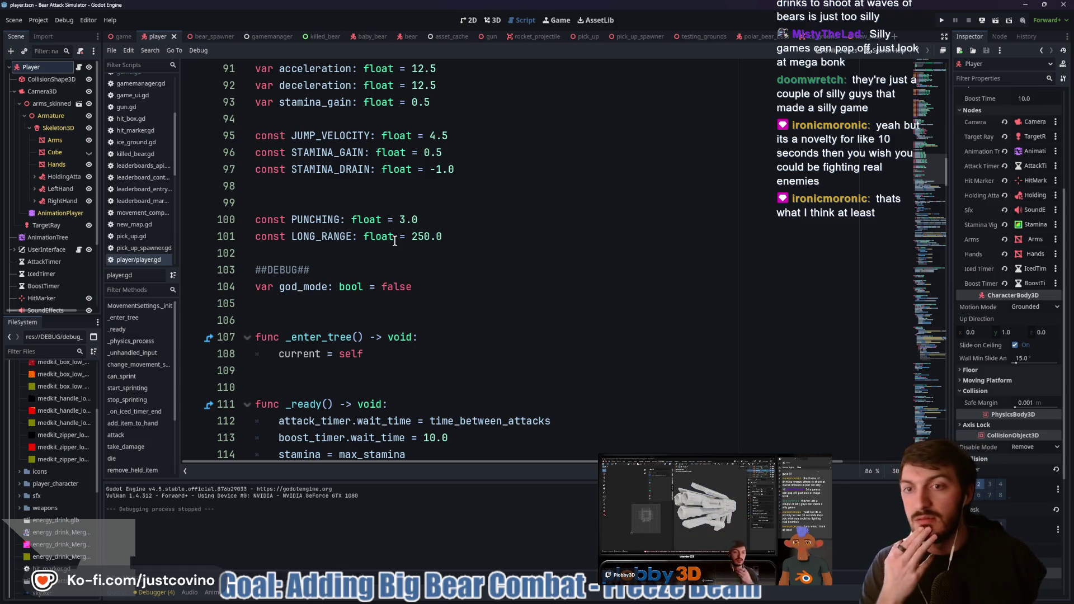
# Step: Search the player script for every use of the PUNCHING constant
pyautogui.doubleClick(317, 219)
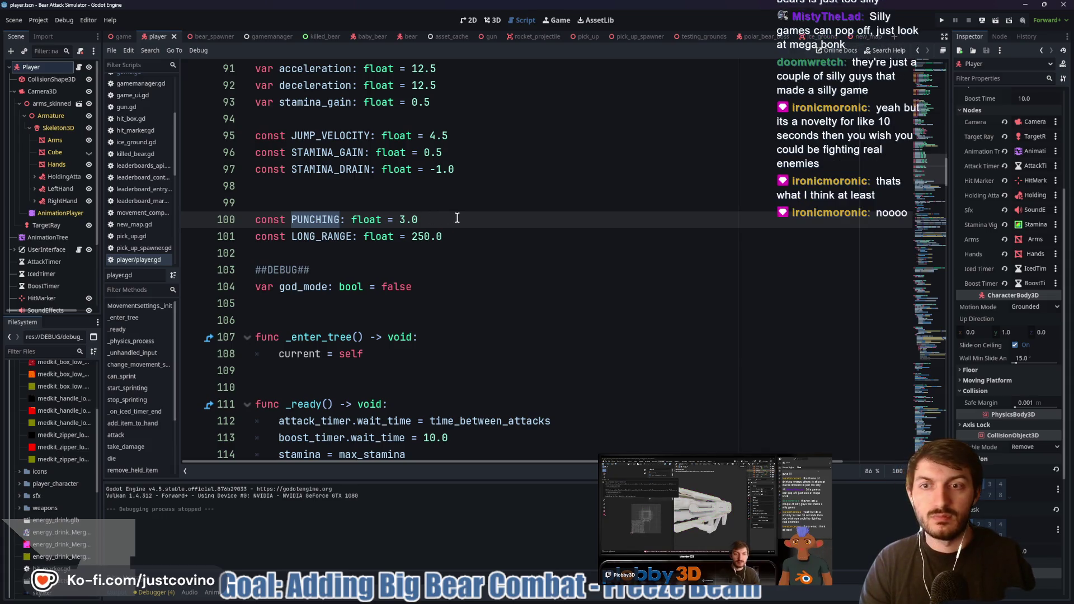
pyautogui.hotkey('ctrl', 'f')
pyautogui.press('Return')
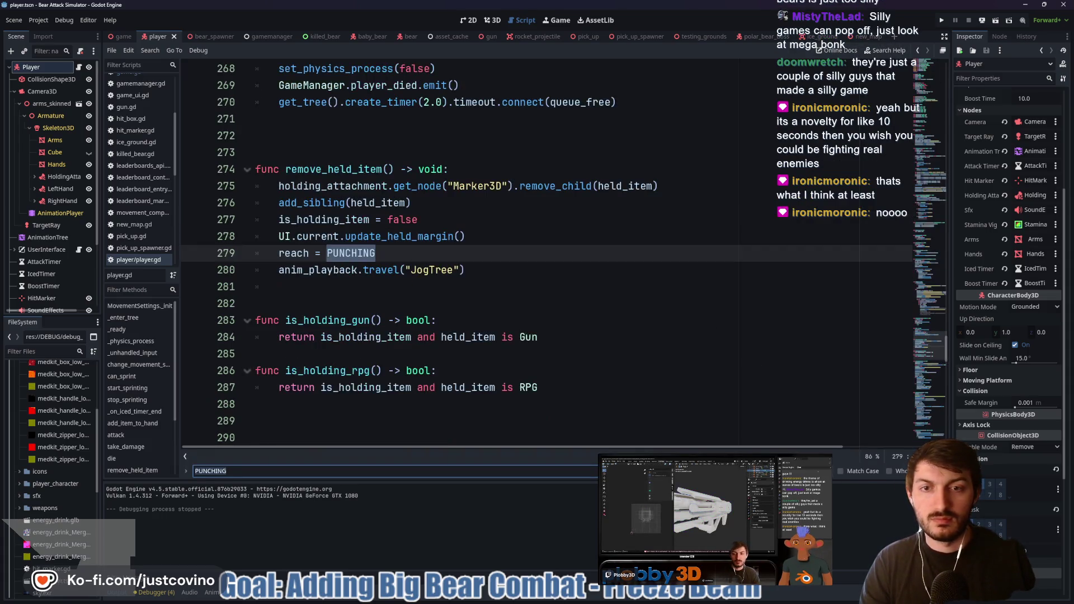
pyautogui.press('Return')
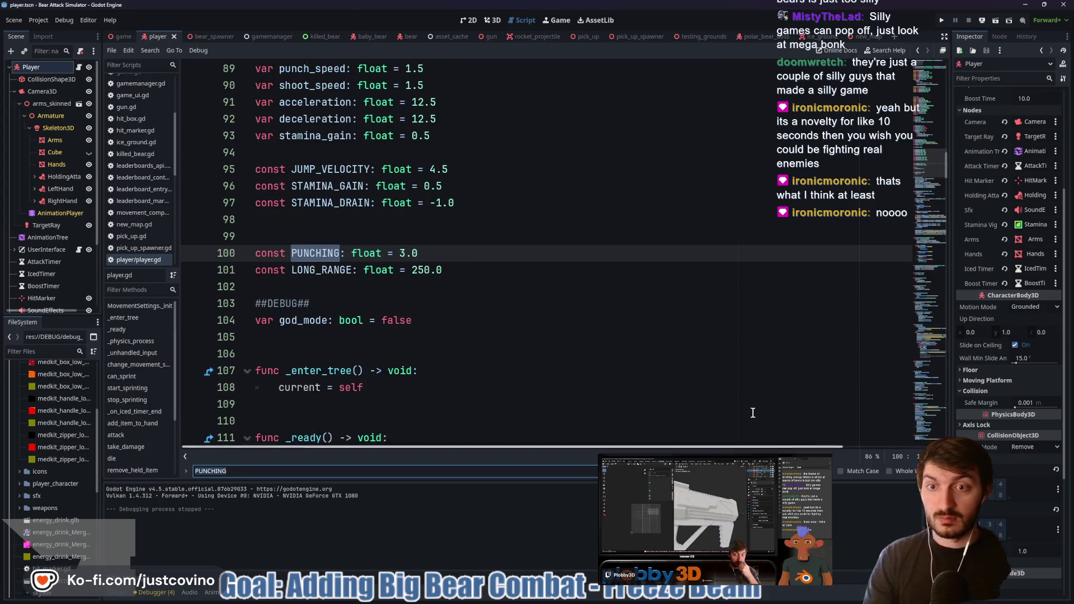
# Step: Delete the extra blank line above the PUNCHING definition
pyautogui.click(395, 236)
pyautogui.scroll(2, 398, 241)
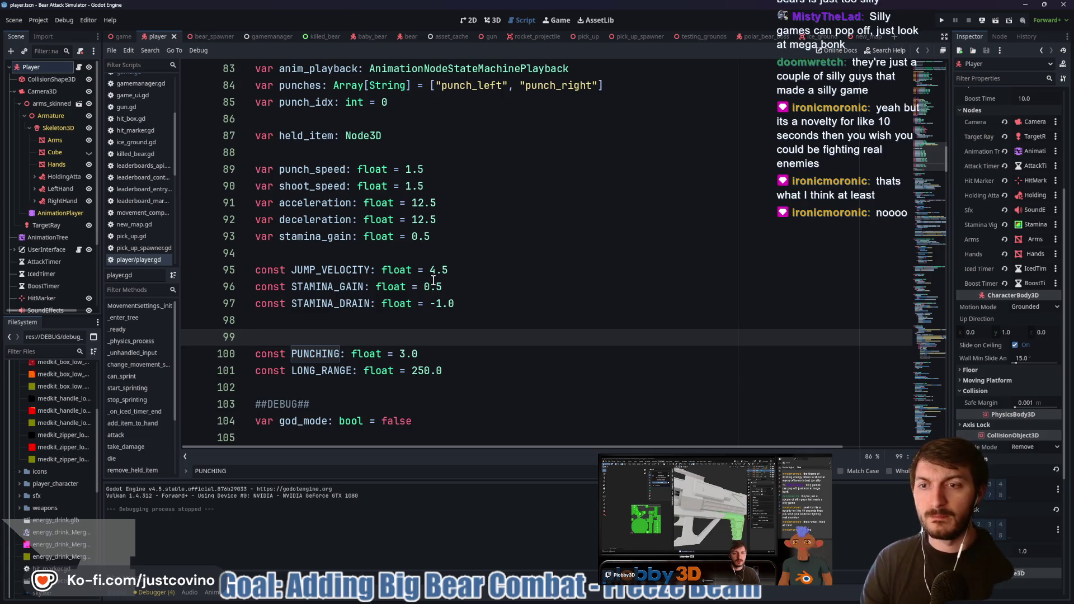
pyautogui.press('BackSpace')
pyautogui.scroll(3, 434, 280)
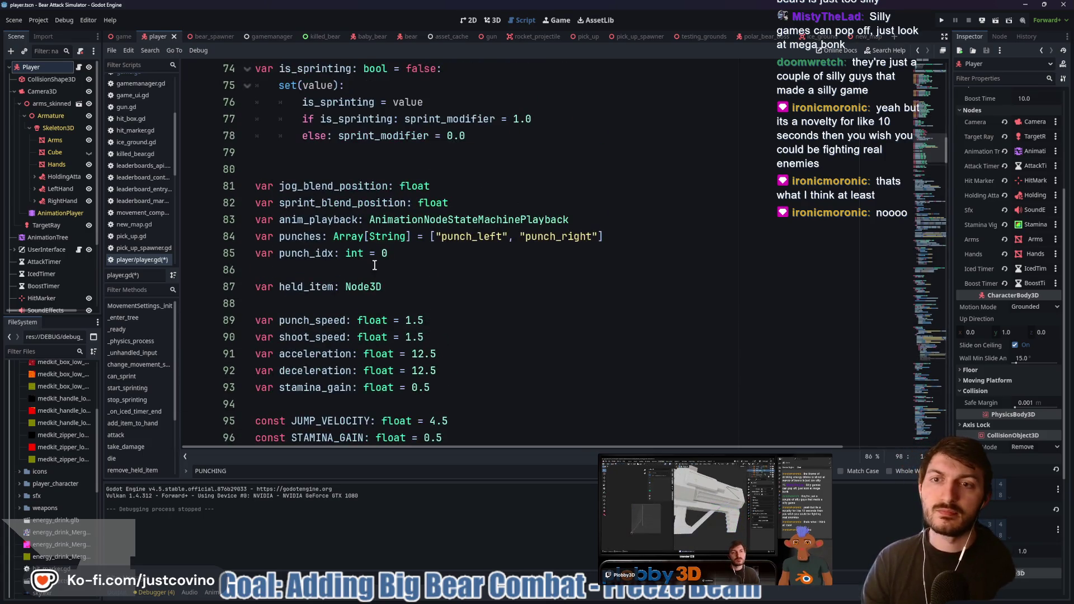
pyautogui.scroll(15, 380, 284)
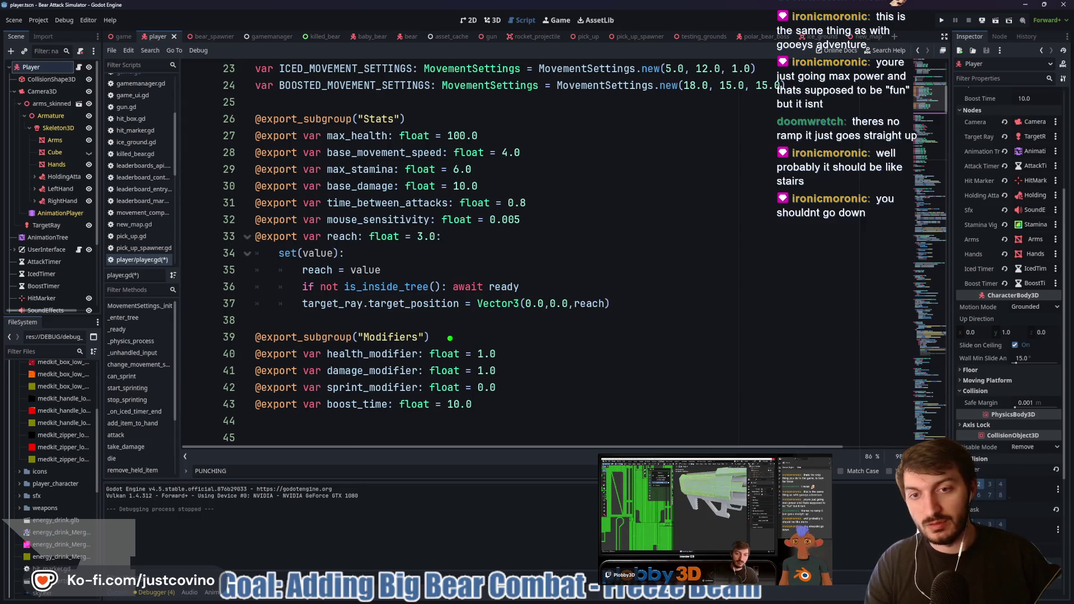
# Step: Draw a green staircase line and a diagonal rising arrow over the code
pyautogui.moveTo(445, 317)
pyautogui.mouseDown()
pyautogui.moveTo(457, 282)
pyautogui.moveTo(551, 282)
pyautogui.moveTo(538, 190)
pyautogui.moveTo(607, 195)
pyautogui.moveTo(638, 171)
pyautogui.moveTo(637, 130)
pyautogui.moveTo(716, 127)
pyautogui.mouseUp()
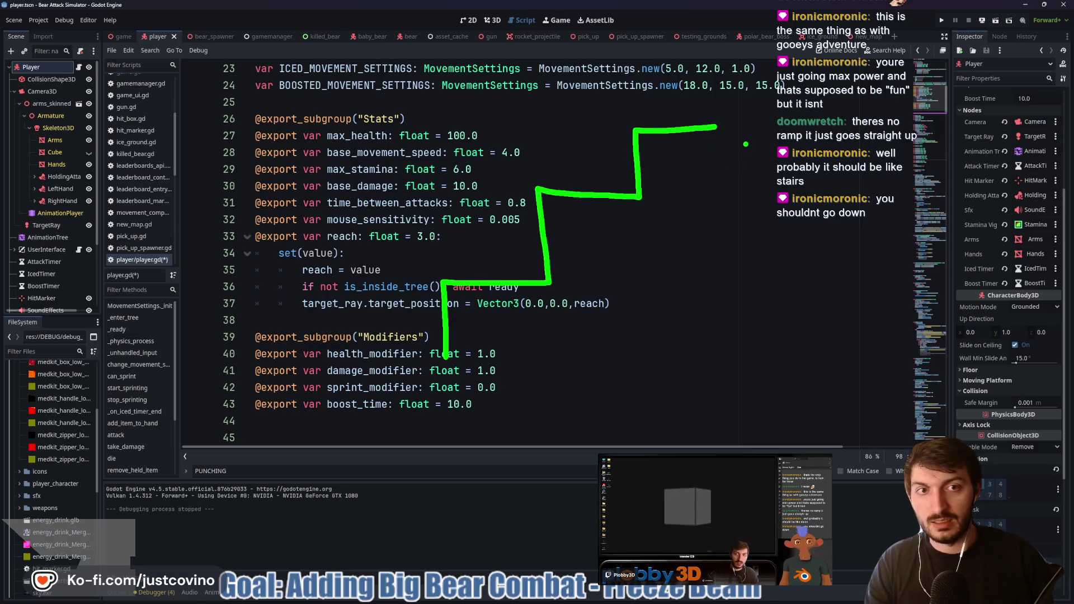
pyautogui.moveTo(727, 154)
pyautogui.mouseDown()
pyautogui.moveTo(569, 322)
pyautogui.moveTo(475, 381)
pyautogui.mouseUp()
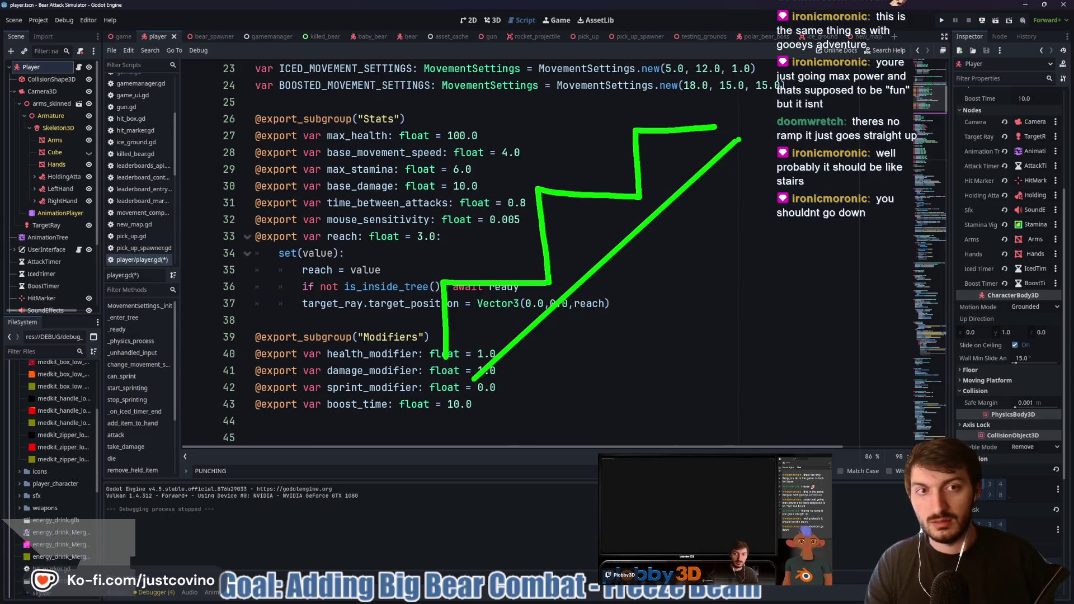
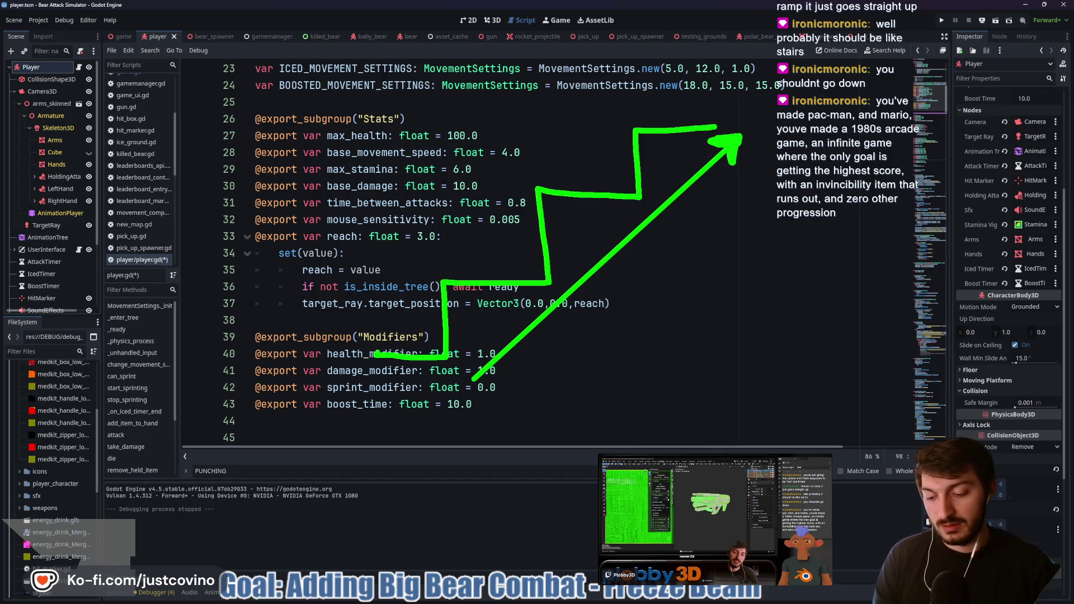
# Step: Clear the drawing over the code and highlight the time_between_attacks variable in player.gd
pyautogui.hotkey('ctrl', 'z')
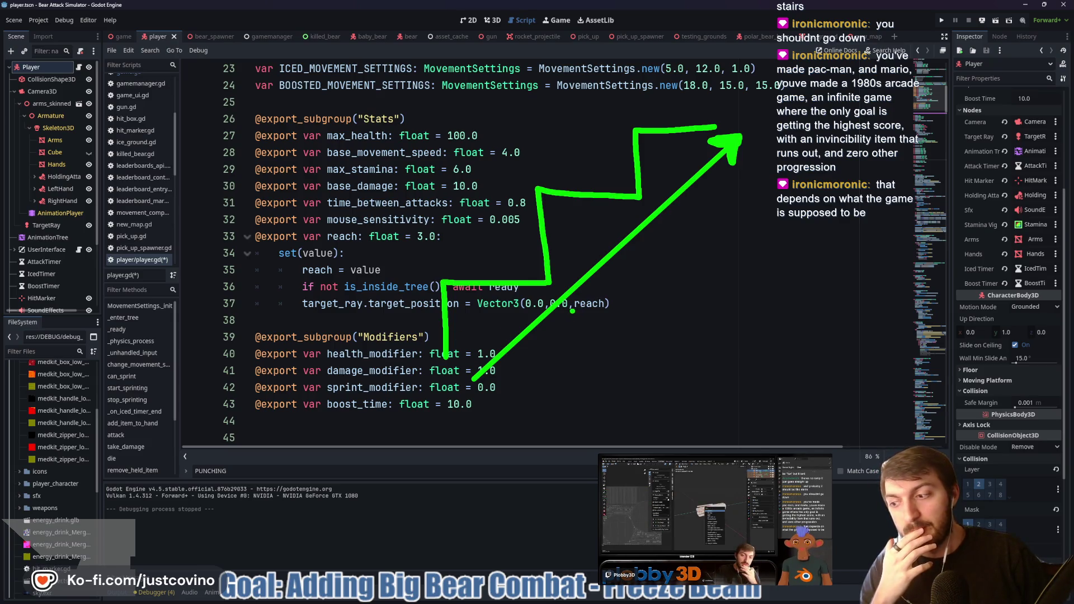
pyautogui.press('Escape')
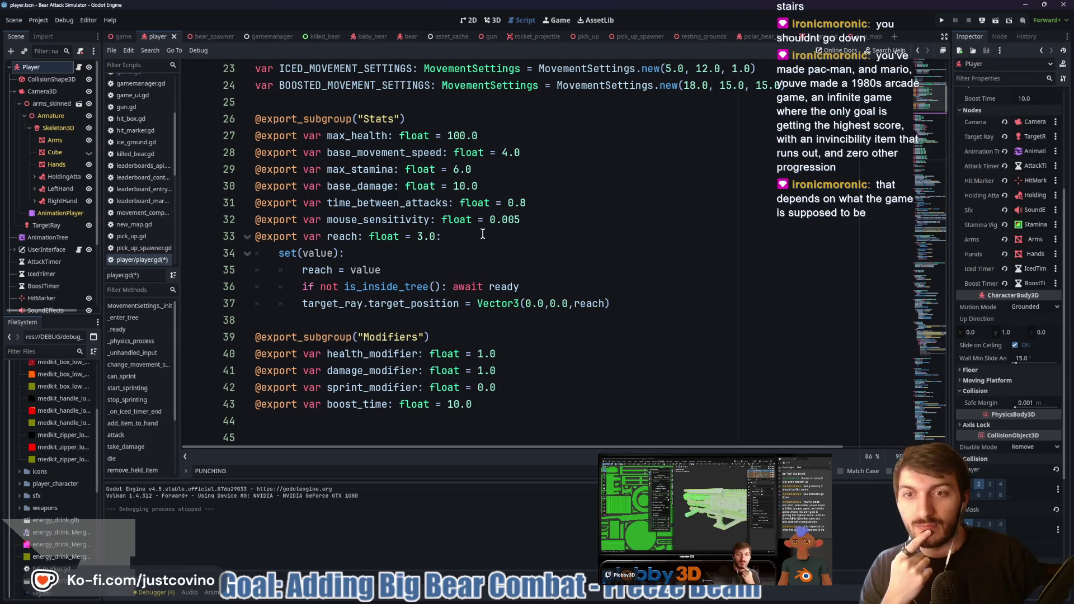
pyautogui.doubleClick(377, 205)
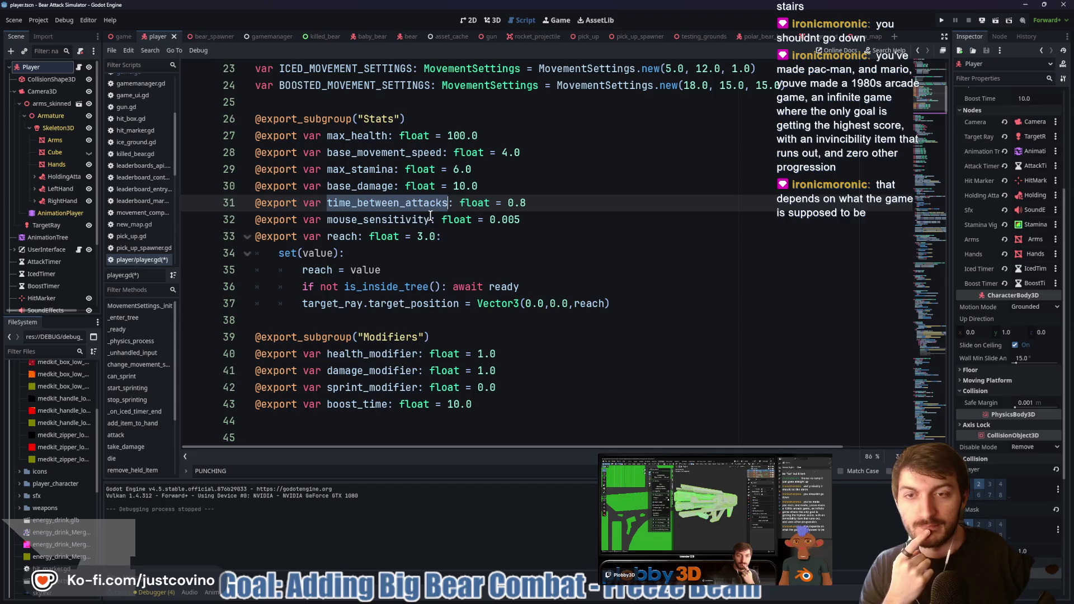
pyautogui.scroll(-20, 533, 223)
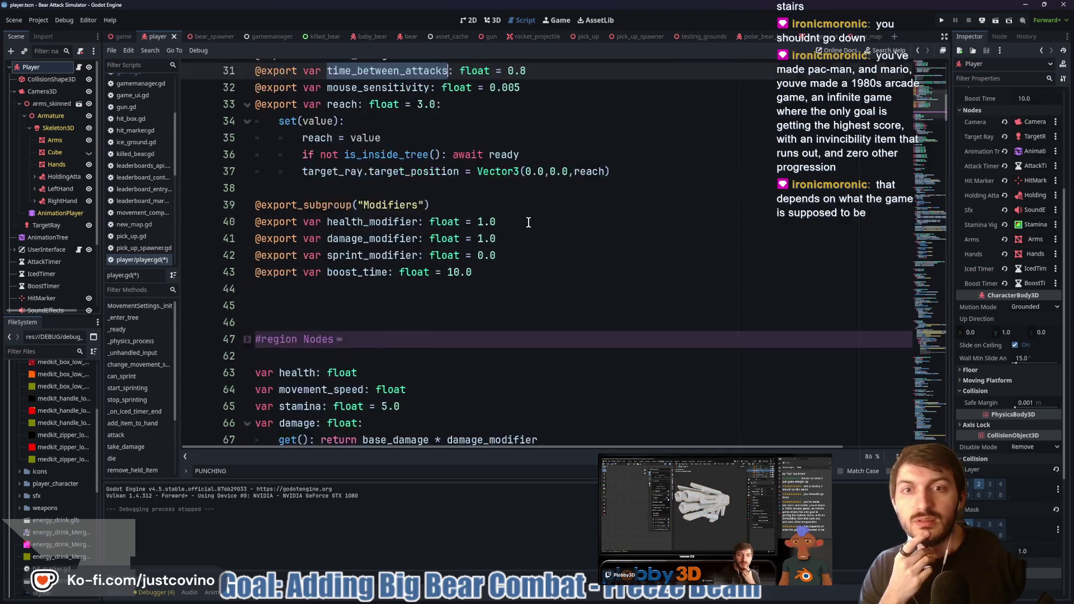
pyautogui.scroll(-20, 525, 223)
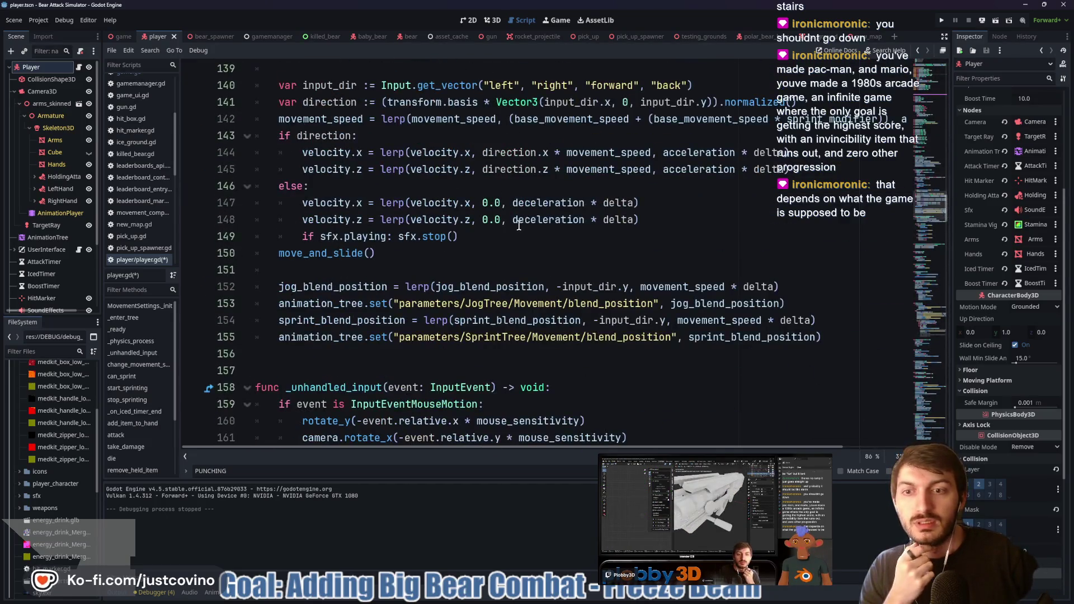
pyautogui.scroll(-15, 516, 226)
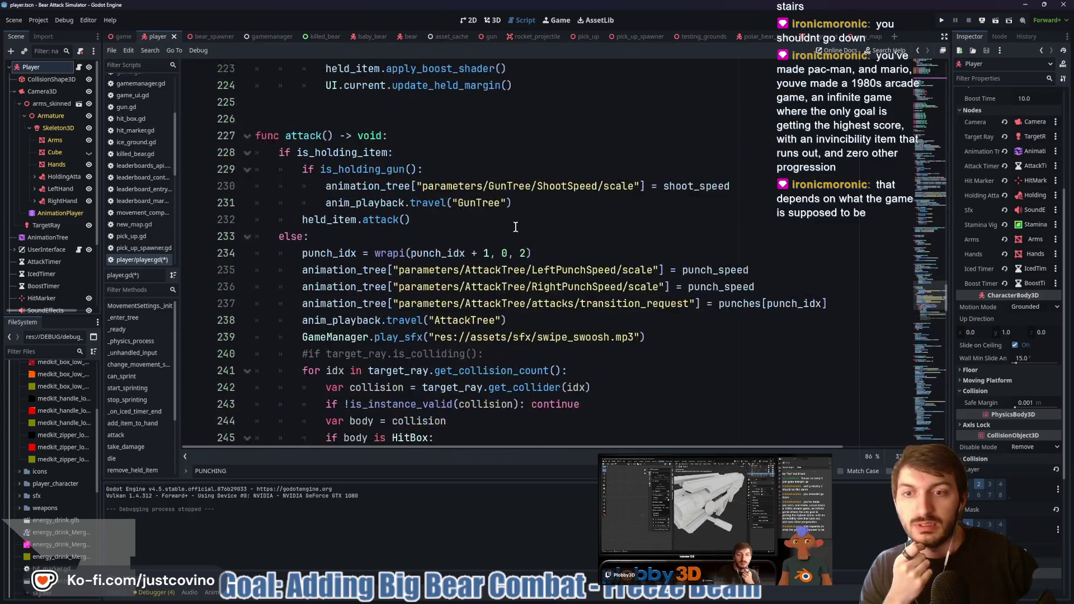
pyautogui.scroll(-5, 509, 239)
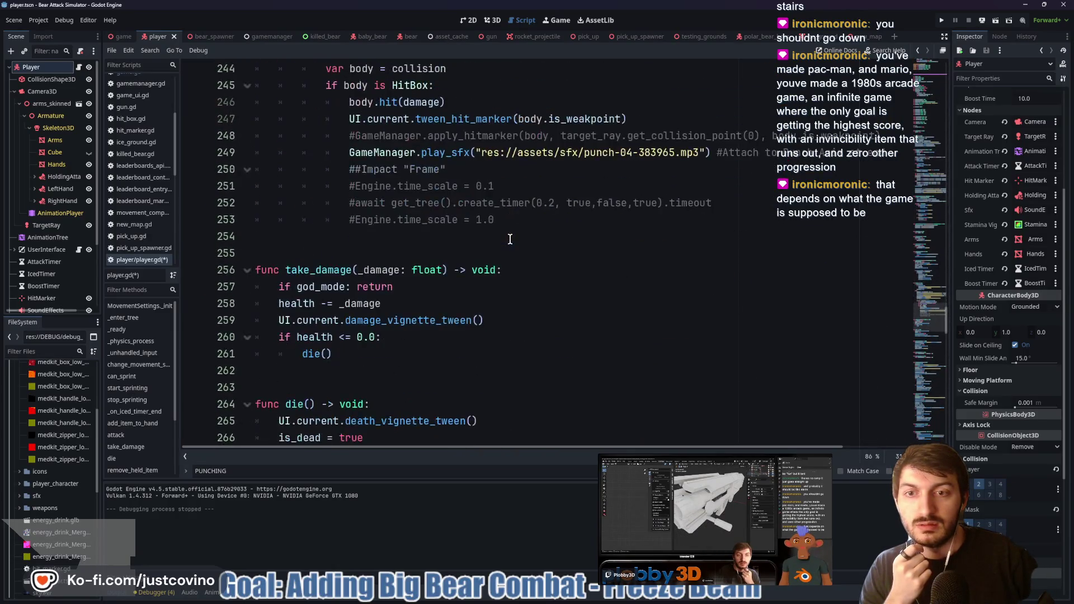
pyautogui.scroll(2, 502, 257)
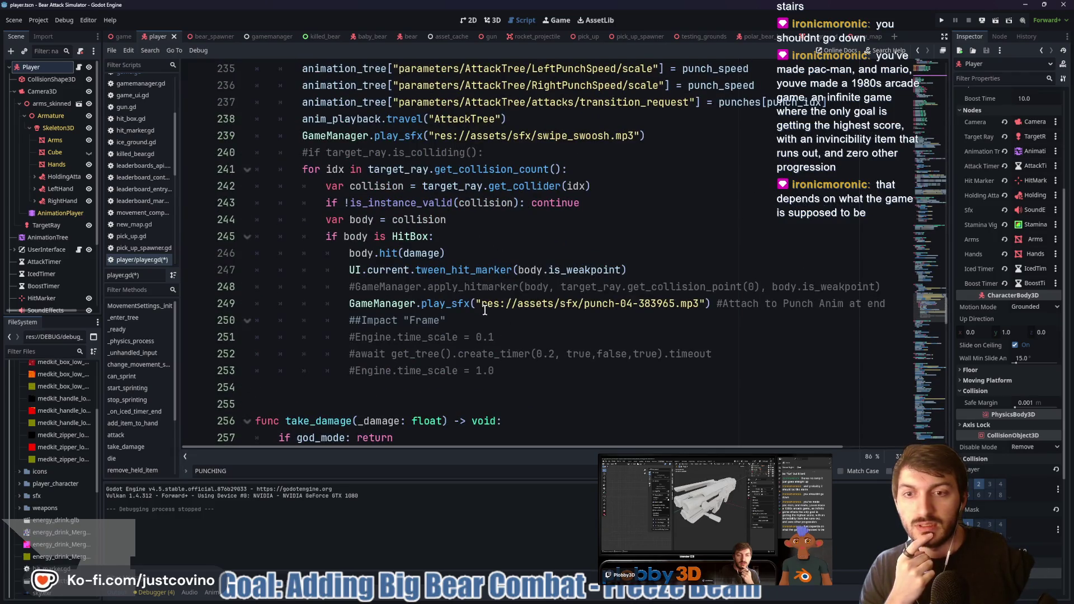
# Step: Jump to _ready and highlight time_between_attacks in the attack timer setup
pyautogui.click(125, 329)
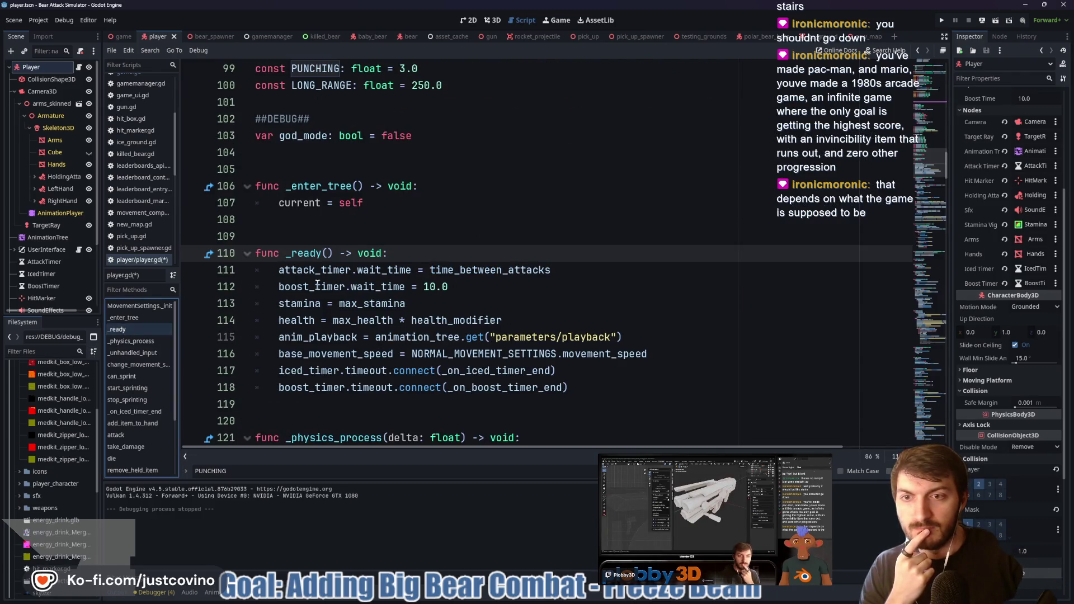
pyautogui.doubleClick(448, 270)
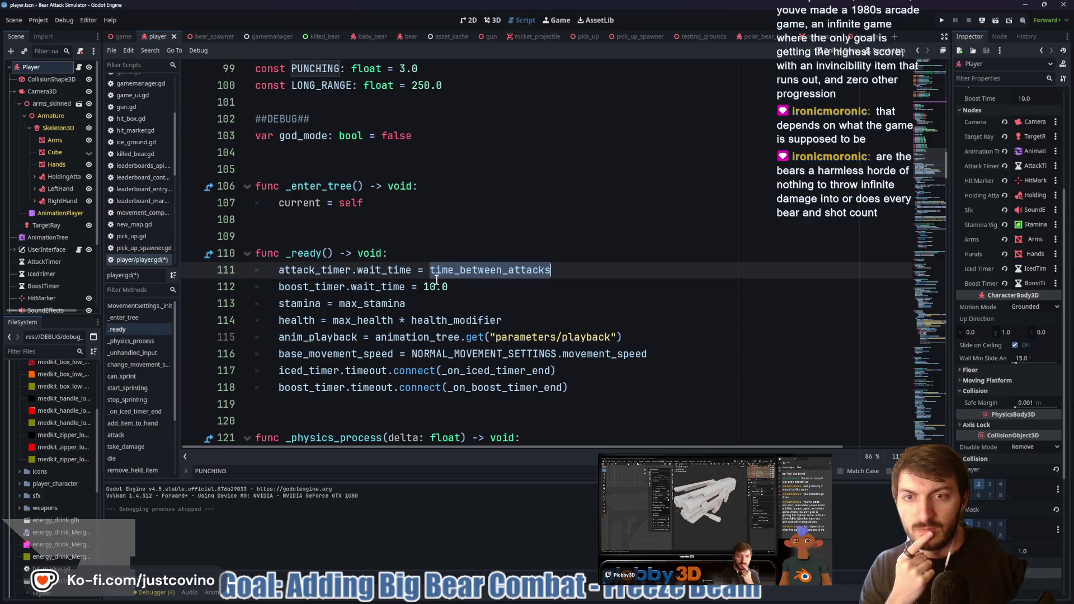
pyautogui.scroll(-20, 458, 283)
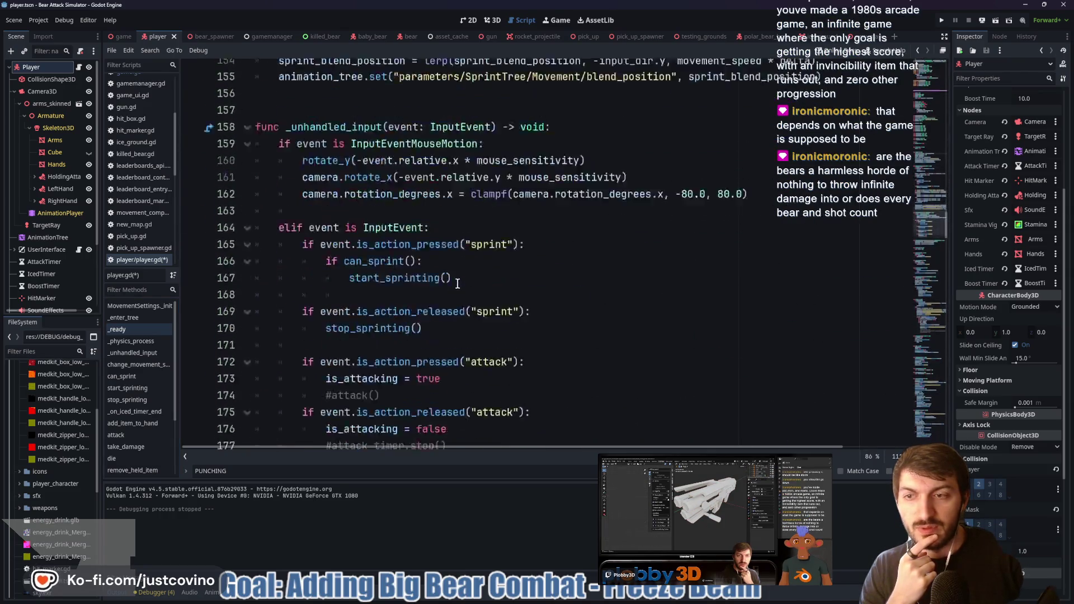
pyautogui.scroll(-20, 457, 283)
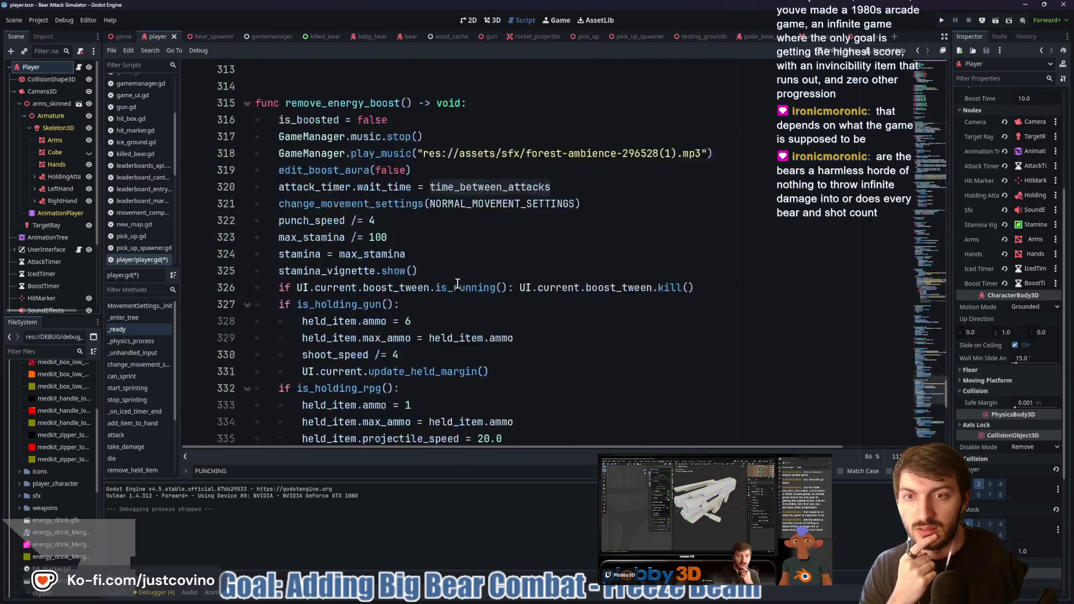
pyautogui.scroll(7, 460, 275)
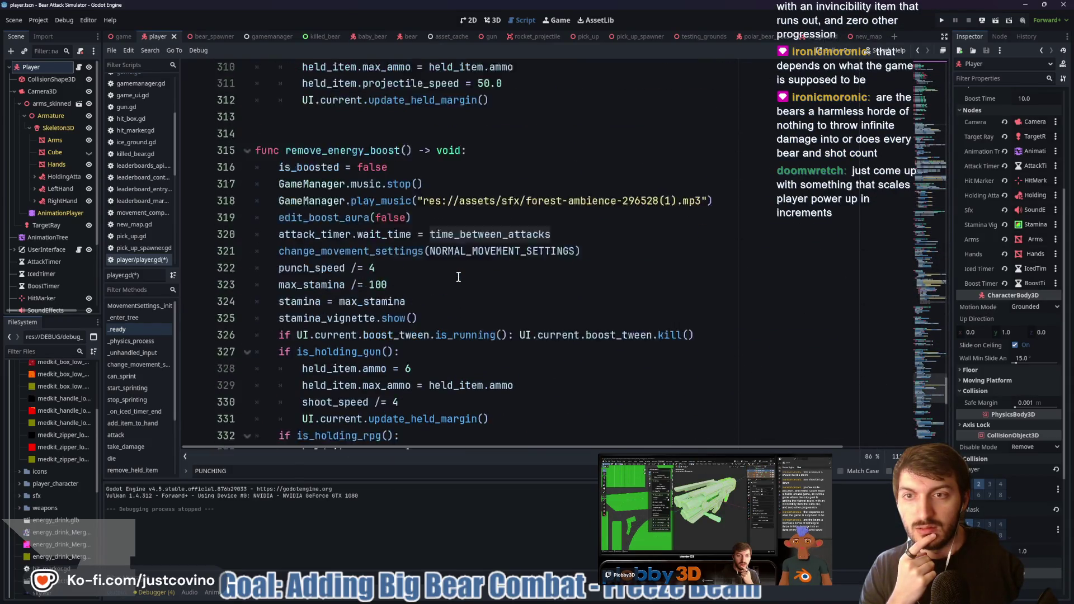
pyautogui.scroll(-4, 458, 277)
pyautogui.scroll(1, 458, 277)
pyautogui.scroll(-1, 458, 277)
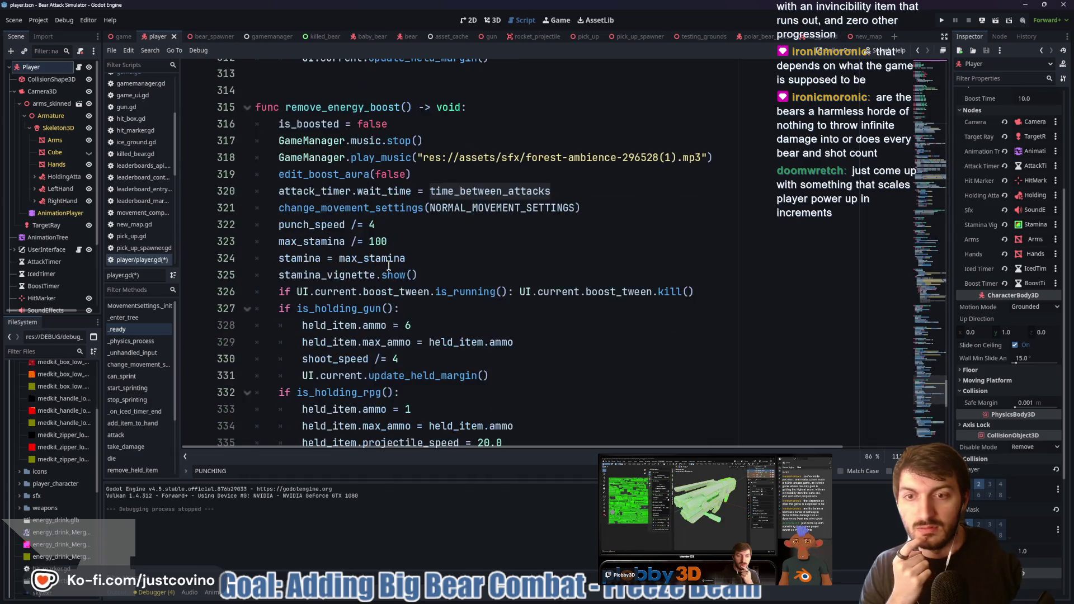
# Step: Highlight time_between_attacks on line 320, the 0.1 wait time, and punch_speed on line 300
pyautogui.click(484, 190)
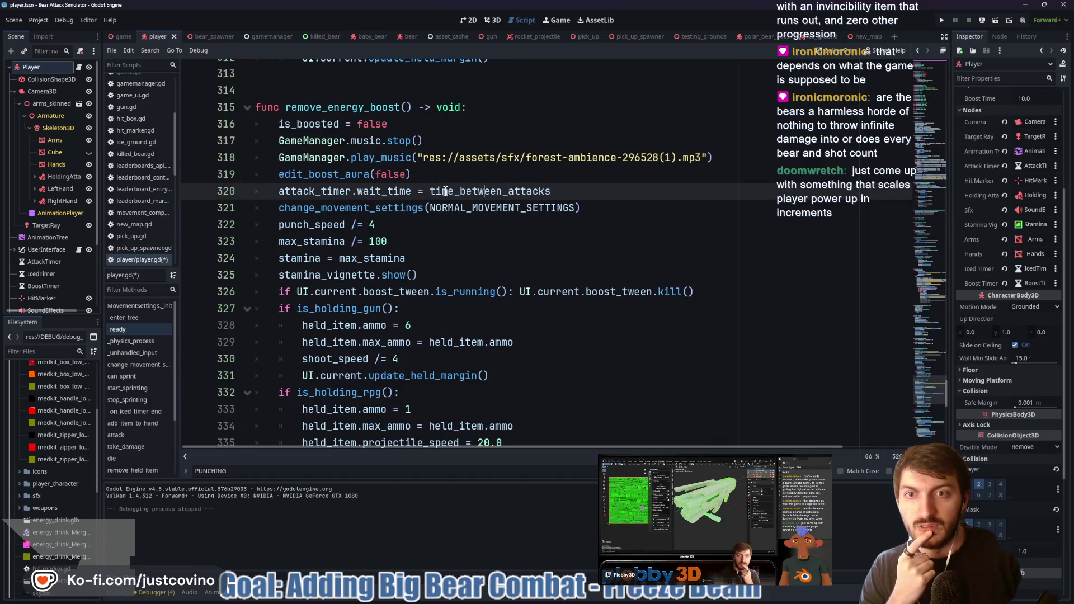
pyautogui.doubleClick(506, 191)
pyautogui.scroll(4, 466, 238)
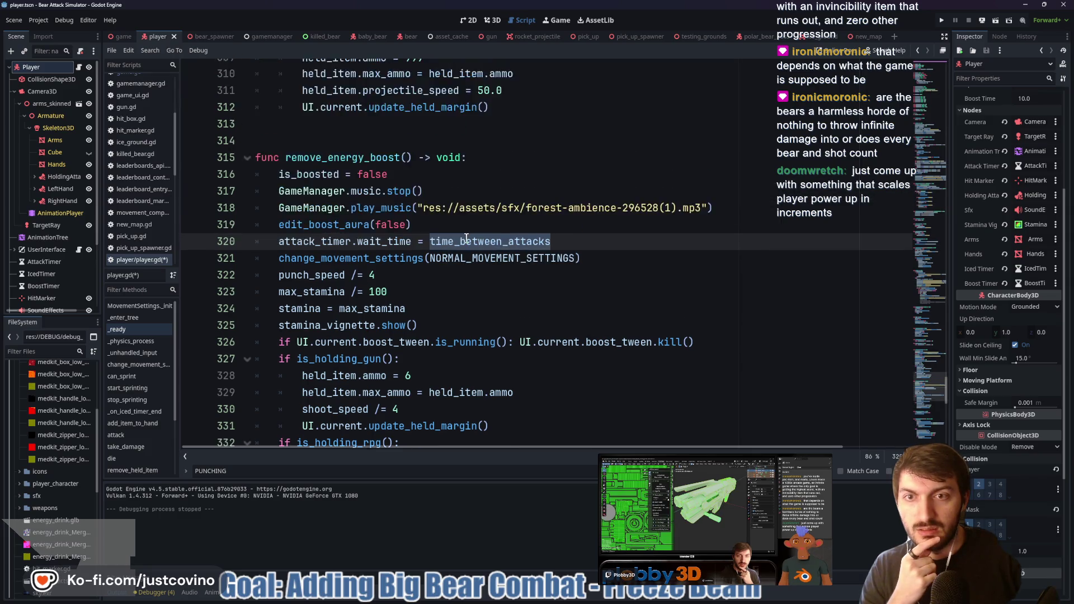
pyautogui.scroll(4, 467, 239)
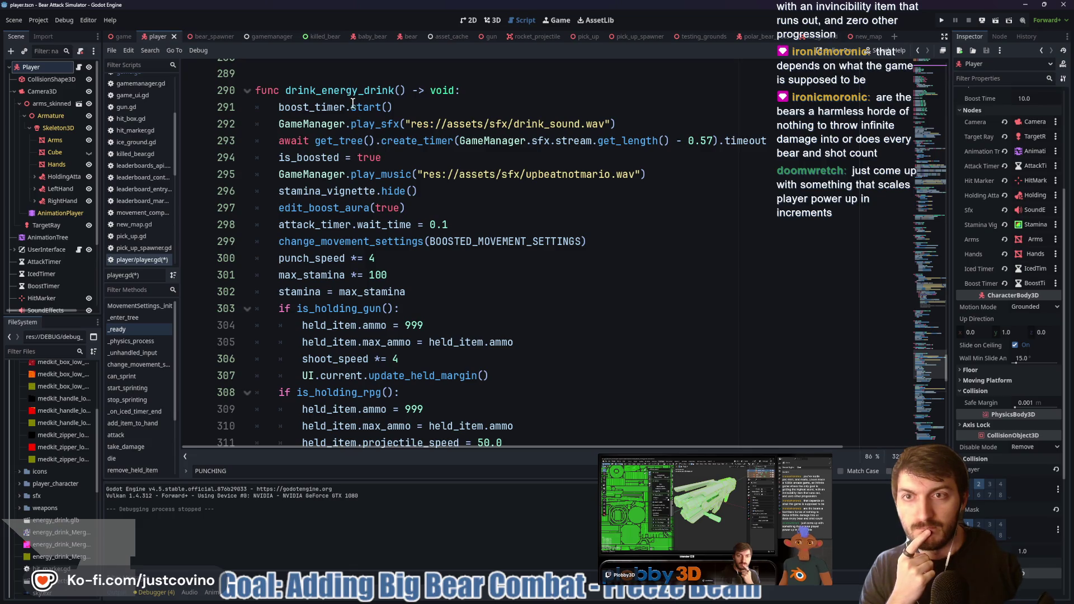
pyautogui.click(442, 225)
pyautogui.moveTo(443, 225); pyautogui.dragTo(426, 225)
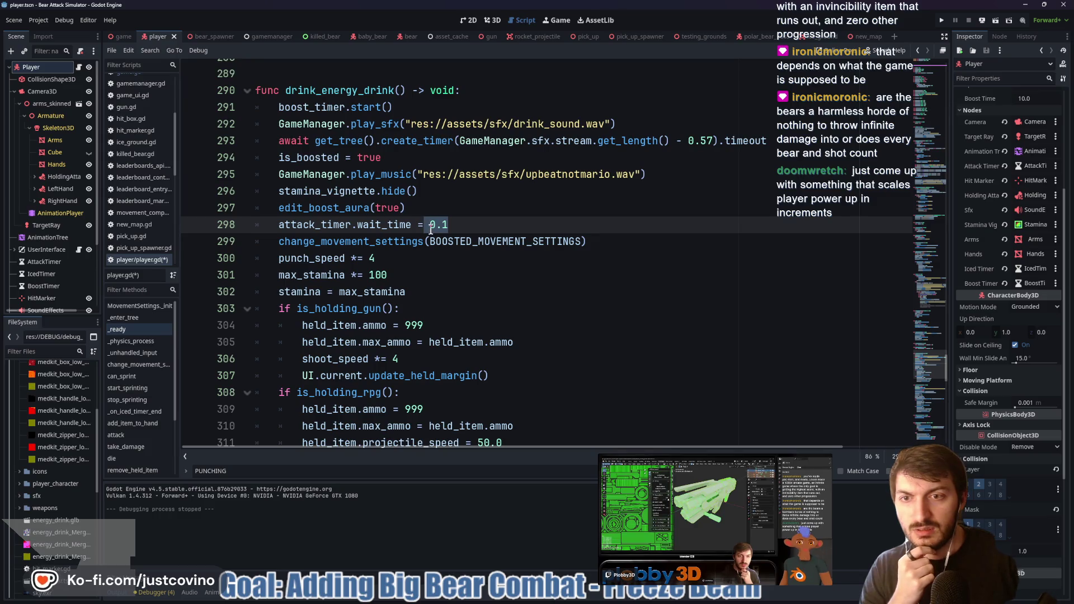
pyautogui.scroll(-1, 428, 230)
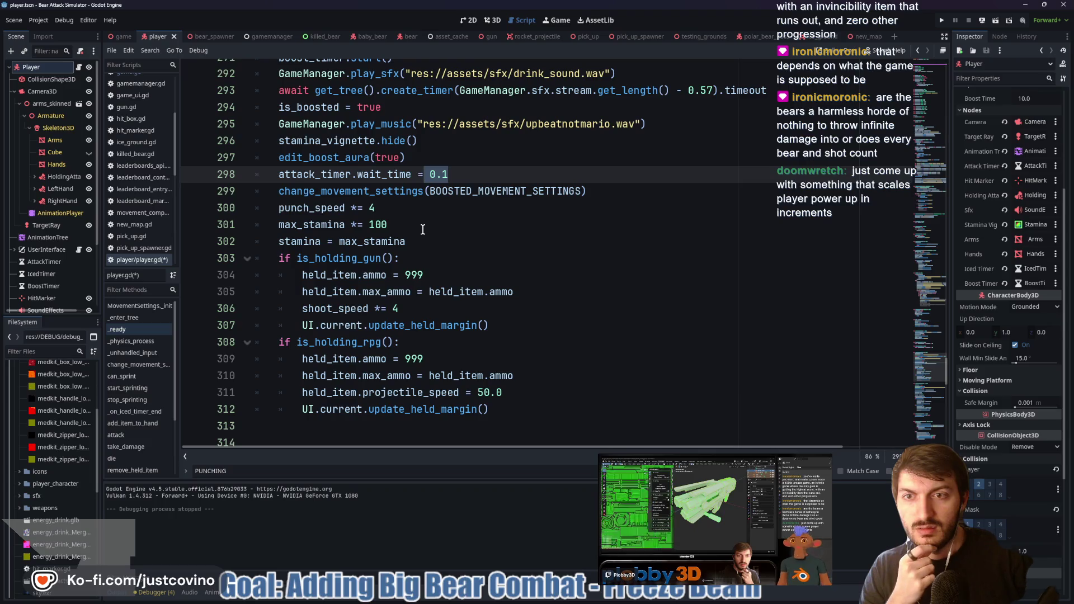
pyautogui.click(310, 208)
pyautogui.doubleClick(310, 208)
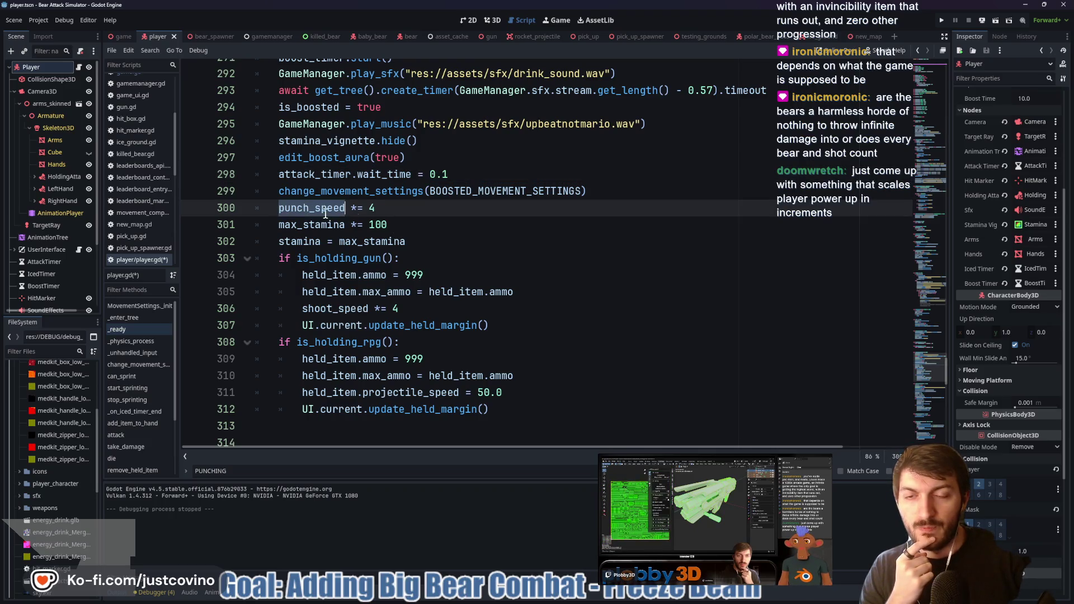
# Step: Find every punch_speed use in player.gd, ending by selecting the '*= 4' on line 300
pyautogui.hotkey('ctrl', 'f')
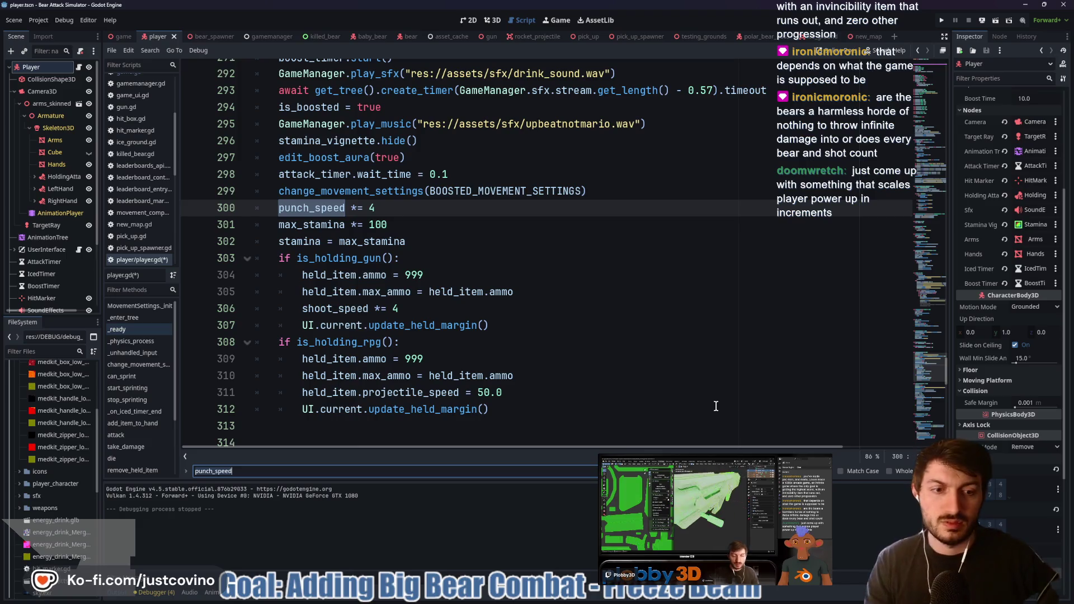
pyautogui.hotkey('shift', 'Return')
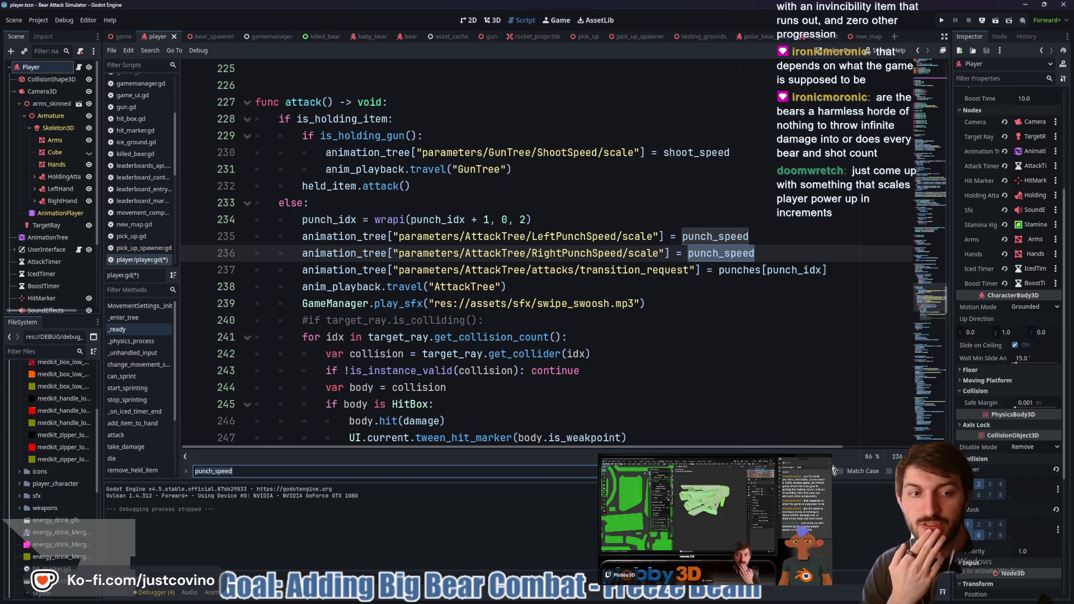
pyautogui.press('Return')
pyautogui.hotkey('shift', 'Return')
pyautogui.hotkey('shift', 'Return')
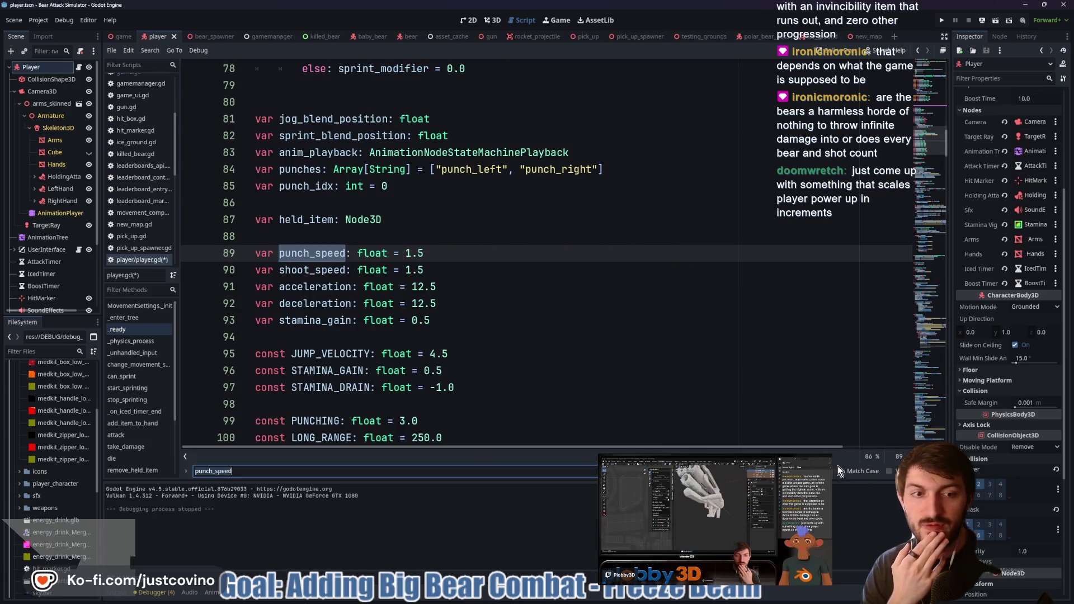
pyautogui.press('Return')
pyautogui.press('Return')
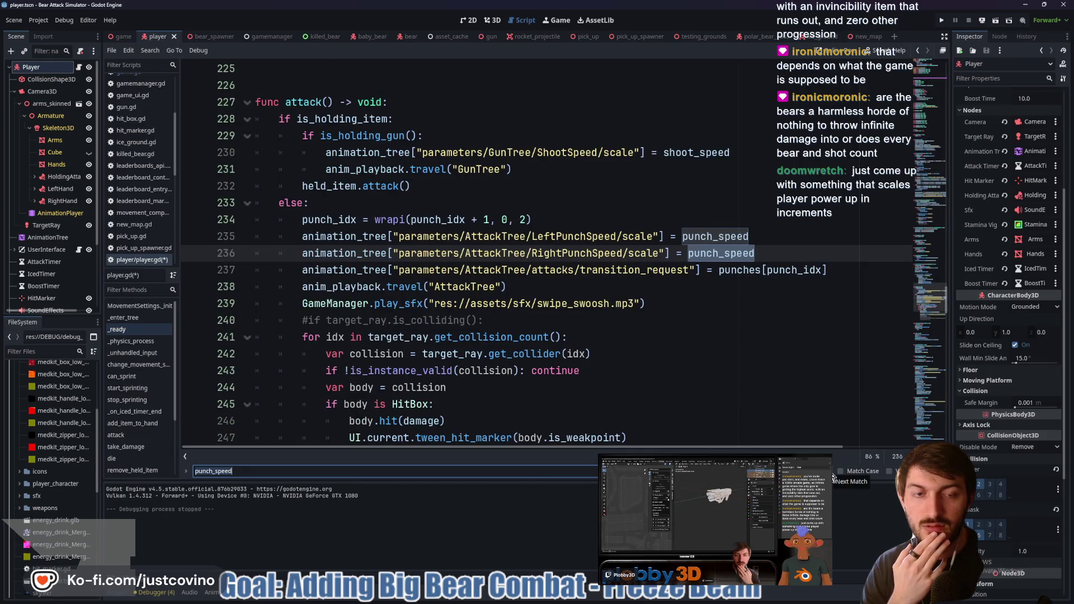
pyautogui.click(834, 477)
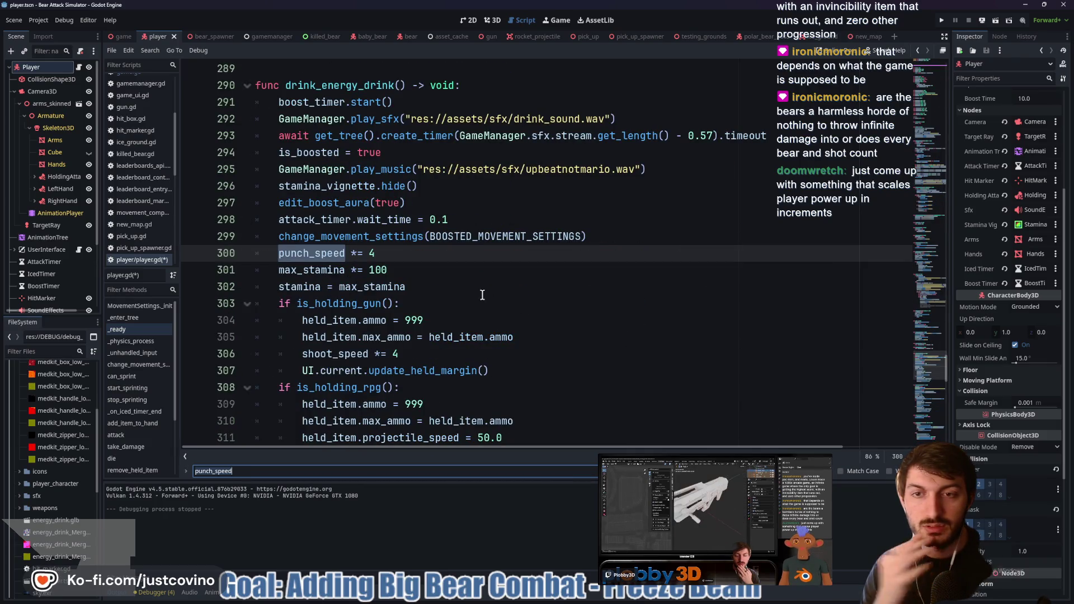
pyautogui.click(412, 252)
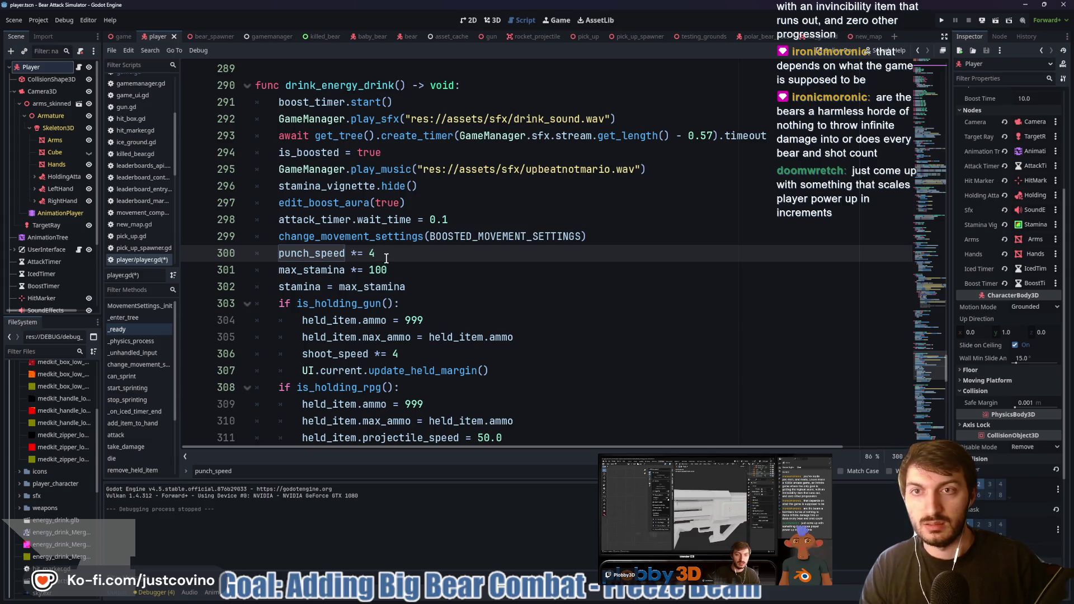
pyautogui.moveTo(381, 255); pyautogui.dragTo(355, 253)
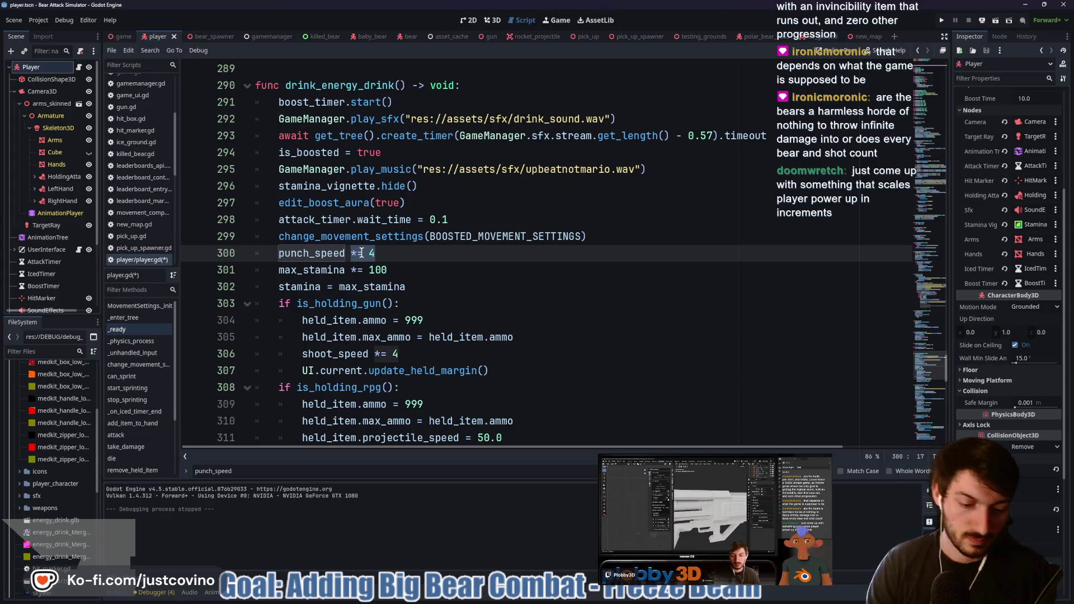
# Step: Replace the '*= 4' boost multiplier with a fixed '= 6' value
pyautogui.write('=6')
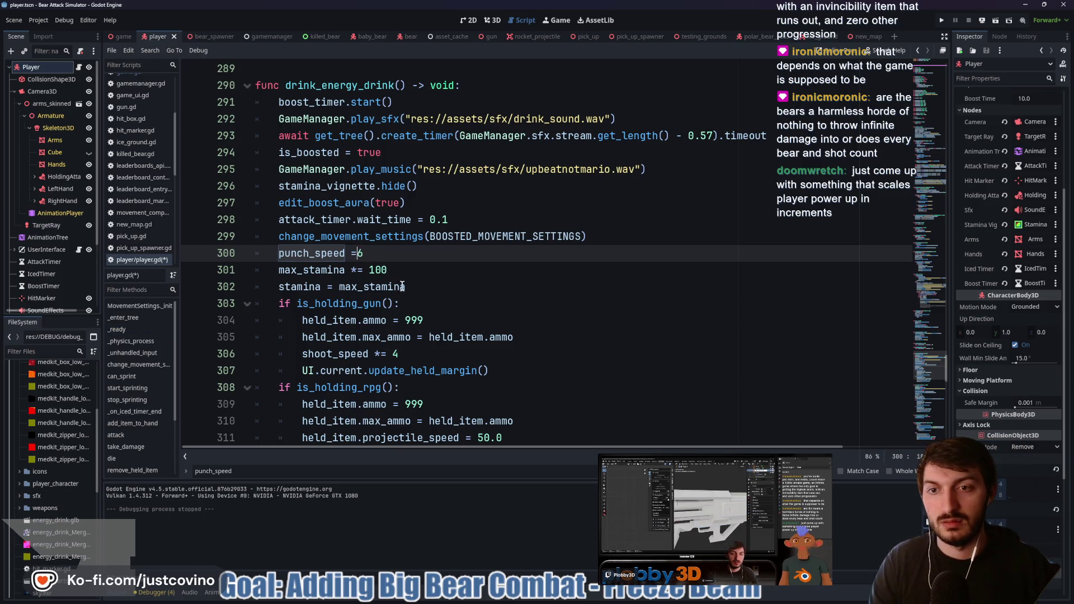
pyautogui.click(346, 340)
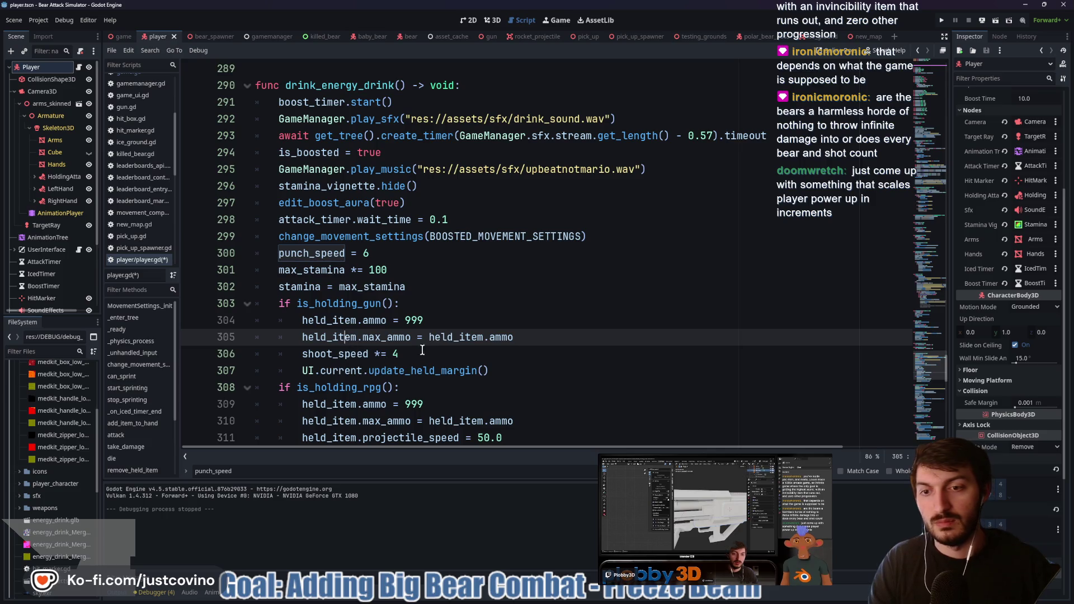
pyautogui.click(393, 354)
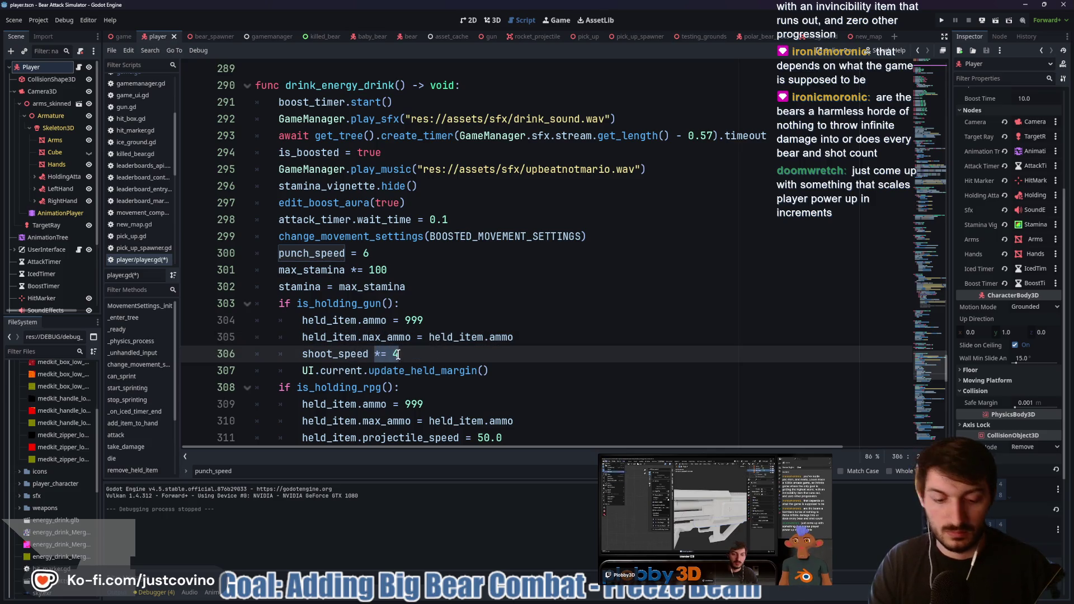
pyautogui.write('=')
pyautogui.press('Left')
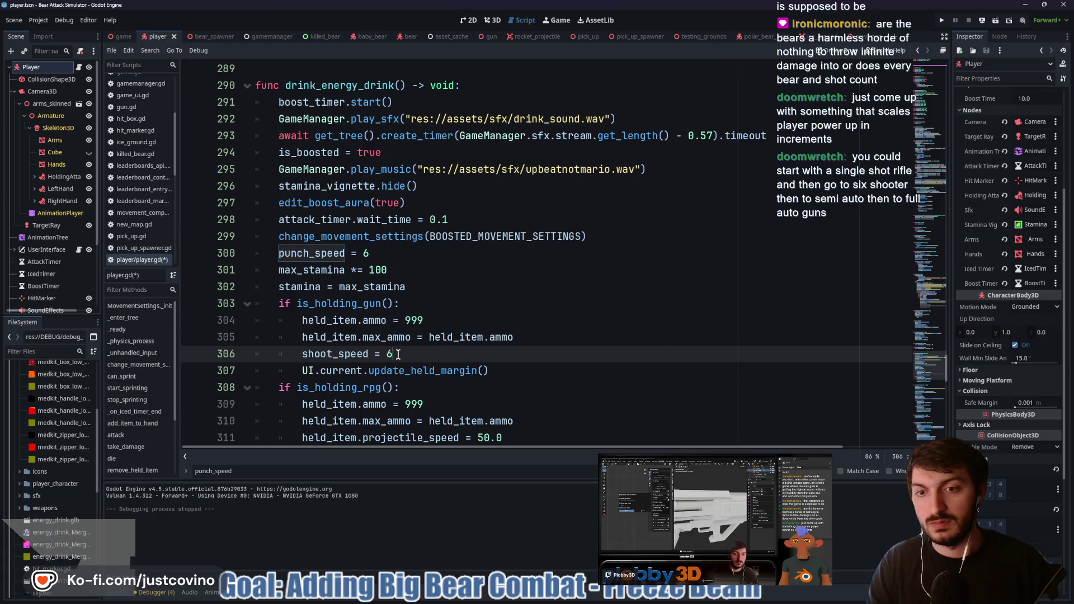
# Step: In remove_energy_boost, replace '/= 4' on punch_speed and shoot_speed with '= 1.5'
pyautogui.scroll(-2, 439, 348)
pyautogui.scroll(-2, 481, 365)
pyautogui.scroll(-2, 480, 365)
pyautogui.moveTo(379, 320); pyautogui.dragTo(355, 323)
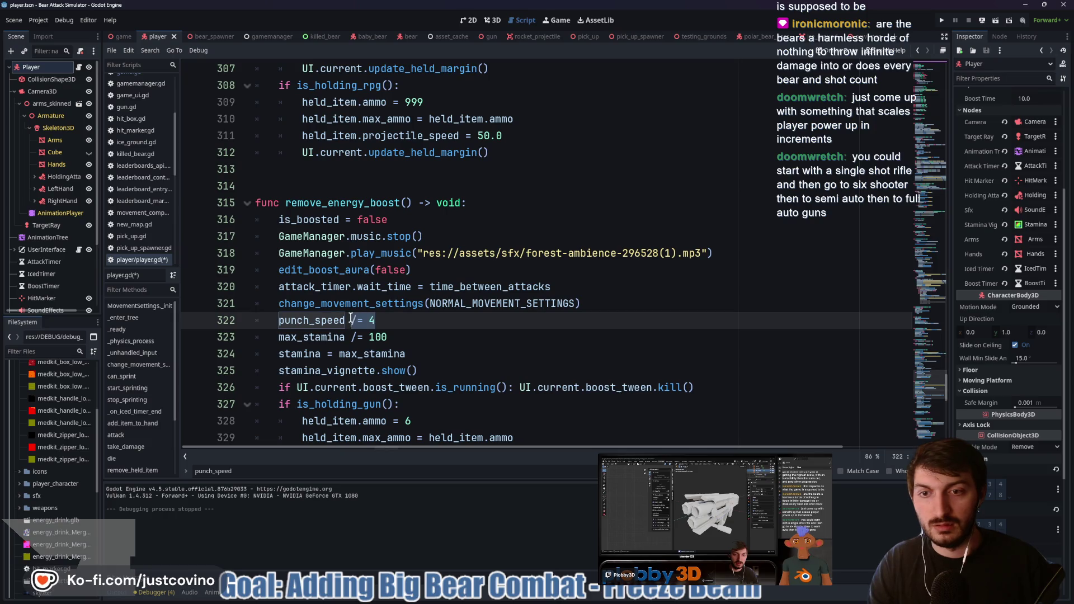
pyautogui.write('= 1.5')
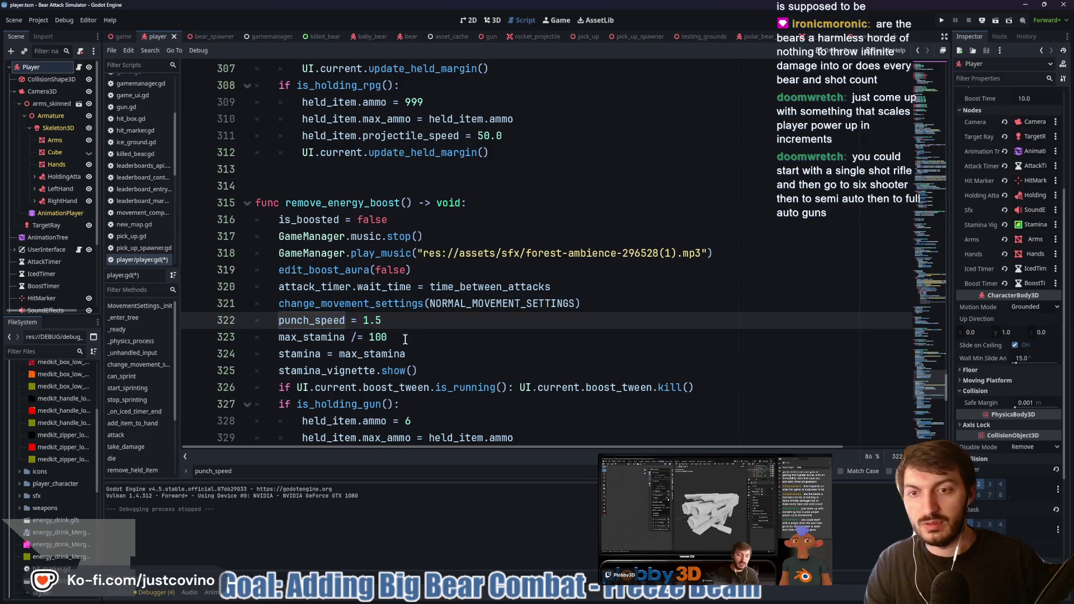
pyautogui.scroll(-2, 441, 343)
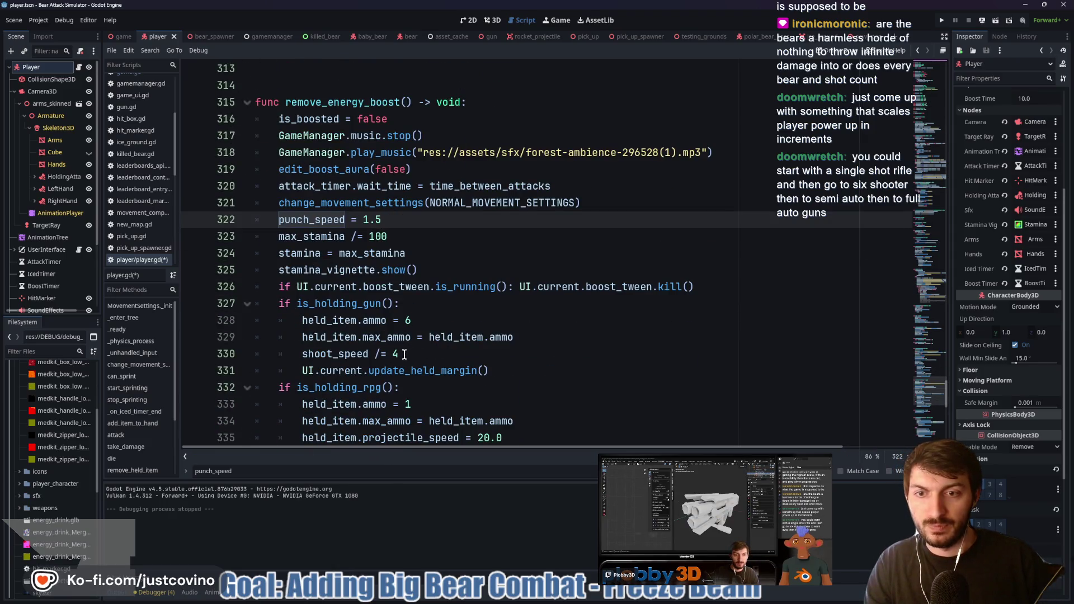
pyautogui.moveTo(399, 353); pyautogui.dragTo(375, 353)
pyautogui.write('= 1.5')
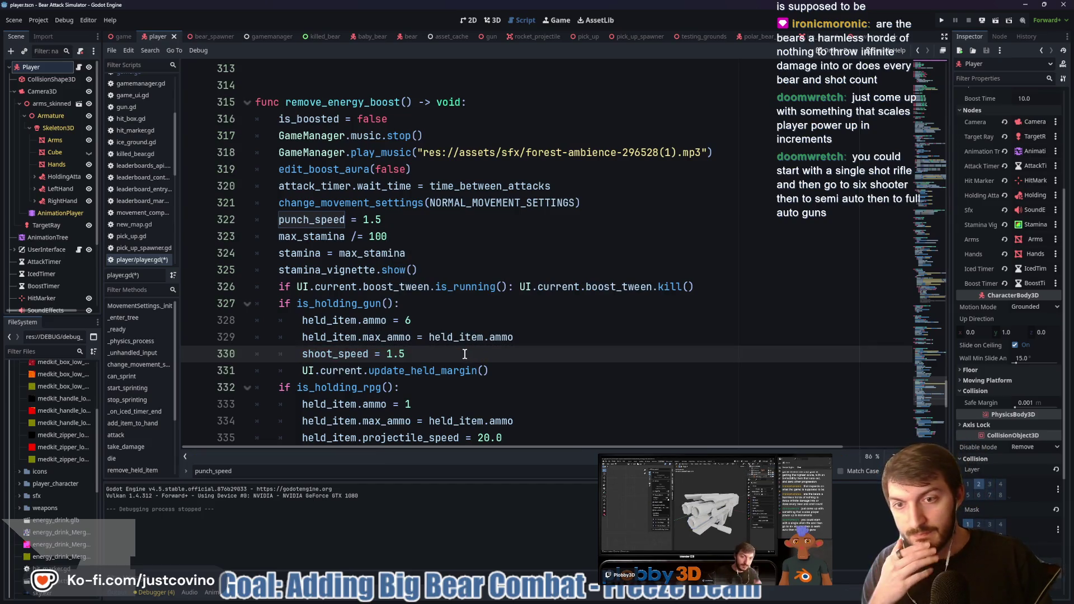
pyautogui.scroll(-1, 465, 354)
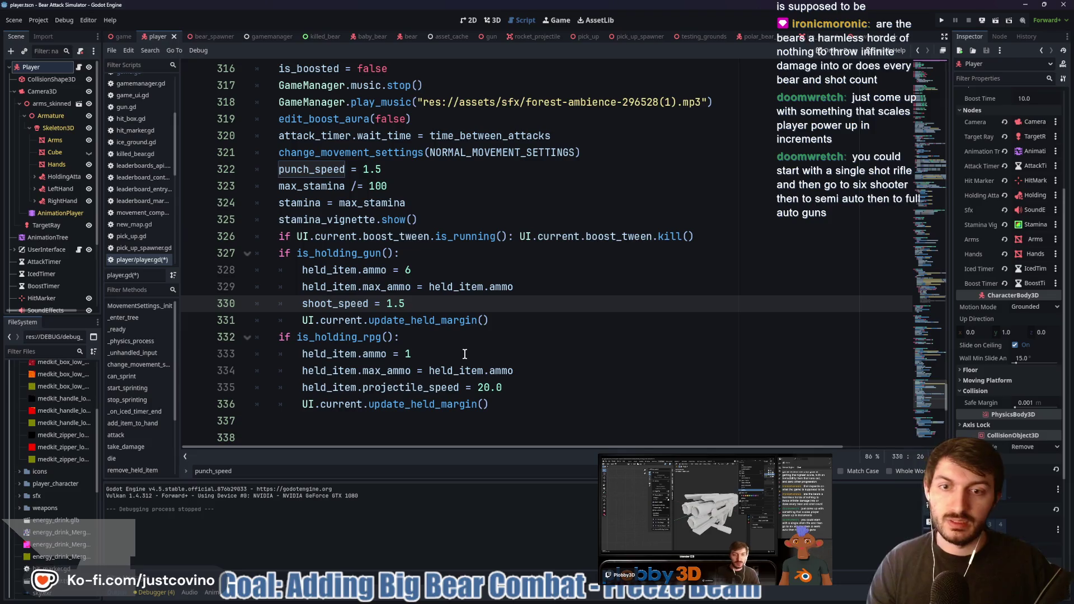
# Step: Save player.gd, close the search bar, and run the game from the game scene
pyautogui.hotkey('ctrl', 's')
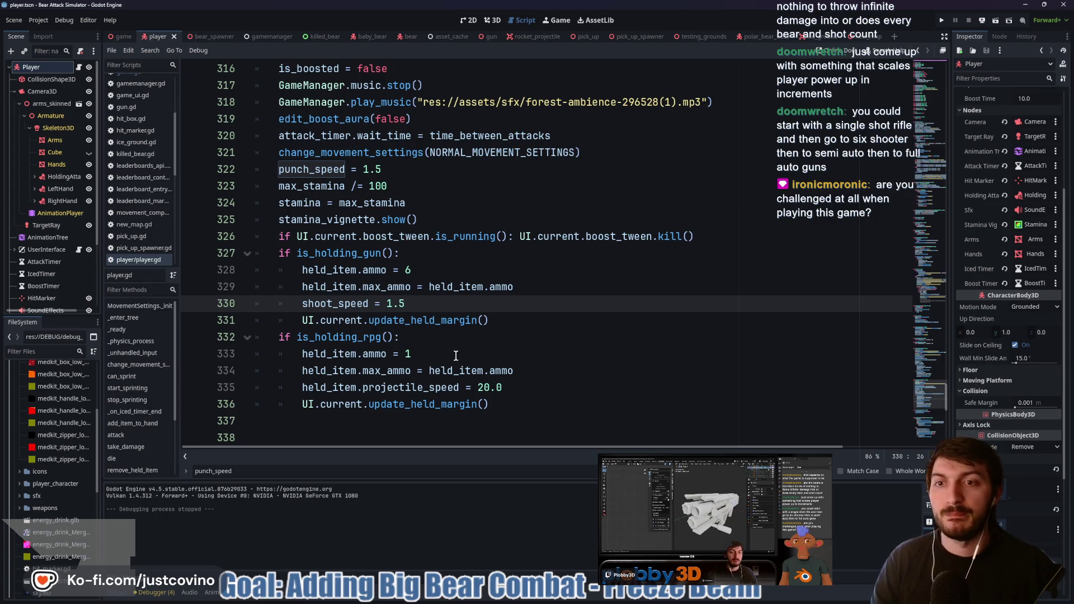
pyautogui.click(418, 172)
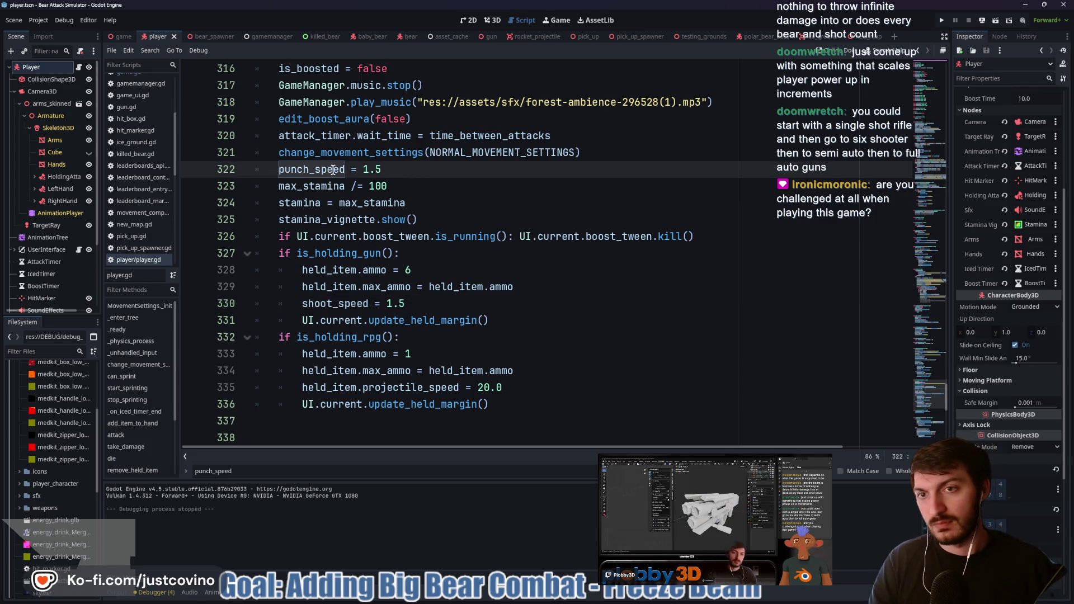
pyautogui.click(370, 186)
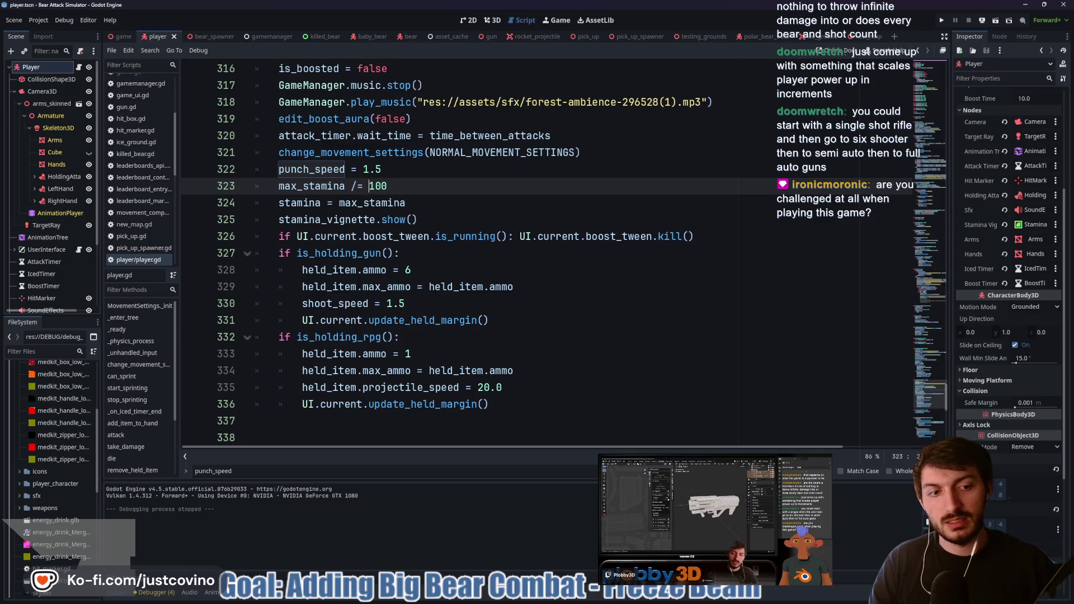
pyautogui.press('Escape')
pyautogui.click(559, 303)
pyautogui.click(119, 37)
pyautogui.press('F5')
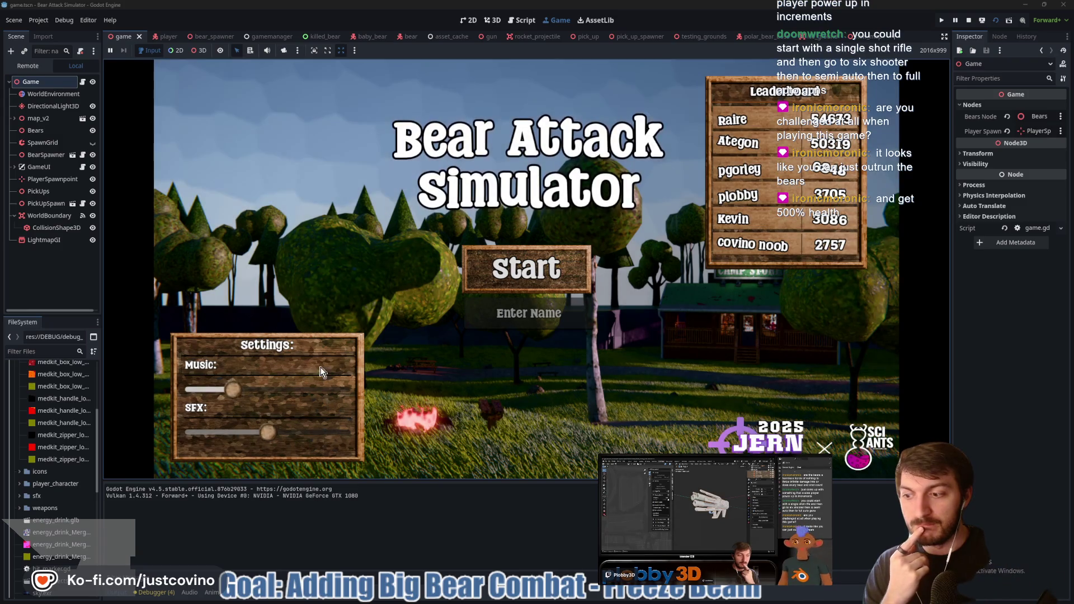
# Step: Start a new run and pick up the medkit and the revolver
pyautogui.click(535, 270)
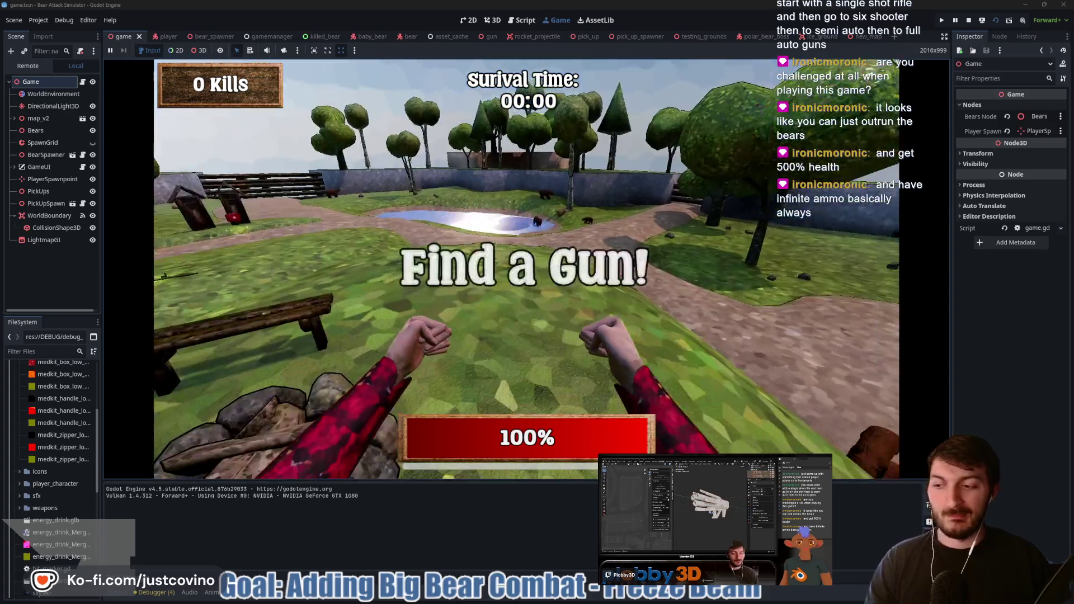
pyautogui.press('w')
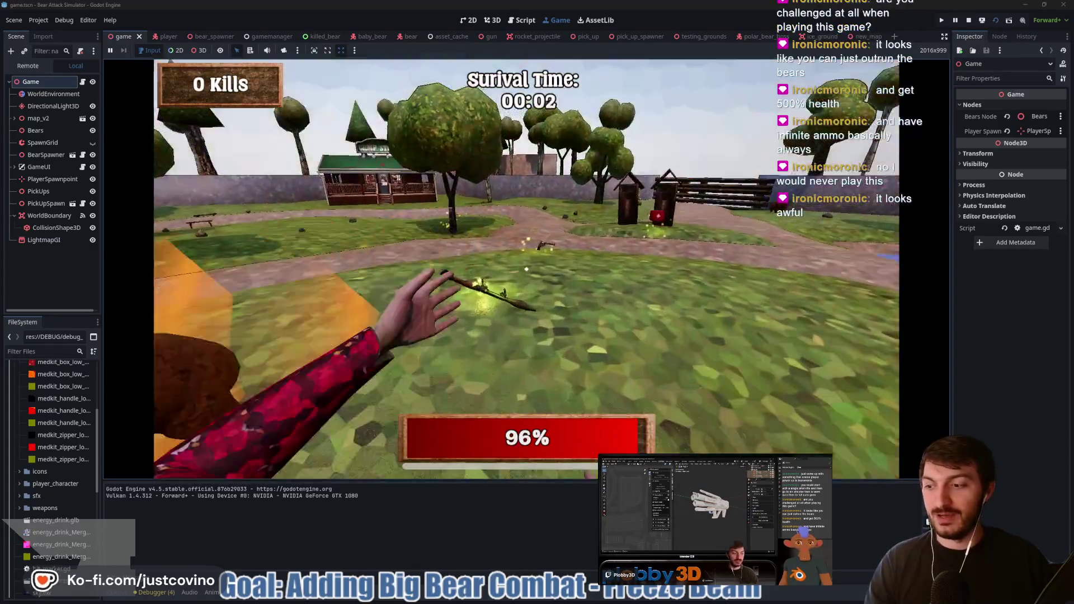
pyautogui.press('w')
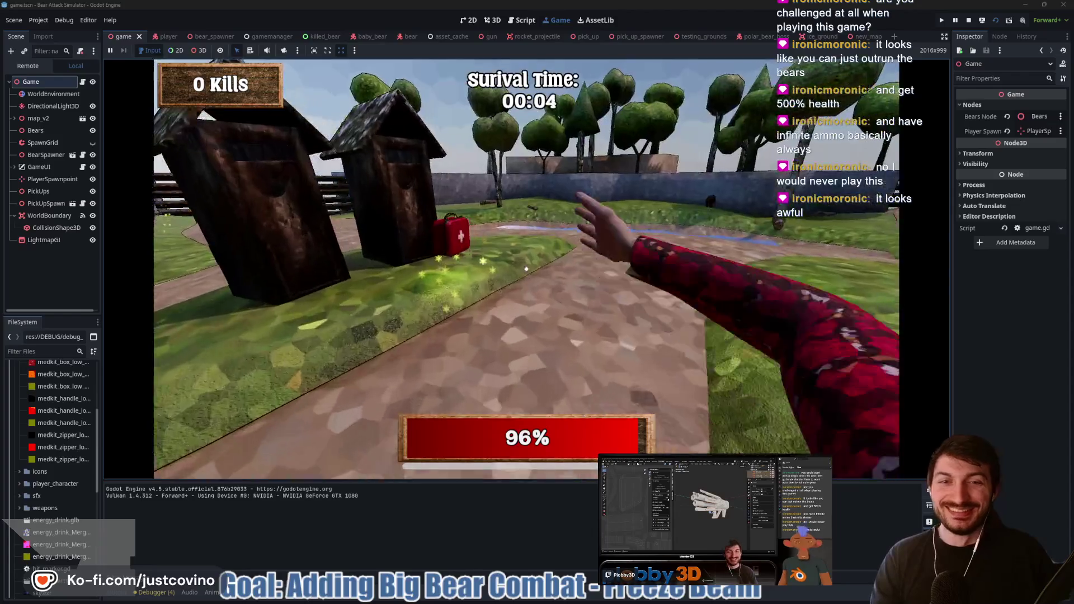
pyautogui.press('e')
pyautogui.press('w')
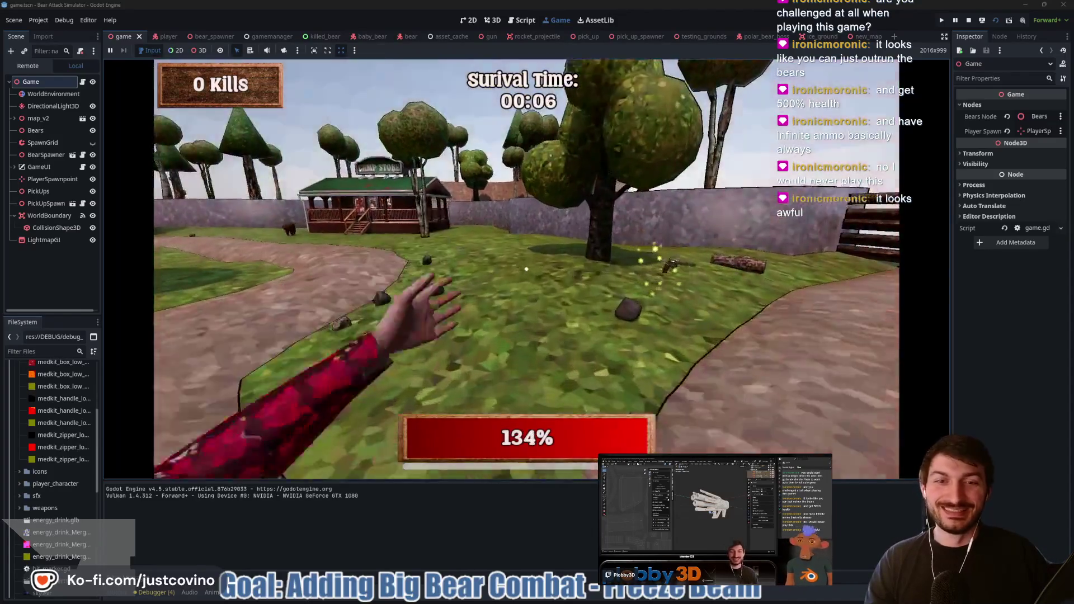
pyautogui.press('e')
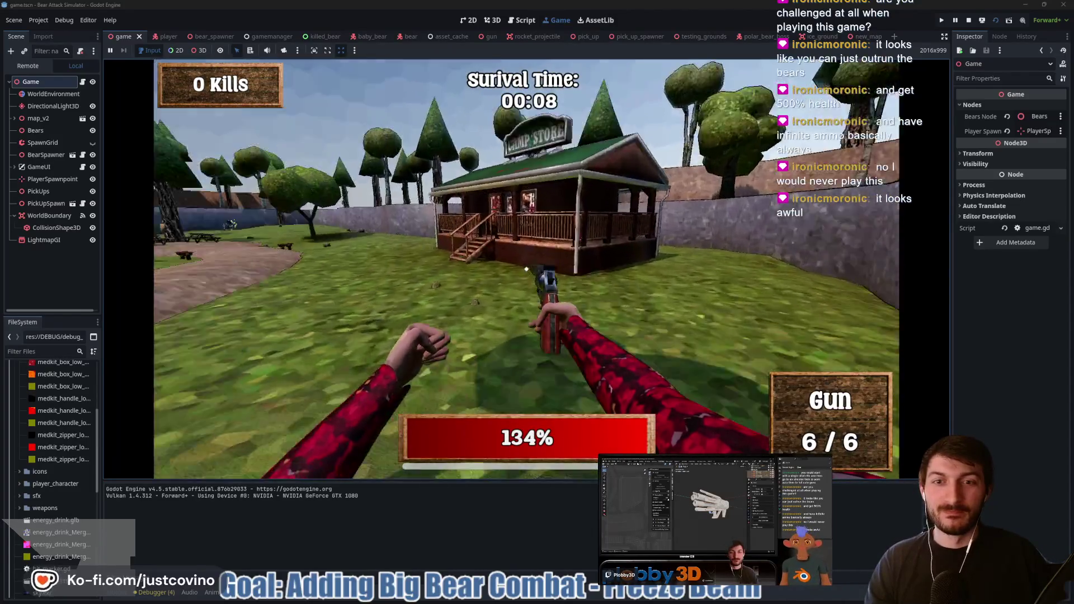
pyautogui.press('w')
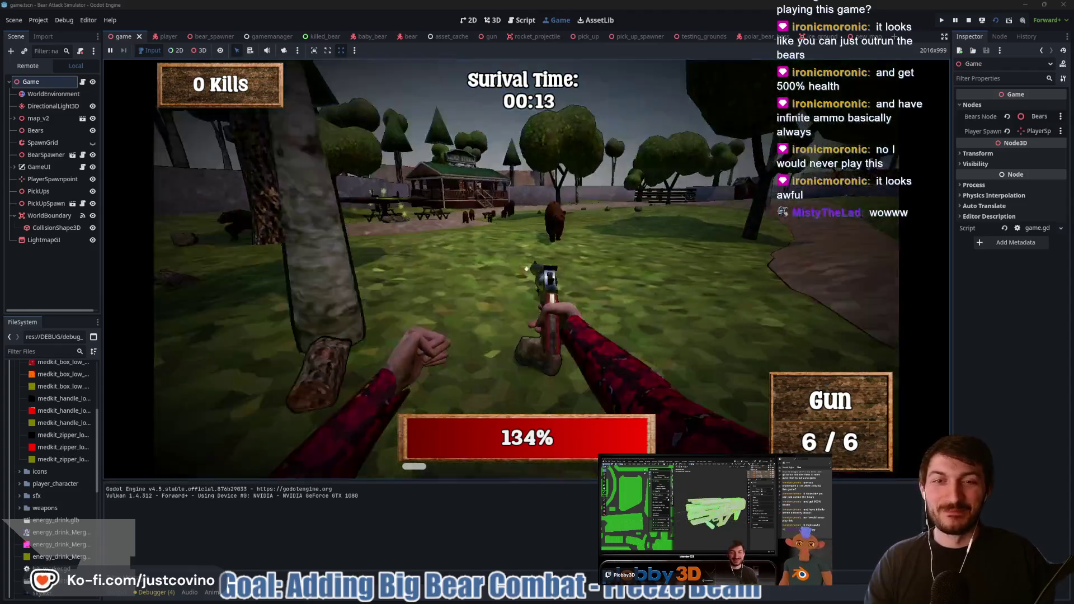
# Step: Shoot the bears with the boosted gun and collect the energy drink and another power-up
pyautogui.click(527, 269)
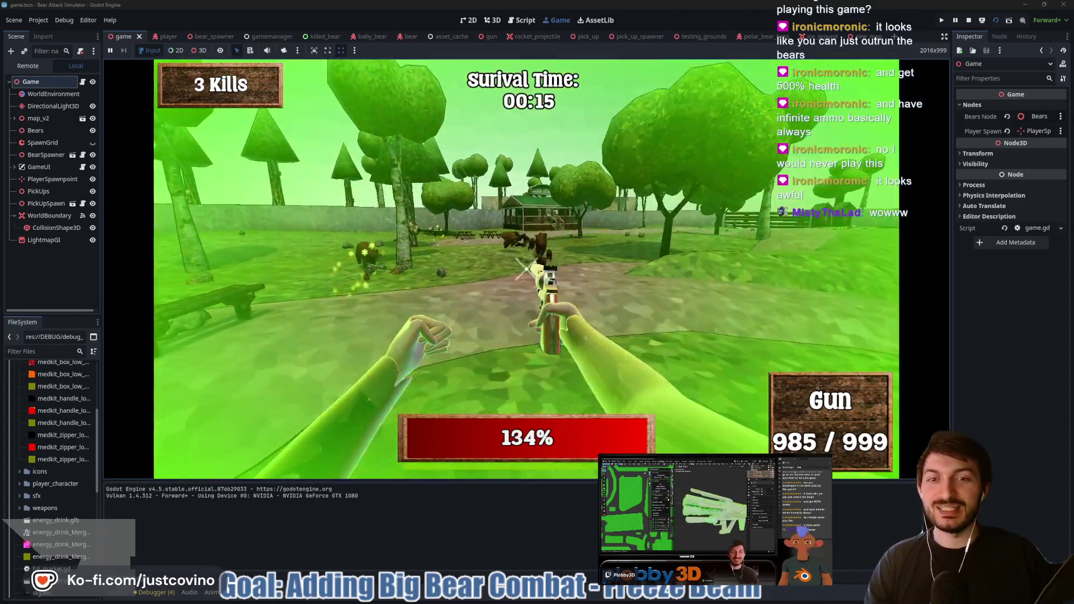
pyautogui.click(526, 269)
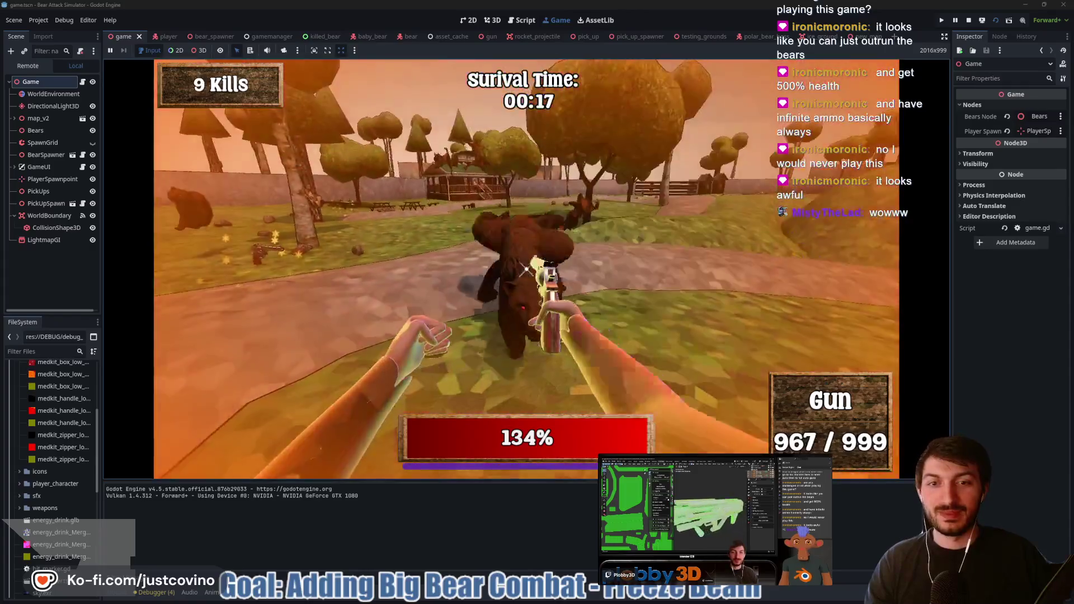
pyautogui.click(526, 269)
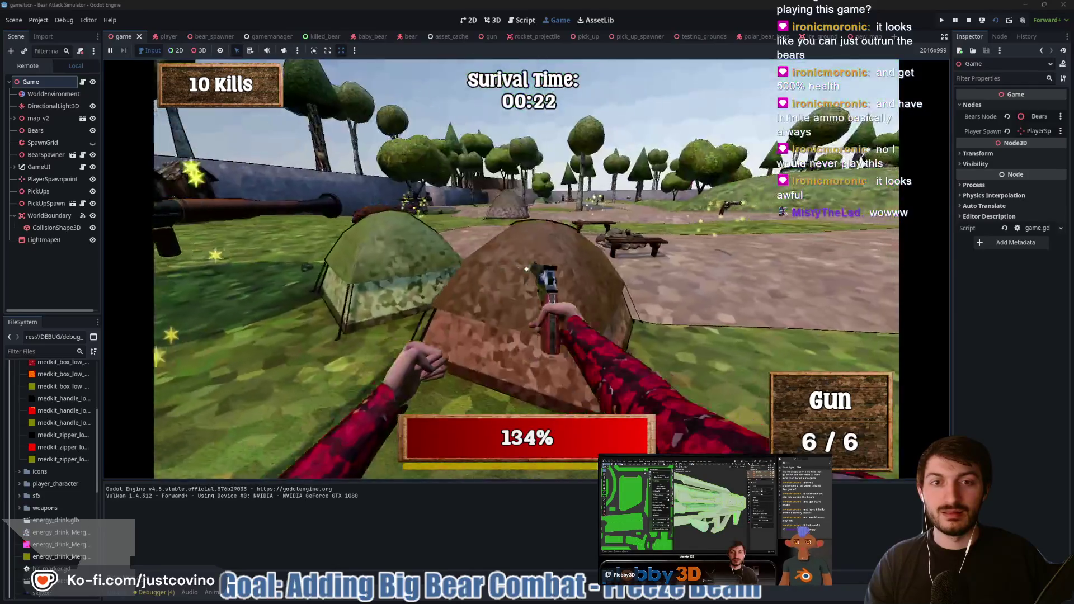
pyautogui.press('e')
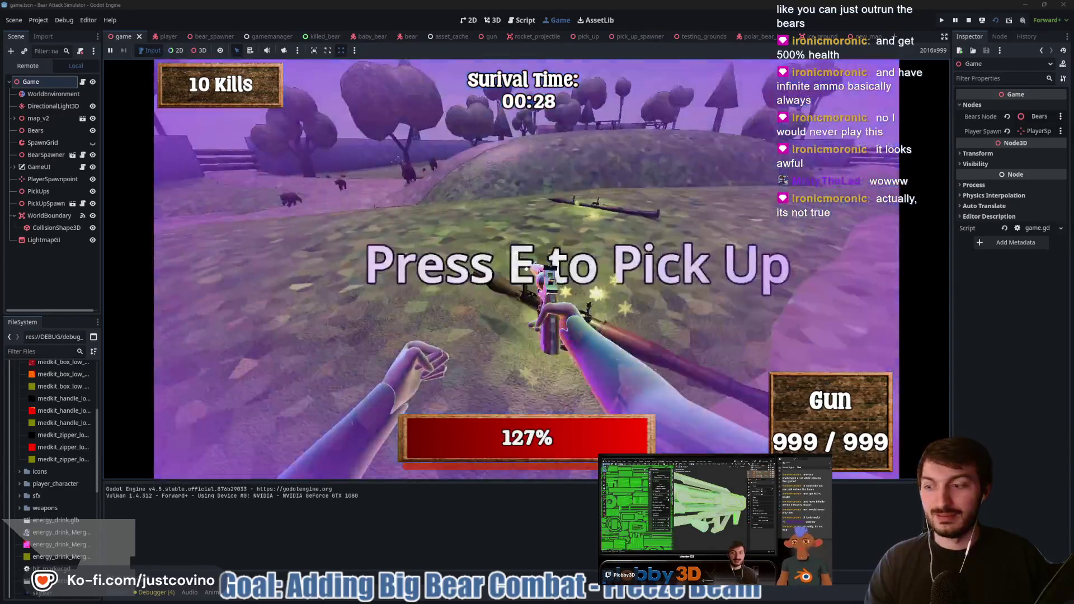
pyautogui.press('e')
pyautogui.click(526, 269)
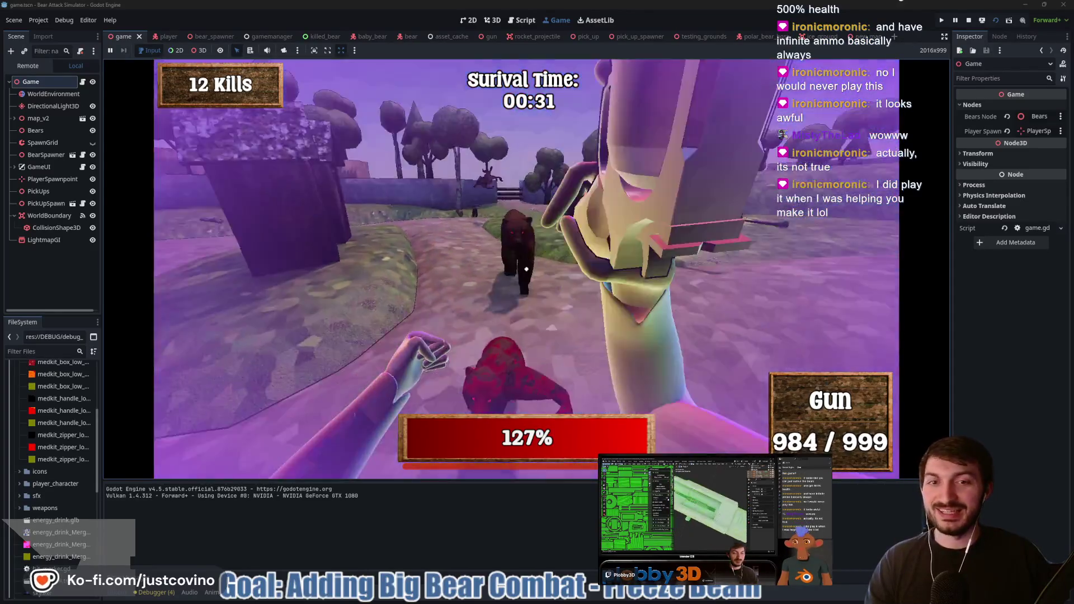
pyautogui.moveTo(525, 270); pyautogui.dragTo(526, 269)
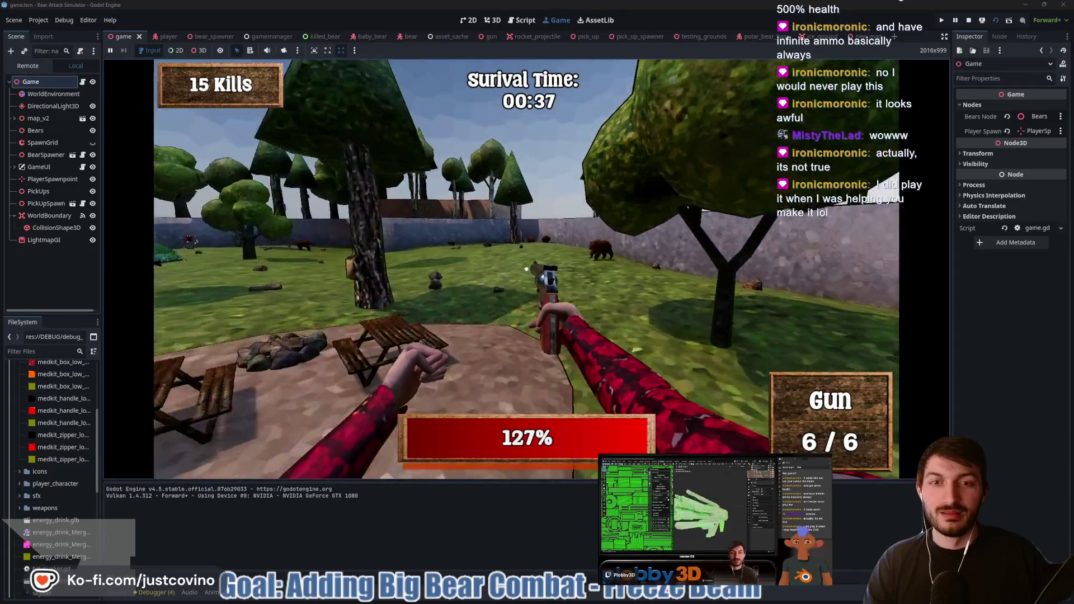
# Step: Empty the gun into the red bear by the wall, then punch a nearby bear
pyautogui.click(526, 269)
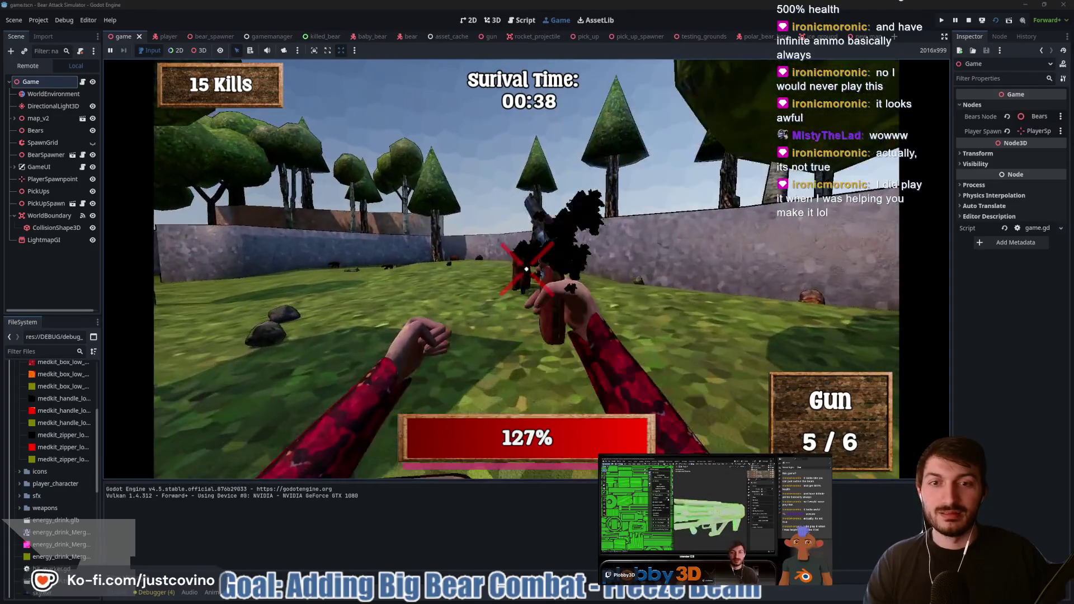
pyautogui.click(525, 269)
pyautogui.click(526, 269)
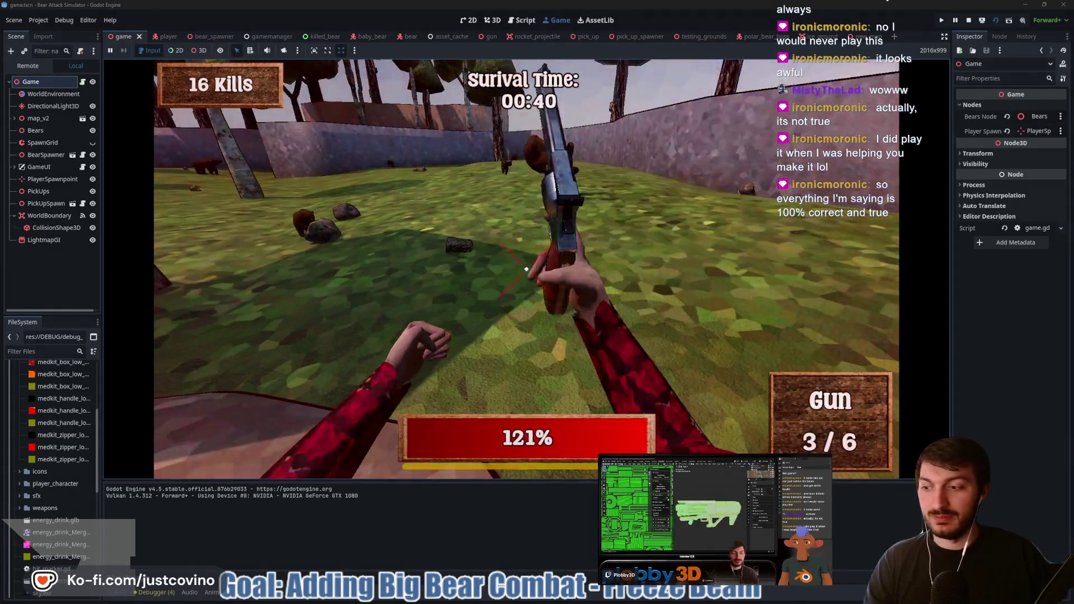
pyautogui.click(526, 269)
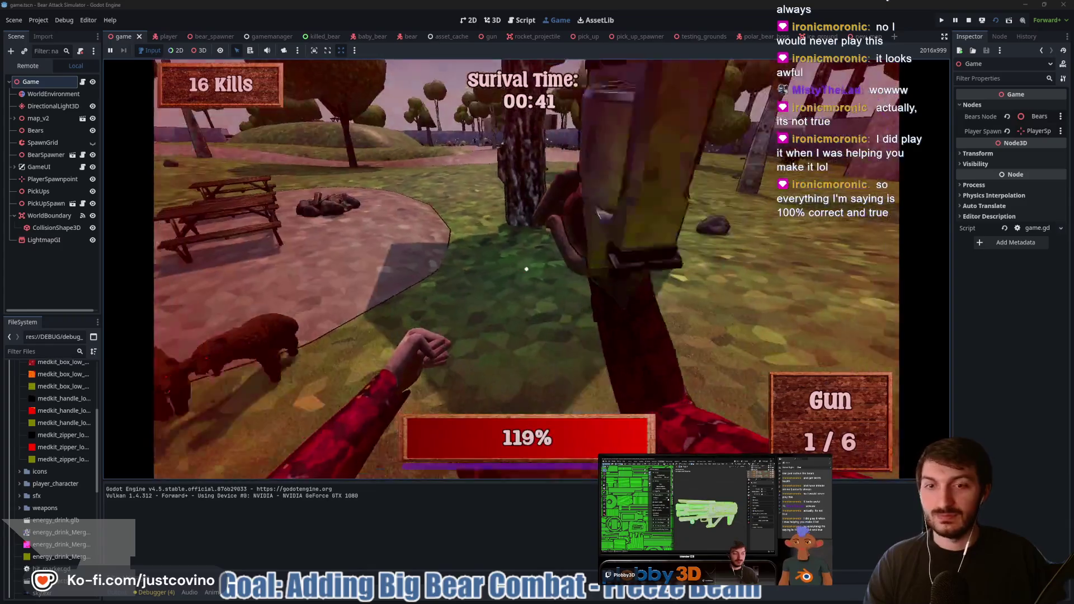
pyautogui.click(526, 269)
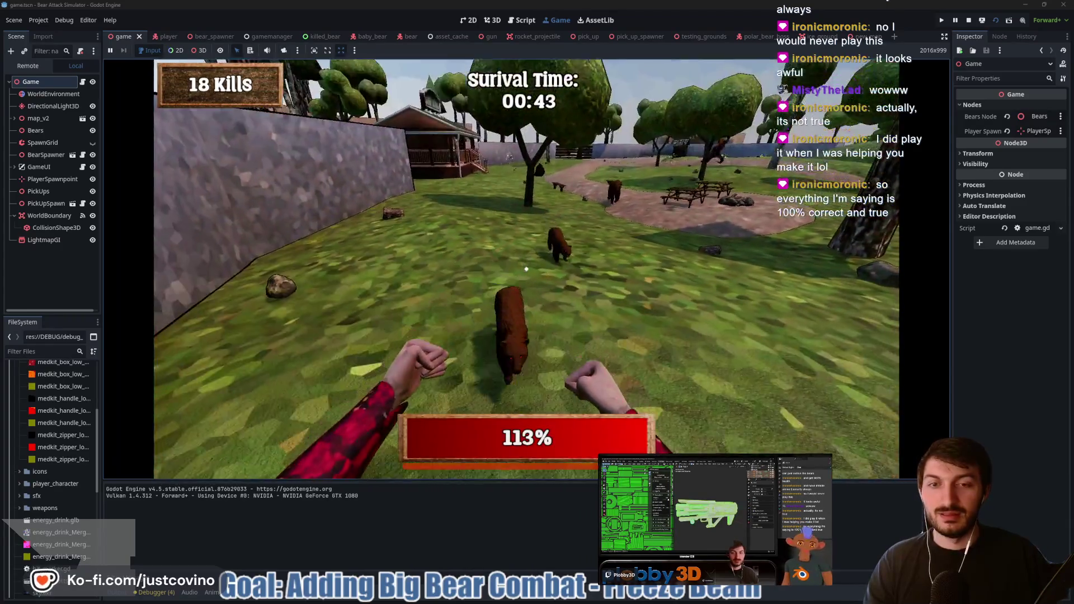
pyautogui.click(526, 269)
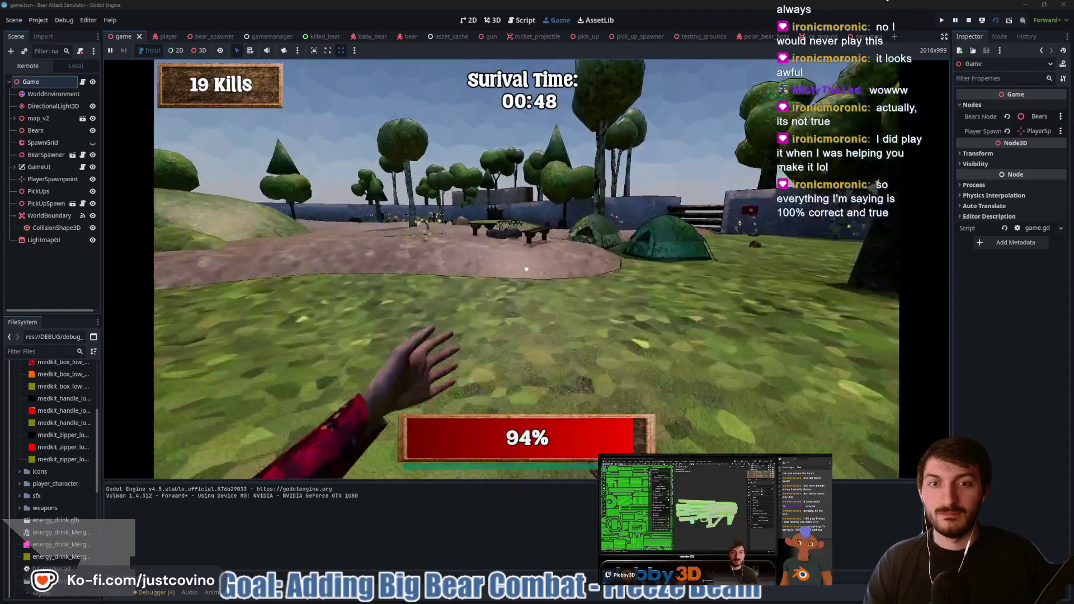
# Step: Punch through the bear group, then grab the energy drink and the RPG
pyautogui.press('w')
pyautogui.click(525, 269)
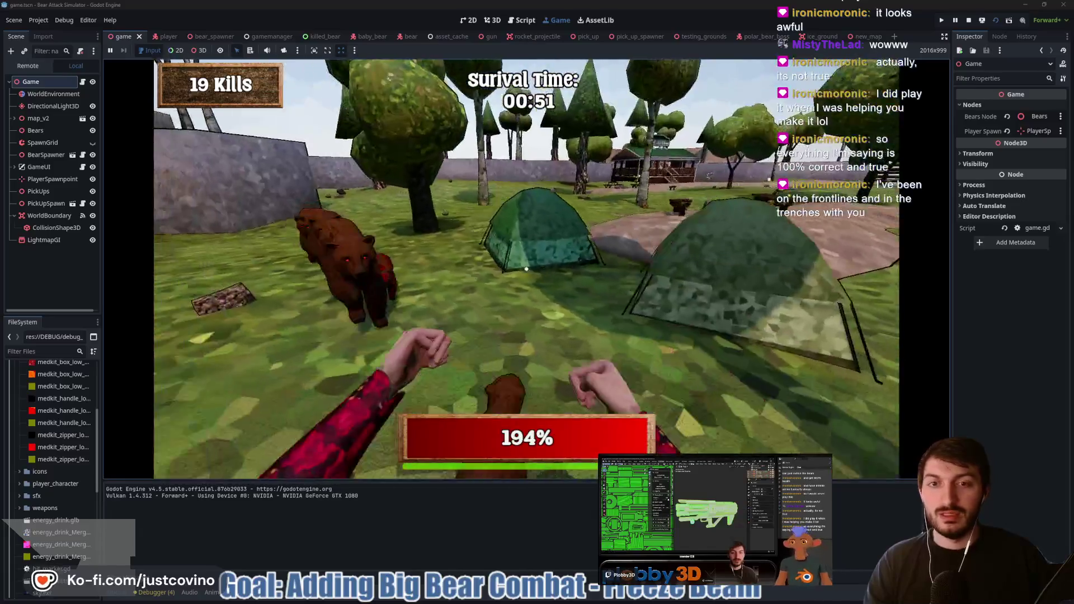
pyautogui.click(526, 269)
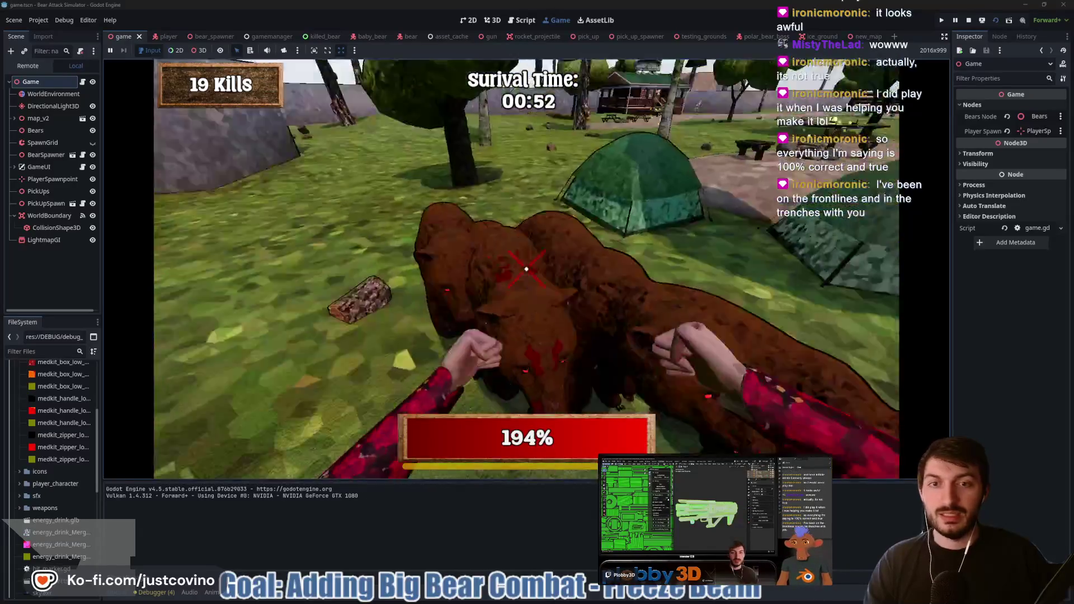
pyautogui.press('2')
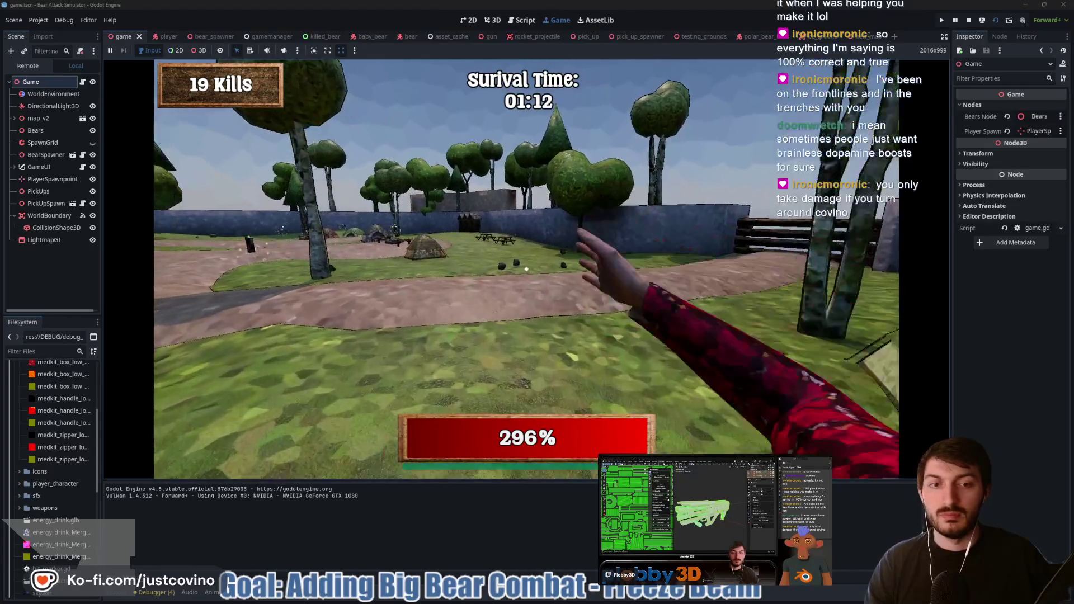
pyautogui.press('e')
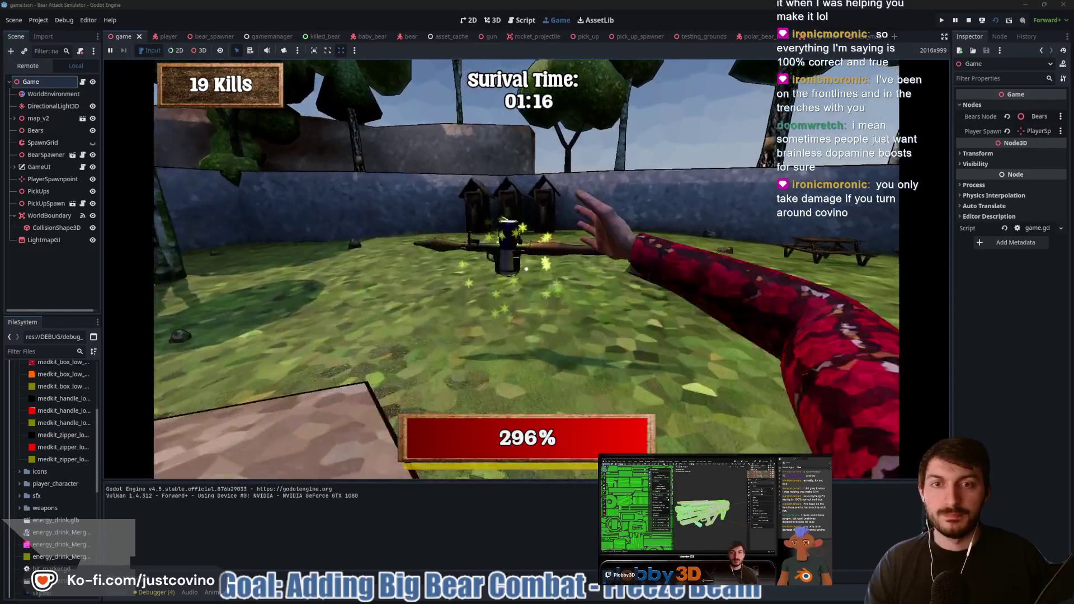
pyautogui.press('e')
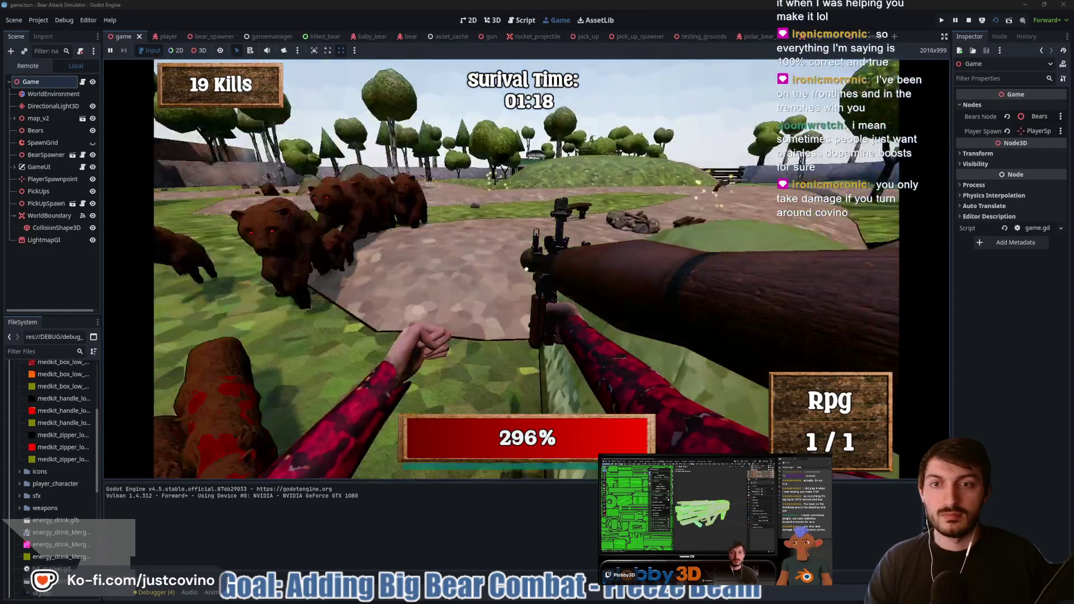
# Step: Fire the RPG at the bears, collect an energy drink, and keep firing to reach 78 kills
pyautogui.click(526, 269)
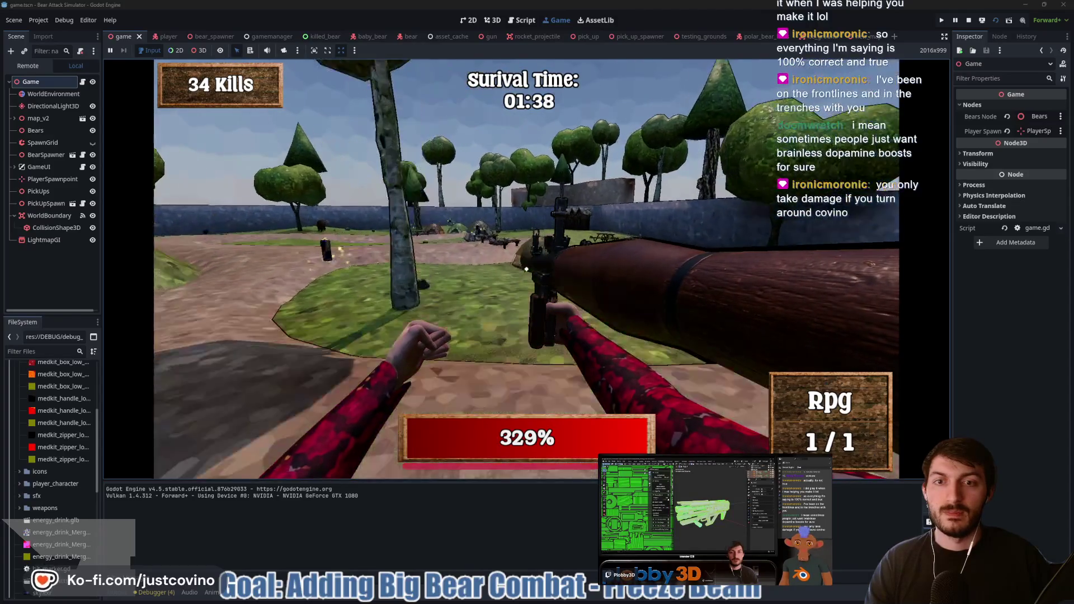
pyautogui.press('e')
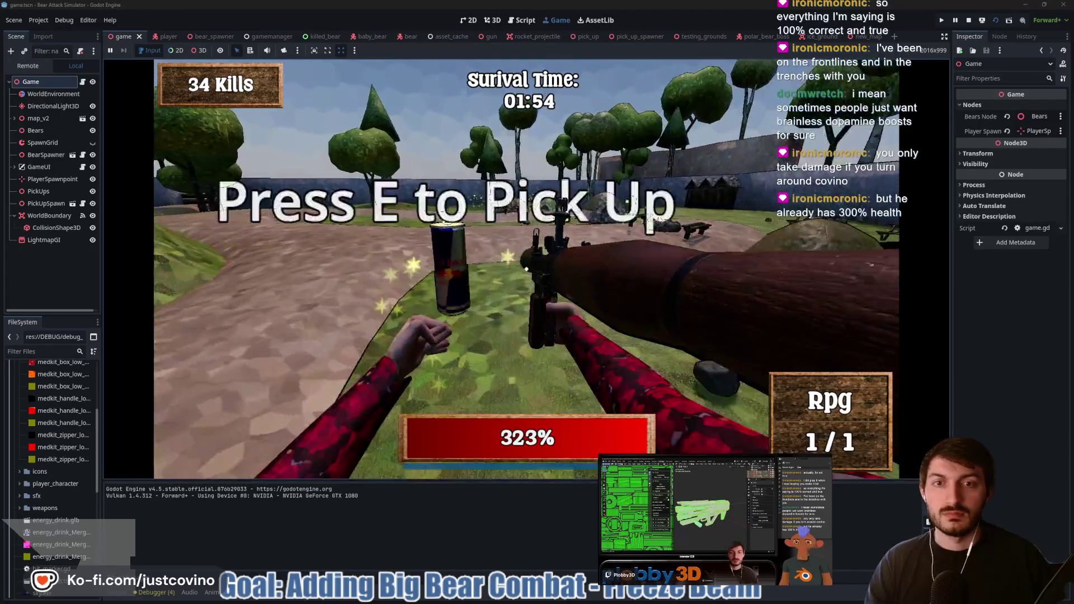
pyautogui.press('e')
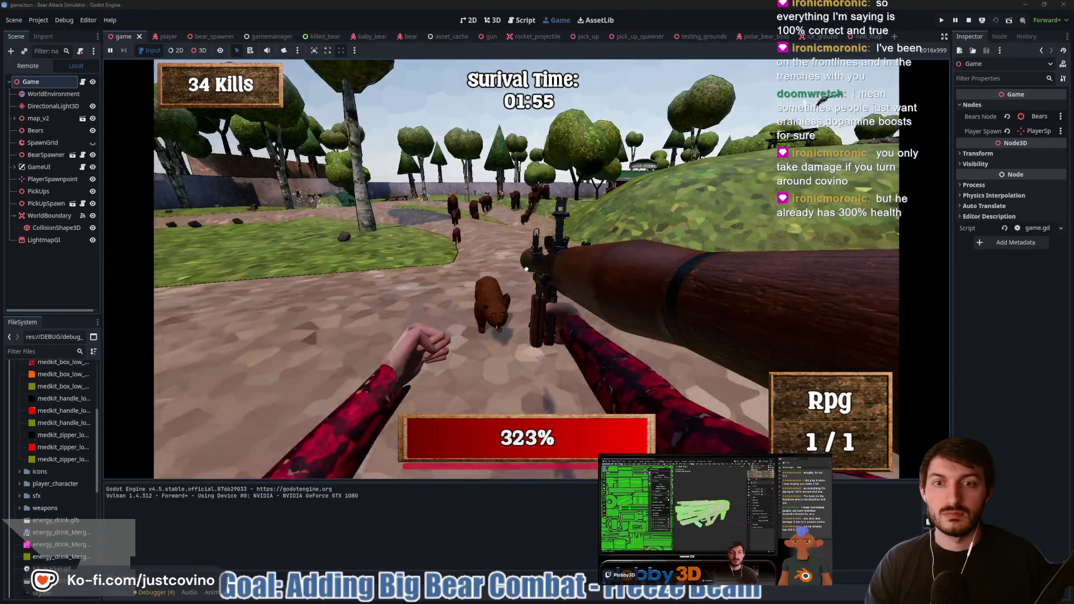
pyautogui.click(527, 269)
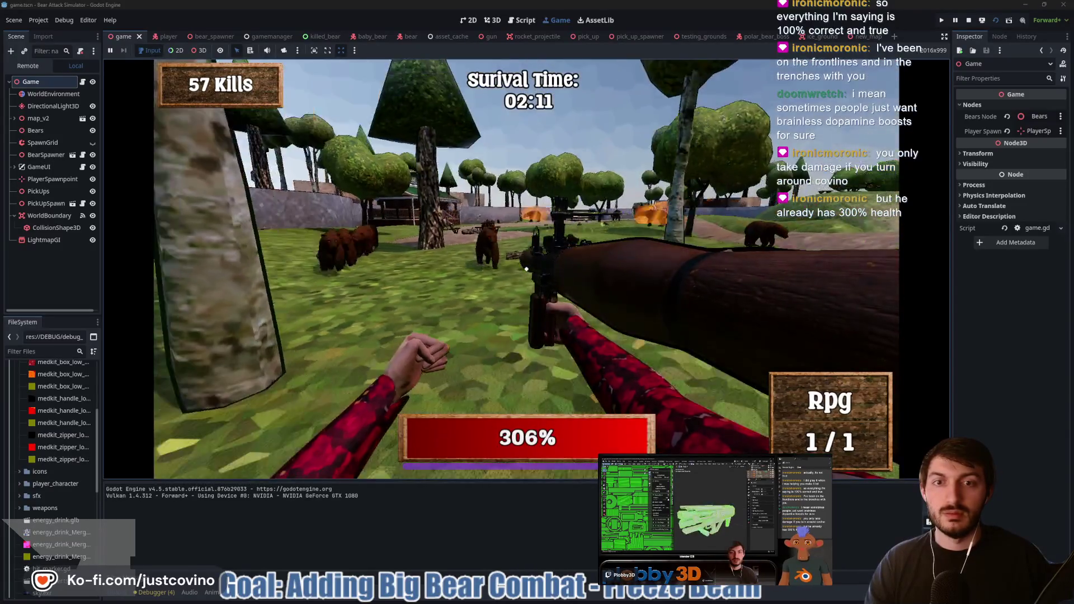
pyautogui.click(526, 269)
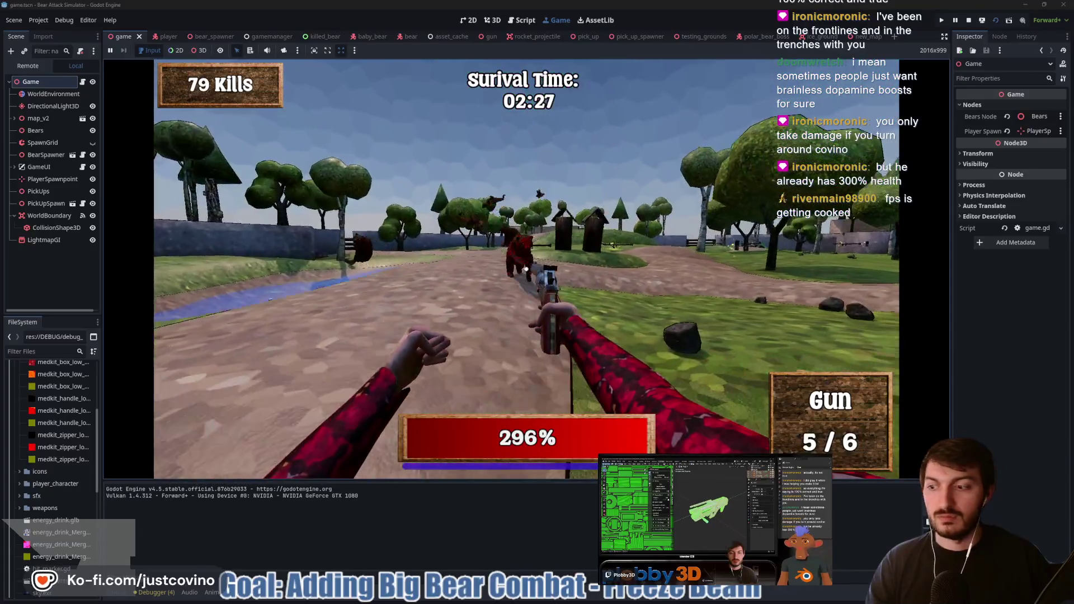
# Step: Shoot the bears near the tents and cabin with the gun while advancing toward the cabin
pyautogui.click(526, 270)
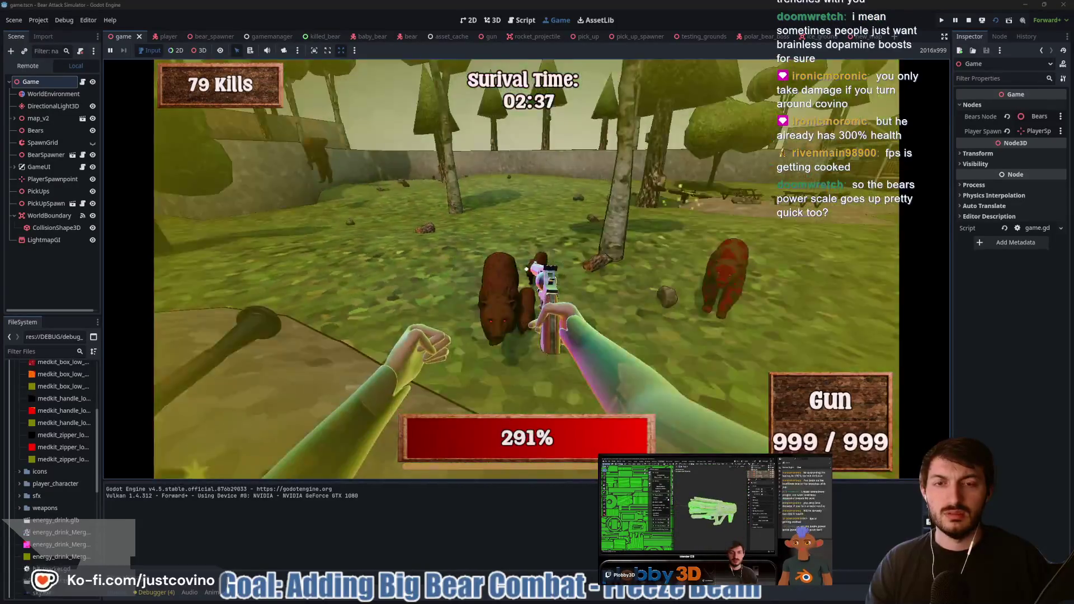
pyautogui.click(526, 269)
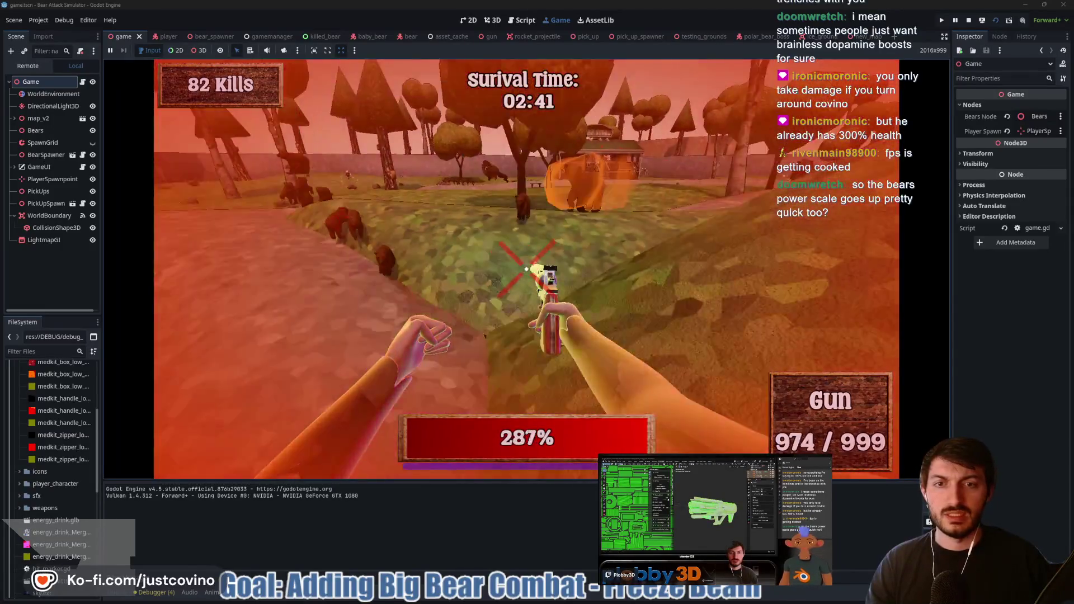
pyautogui.click(527, 269)
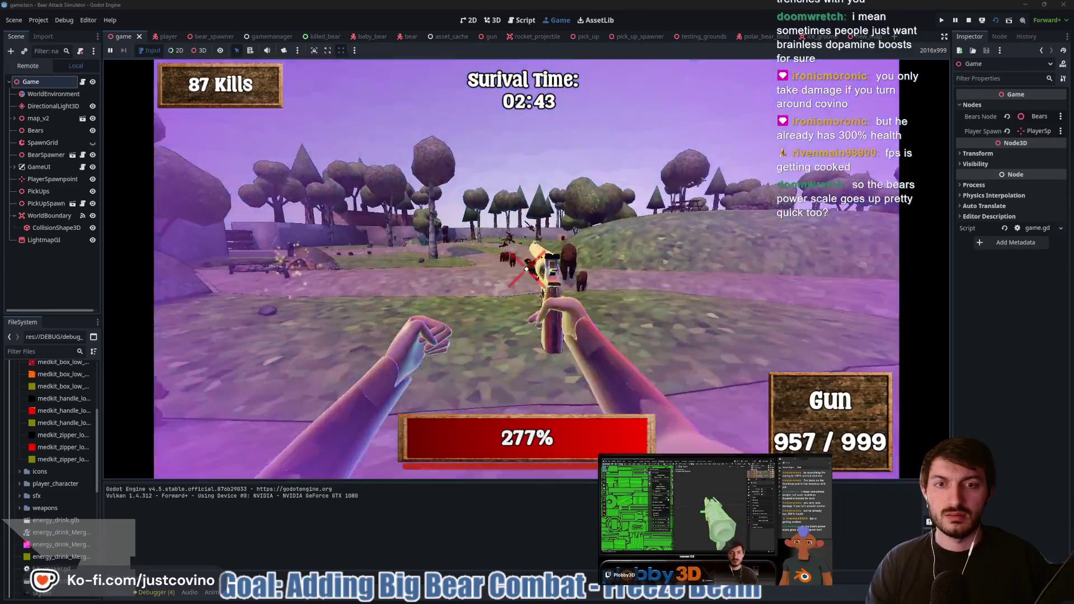
pyautogui.click(526, 268)
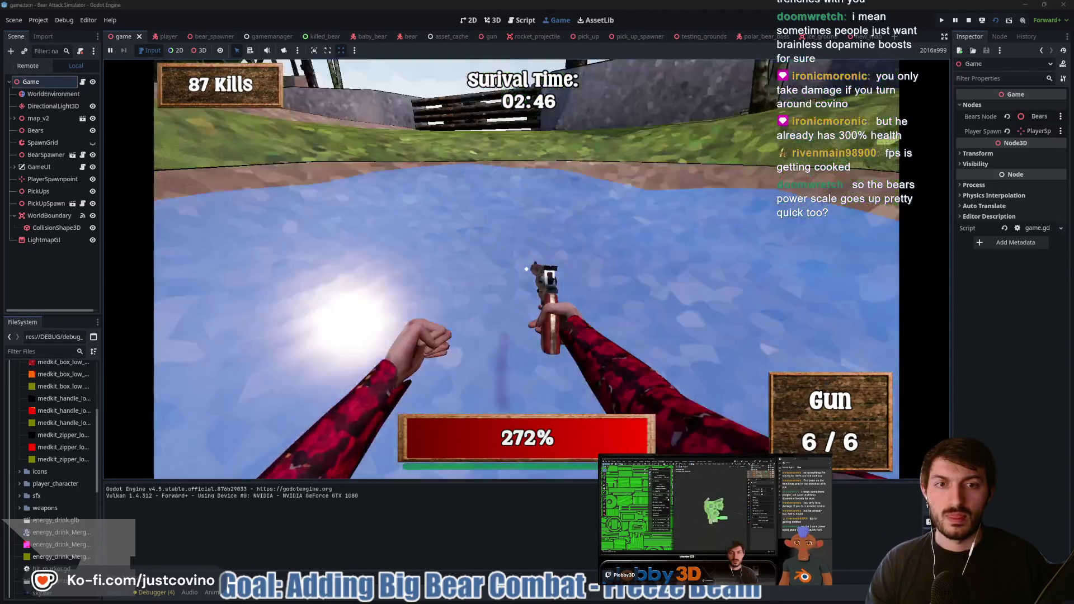
pyautogui.press('w')
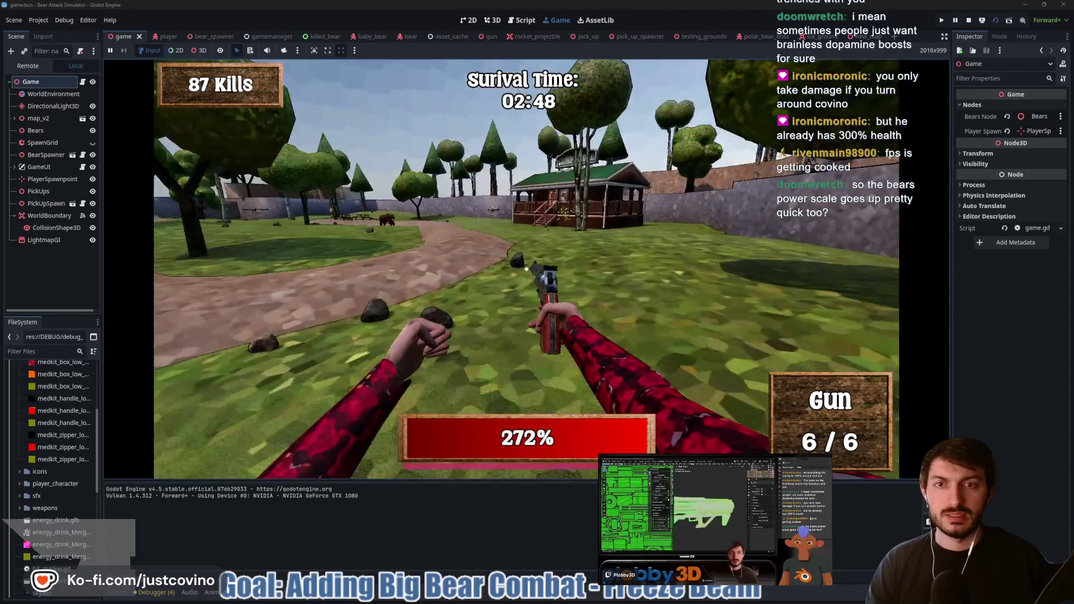
pyautogui.press('w')
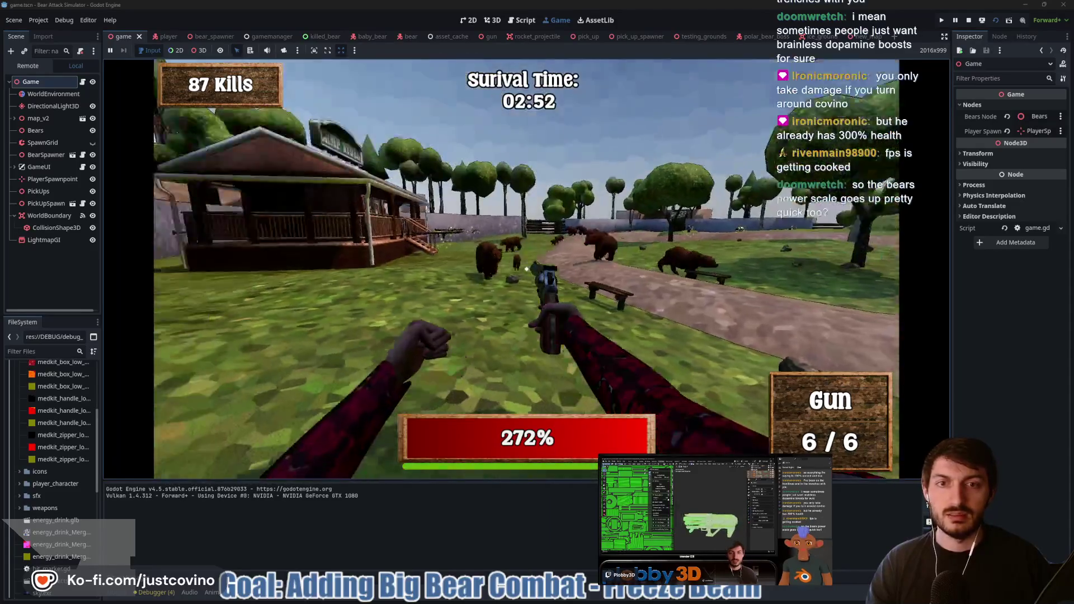
pyautogui.click(526, 269)
pyautogui.click(526, 269)
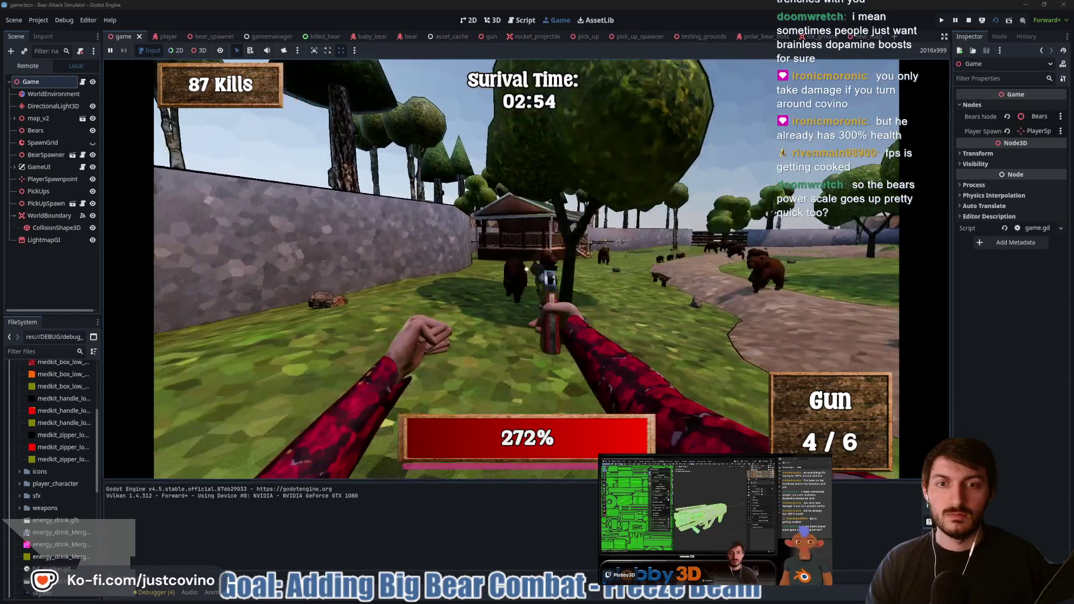
pyautogui.click(526, 269)
pyautogui.click(526, 269)
pyautogui.click(526, 269)
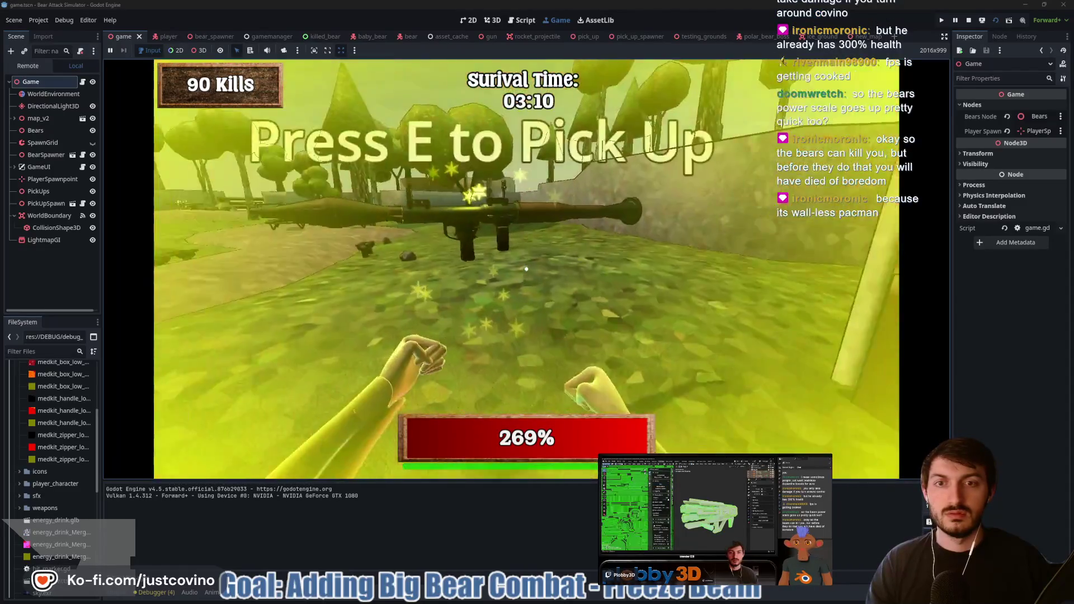
# Step: Pick up the RPG, fire it at the bears, and advance toward the hill firing at the fence
pyautogui.press('e')
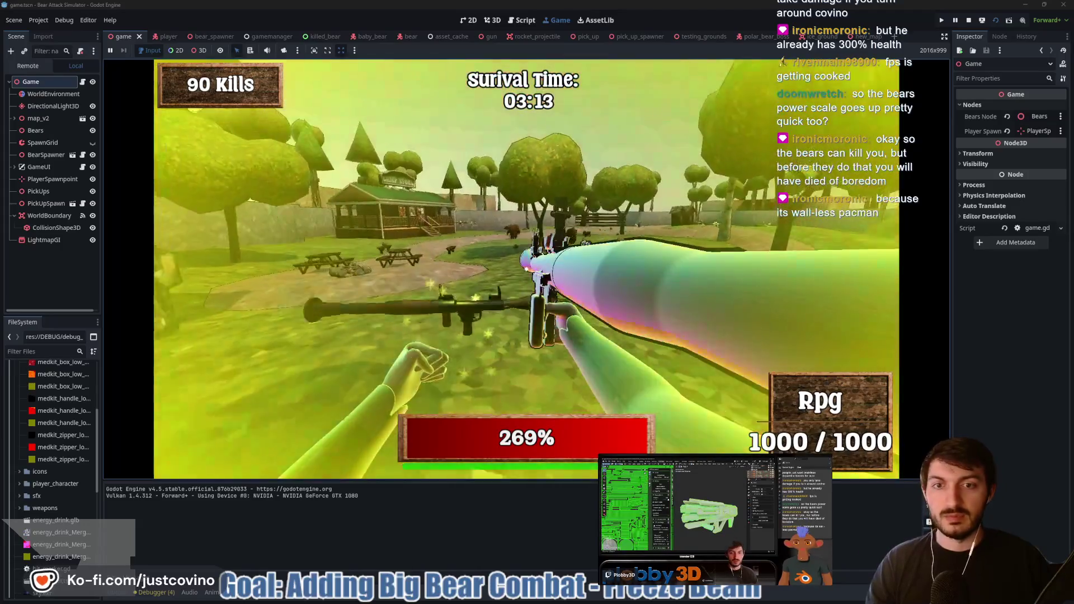
pyautogui.click(537, 268)
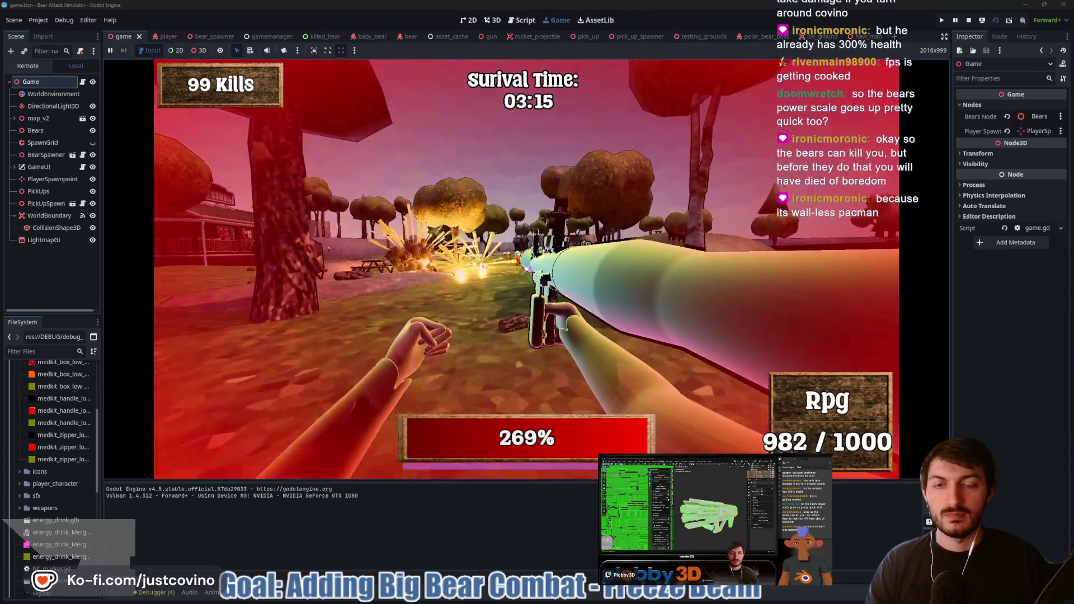
pyautogui.click(537, 268)
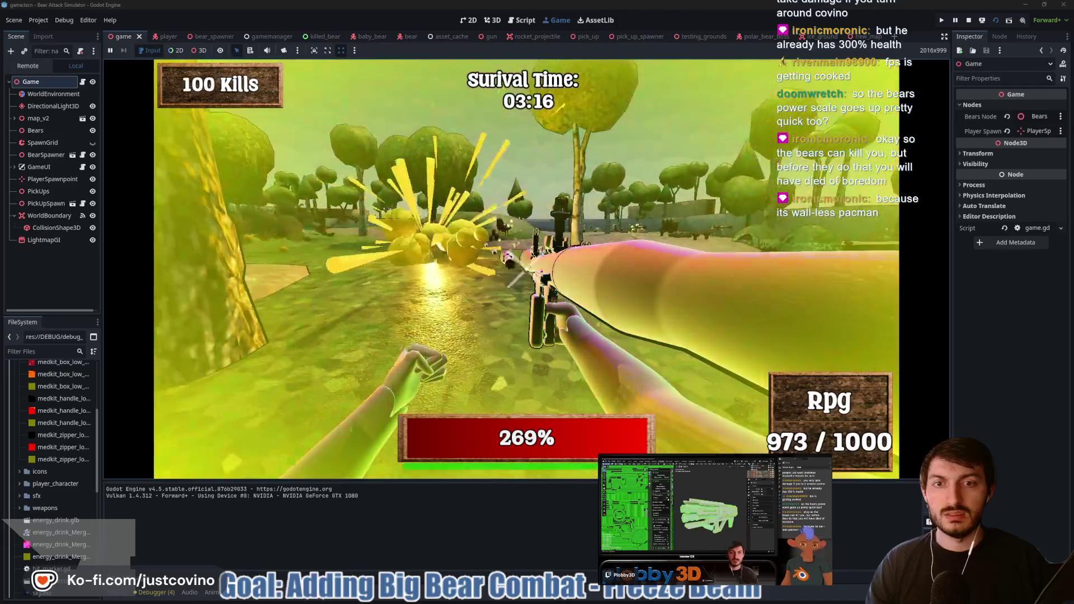
pyautogui.press('w')
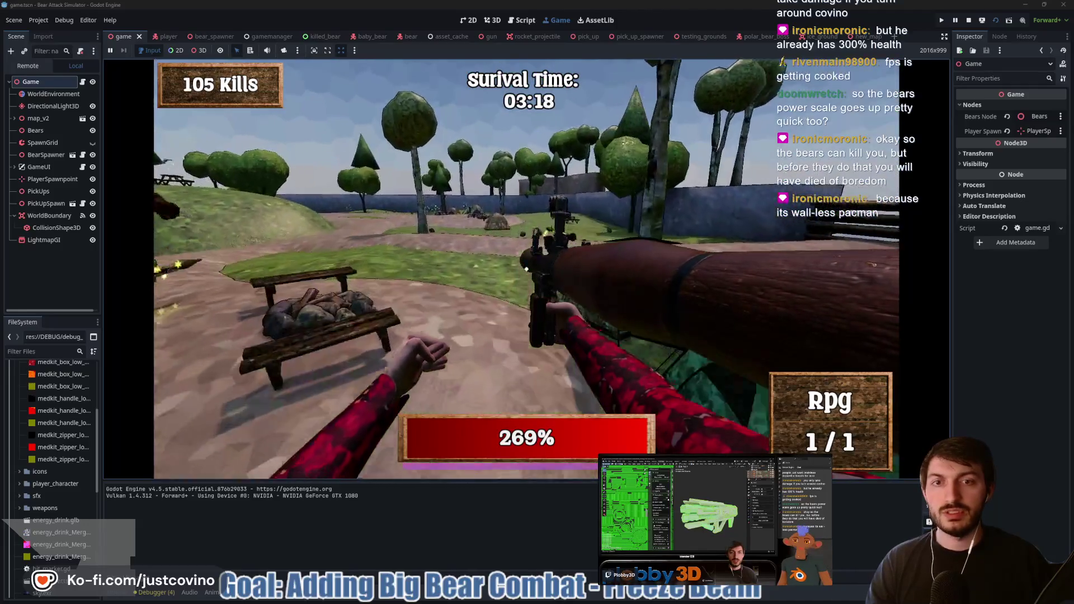
pyautogui.press('w')
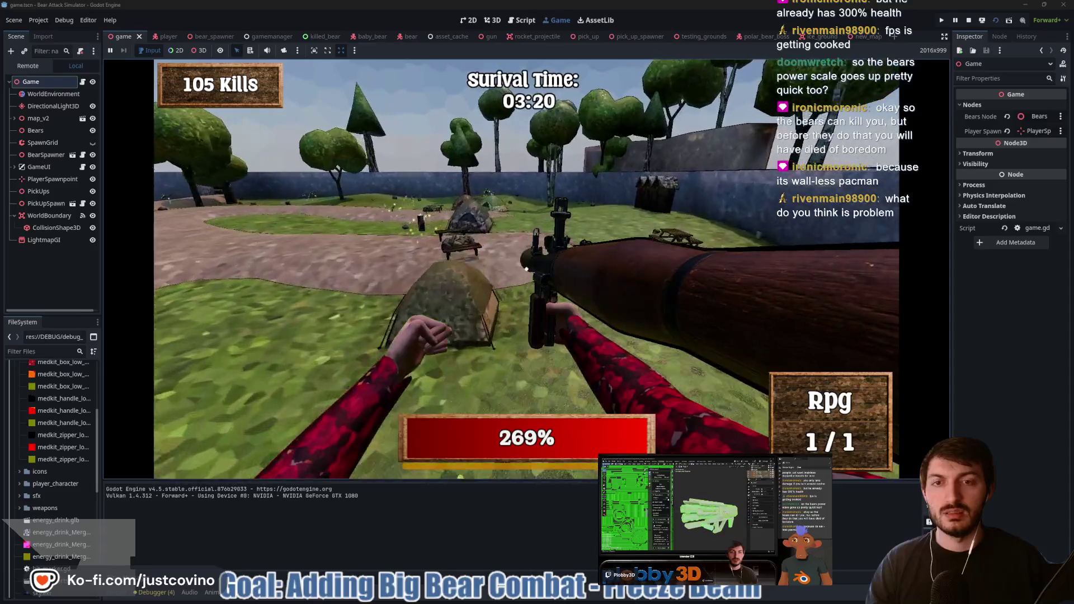
pyautogui.press('w')
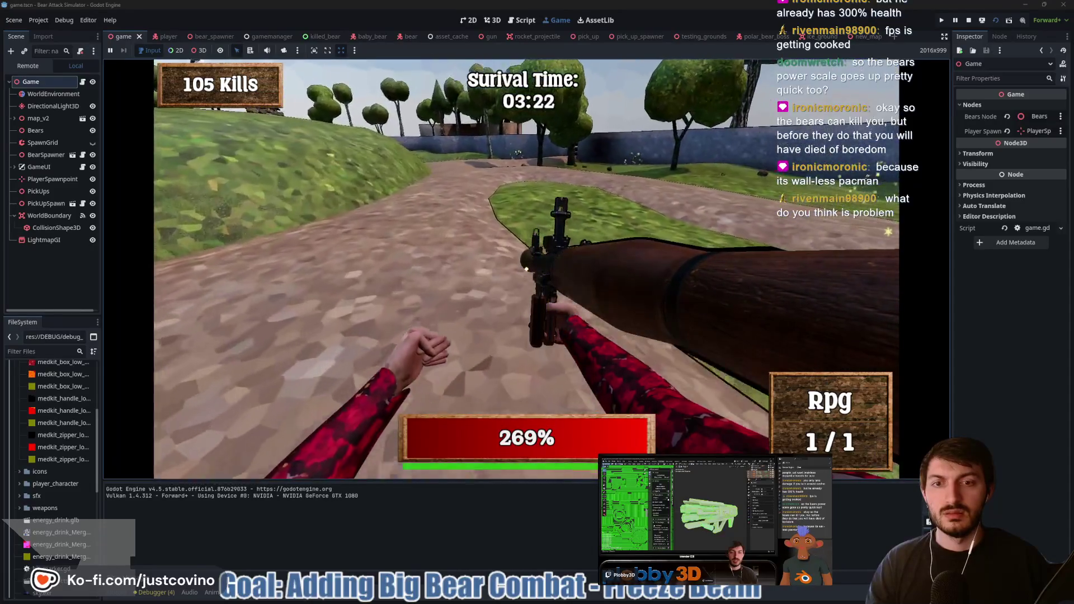
pyautogui.press('w')
pyautogui.press('w')
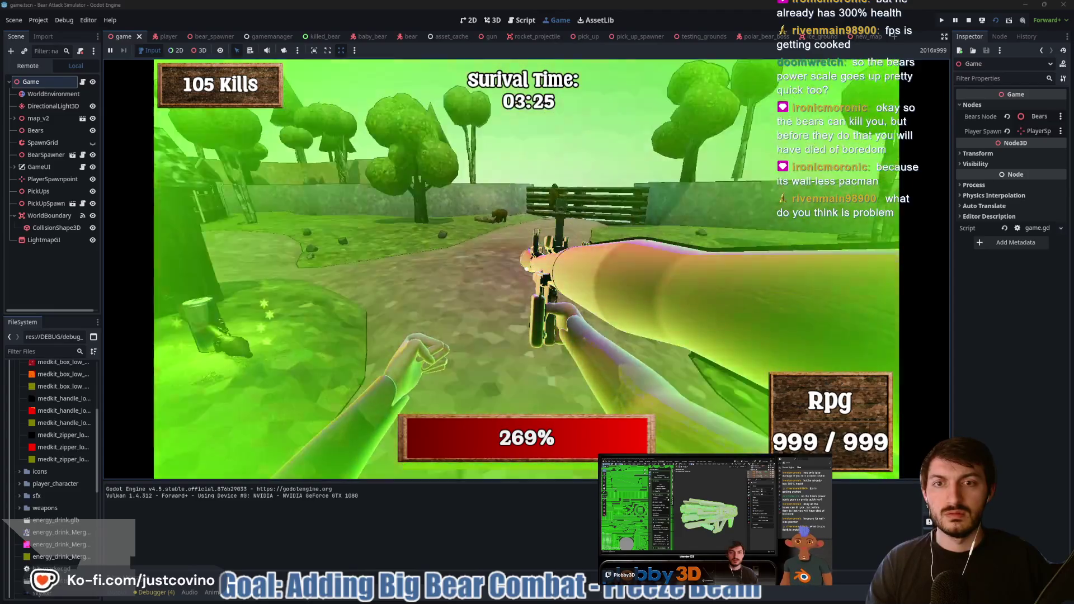
pyautogui.click(527, 263)
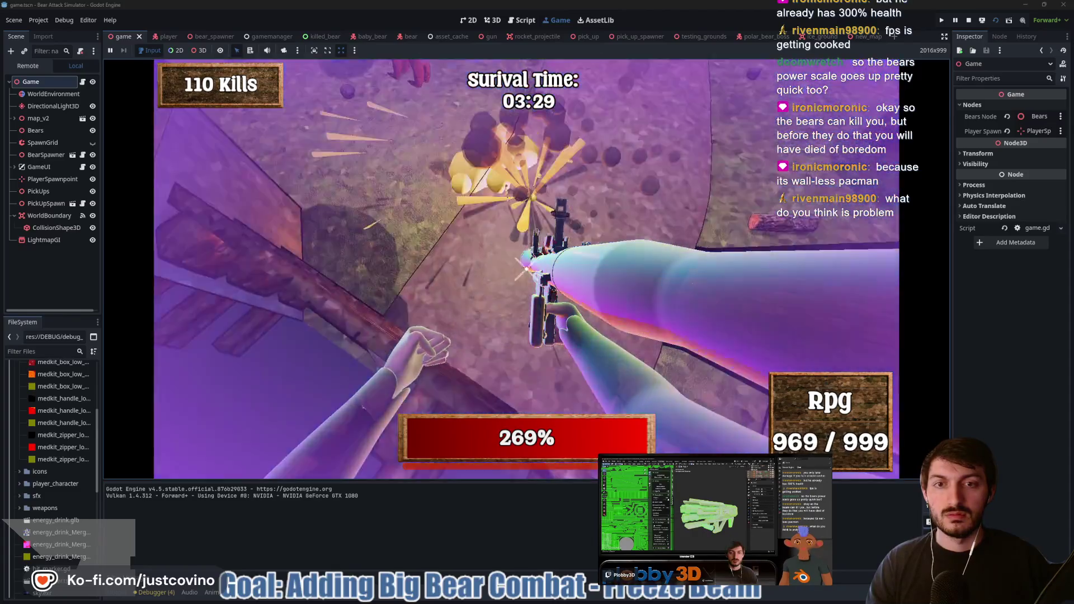
pyautogui.moveTo(526, 263); pyautogui.dragTo(527, 263)
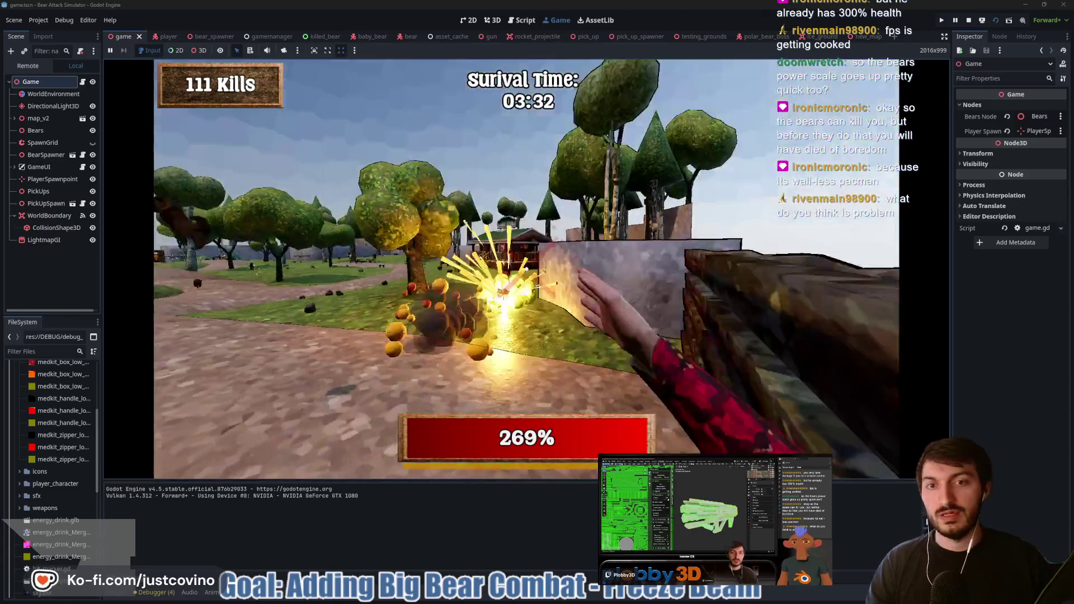
# Step: Cross the pond to the tents and fire the remaining RPG rounds at the bears
pyautogui.press('1')
pyautogui.press('w')
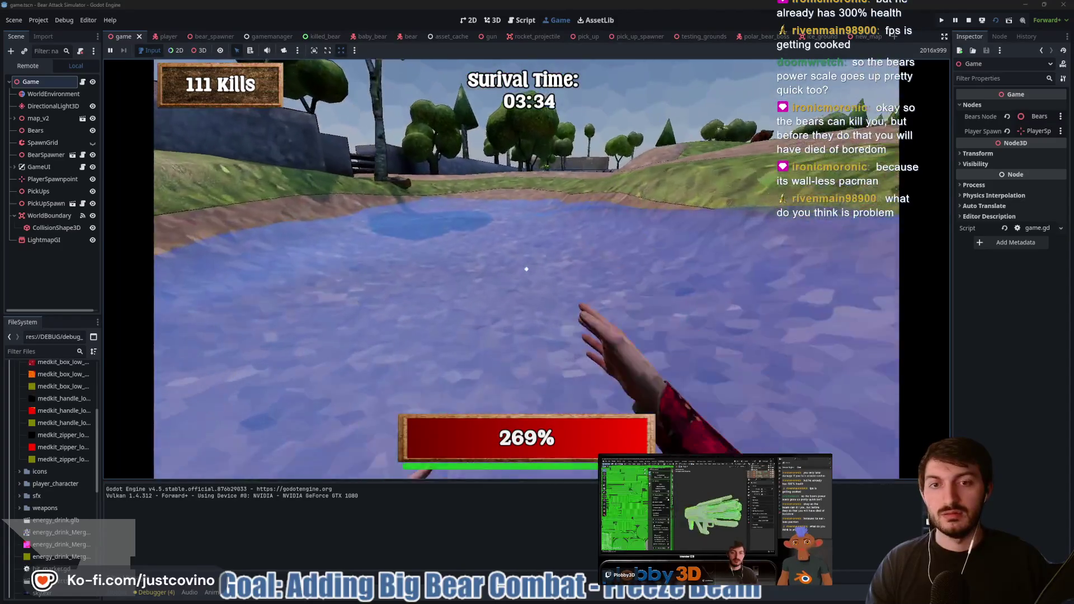
pyautogui.press('w')
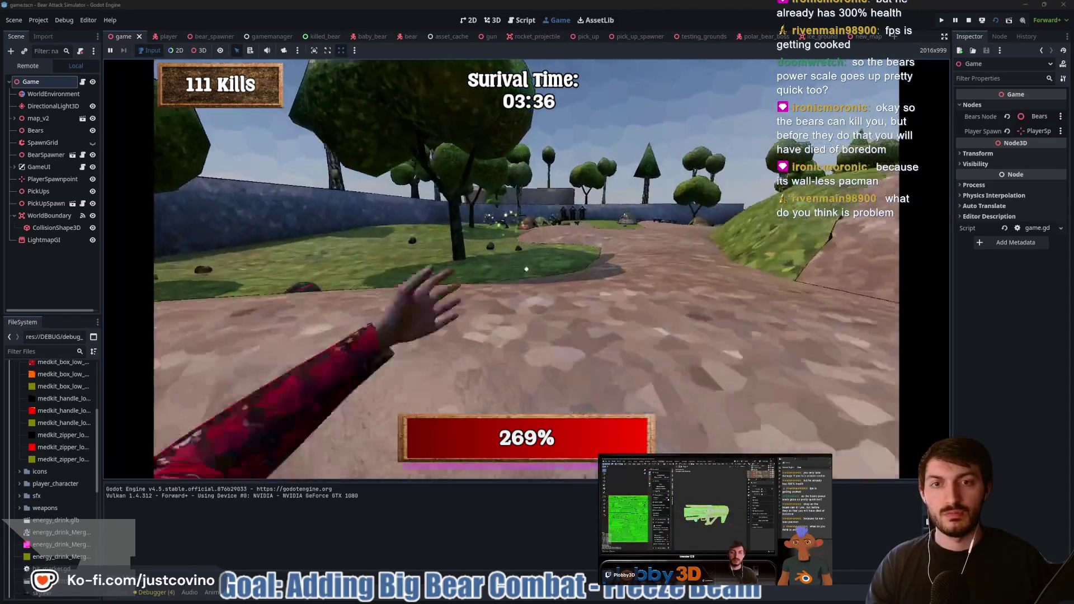
pyautogui.press('w')
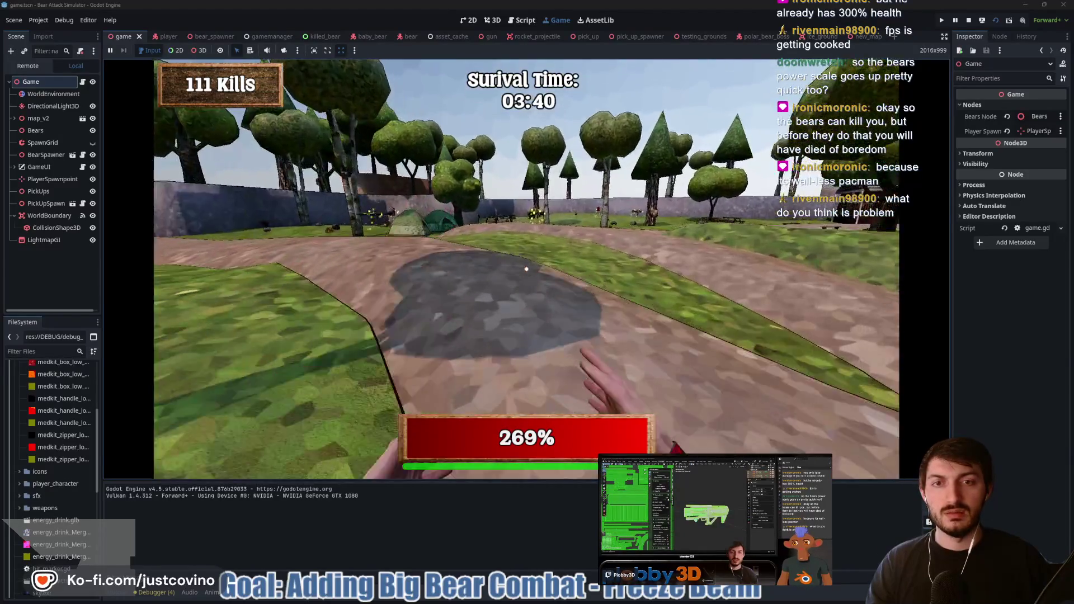
pyautogui.press('w')
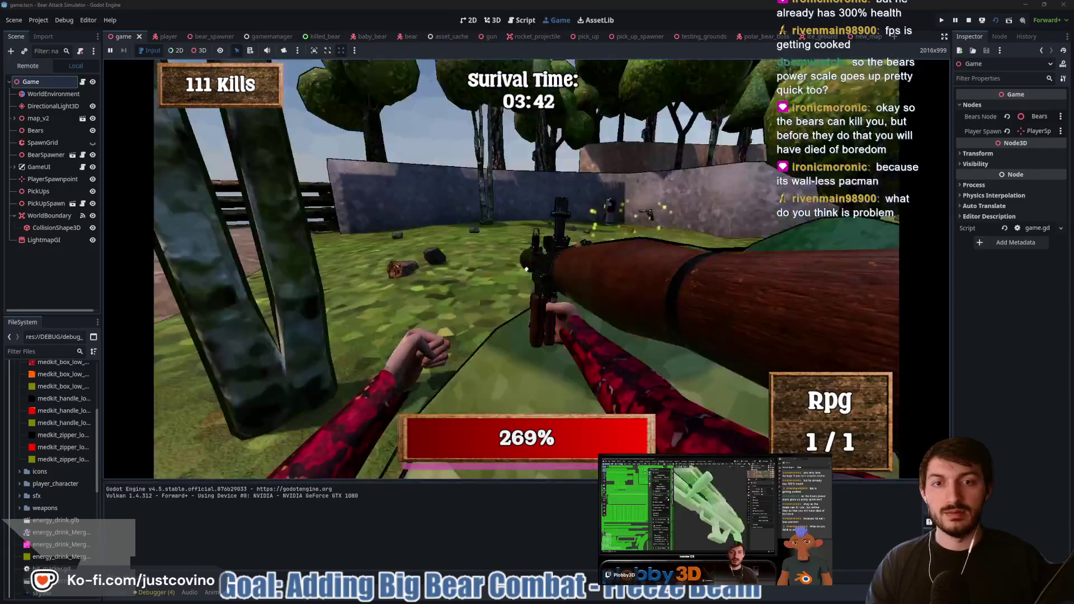
pyautogui.press('w')
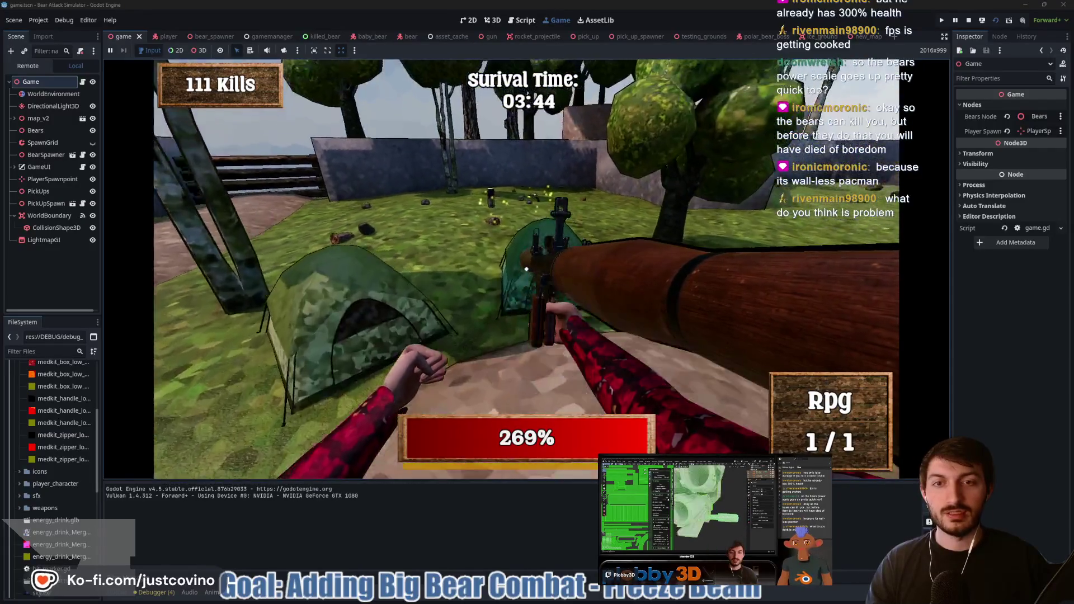
pyautogui.press('w')
pyautogui.press('w')
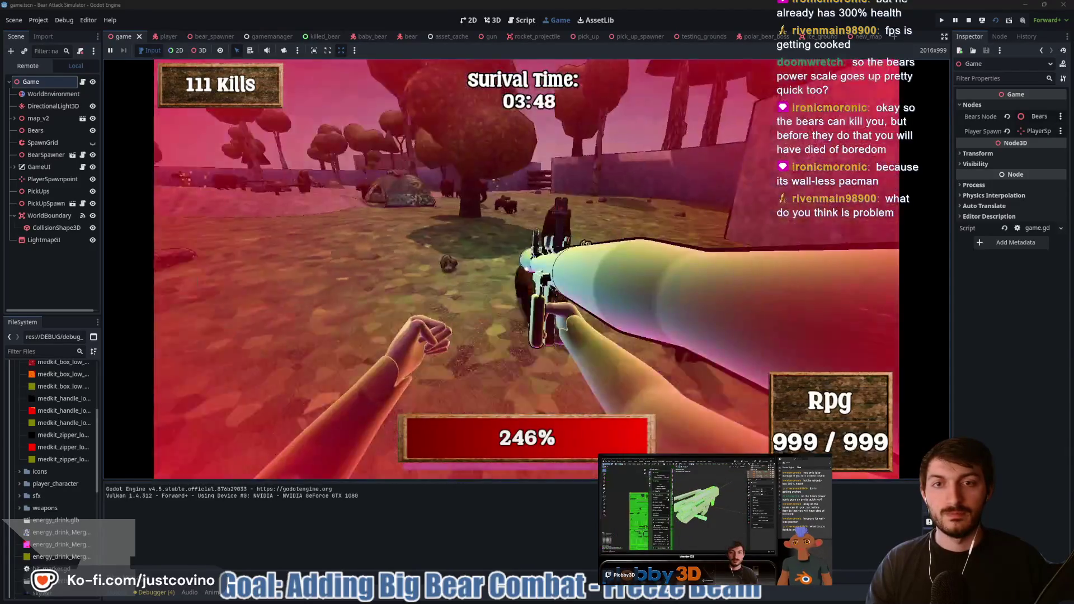
pyautogui.click(526, 269)
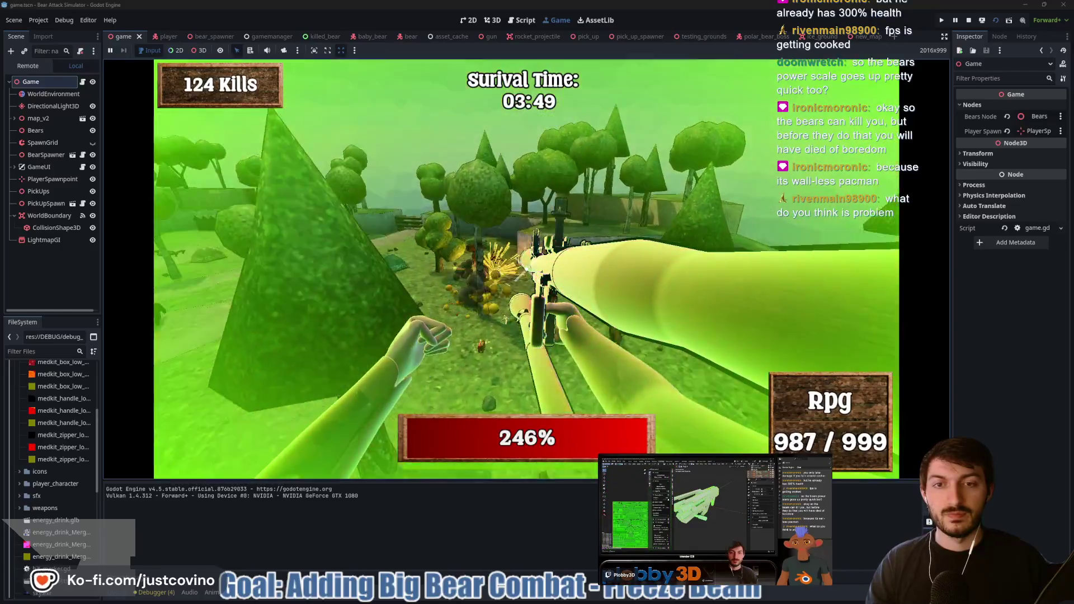
pyautogui.click(526, 269)
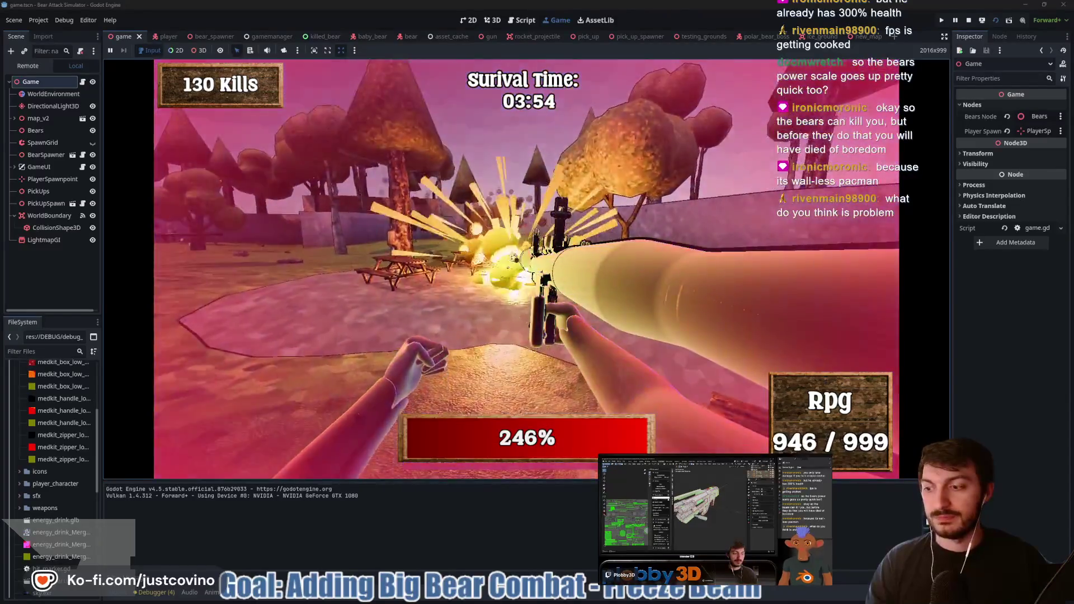
pyautogui.click(526, 269)
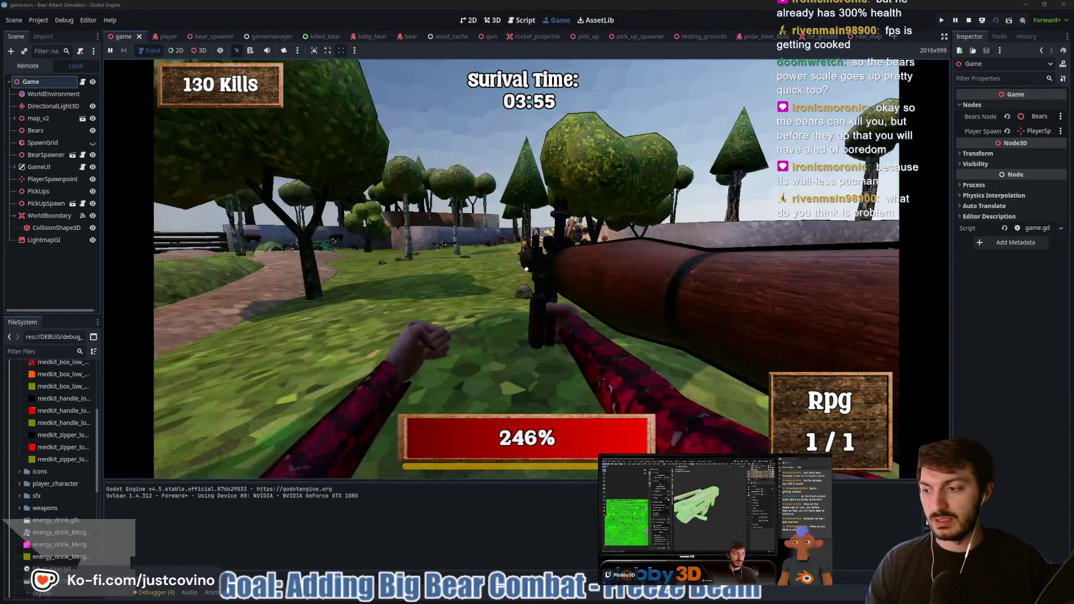
pyautogui.click(526, 269)
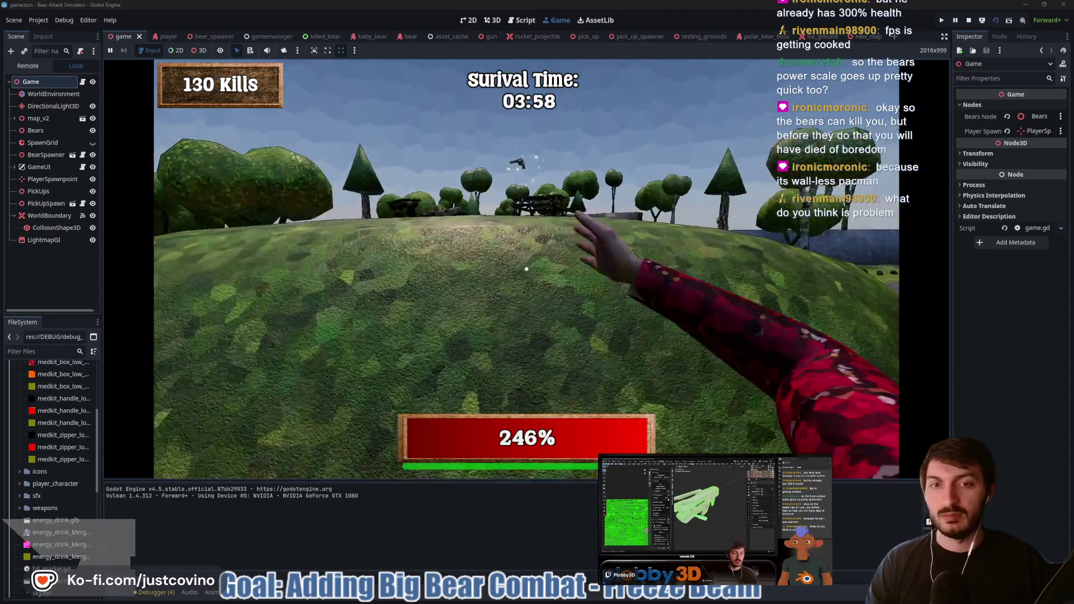
# Step: Grab another RPG, fire it into the bear group, then switch to the gun and keep shooting
pyautogui.press('w')
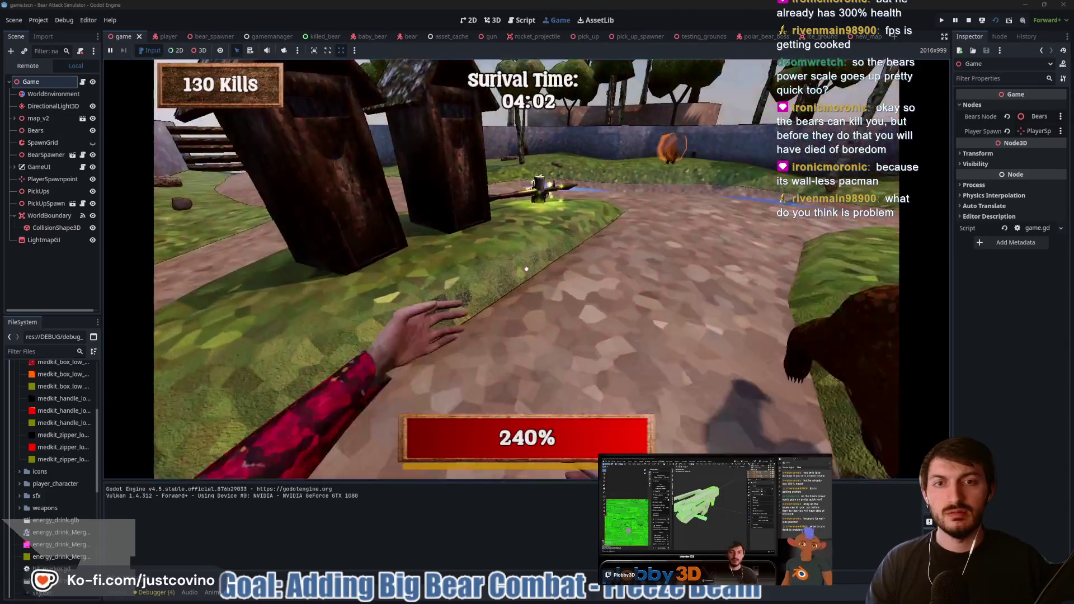
pyautogui.press('e')
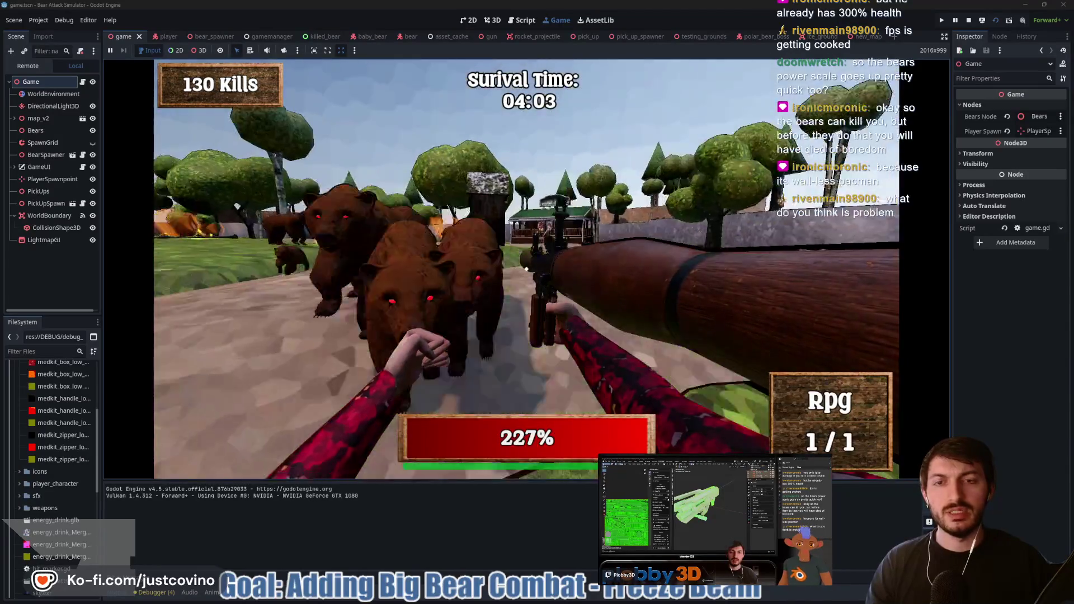
pyautogui.click(526, 269)
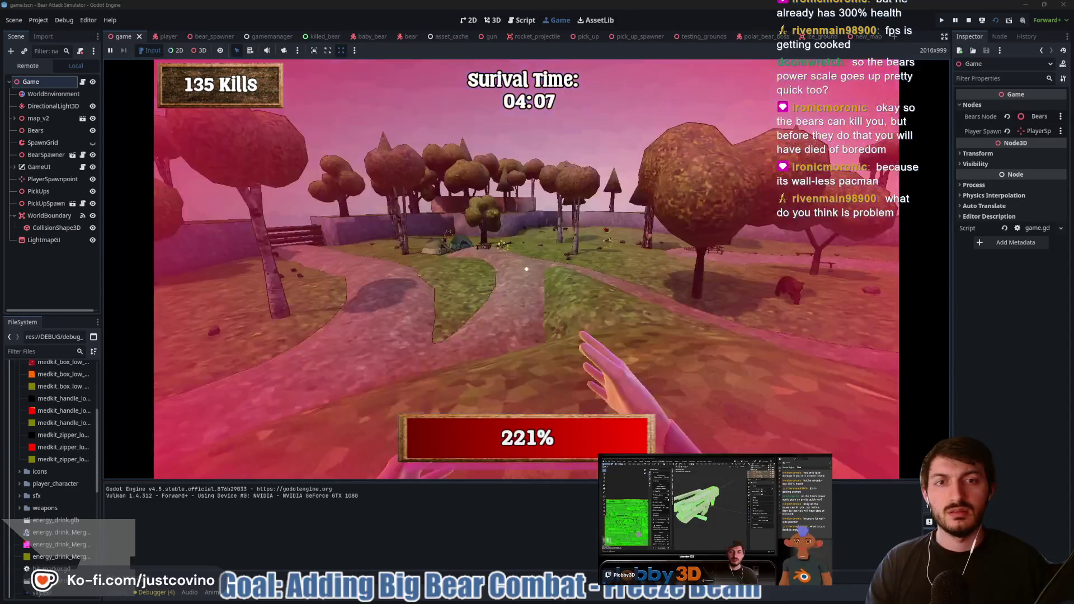
pyautogui.press('1')
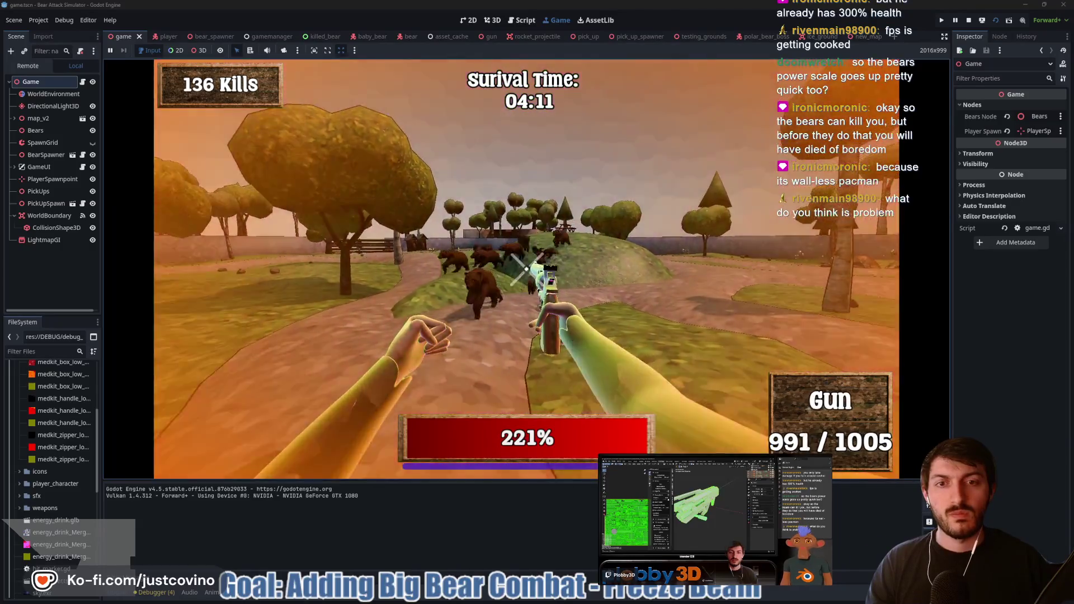
pyautogui.moveTo(526, 269); pyautogui.dragTo(526, 269)
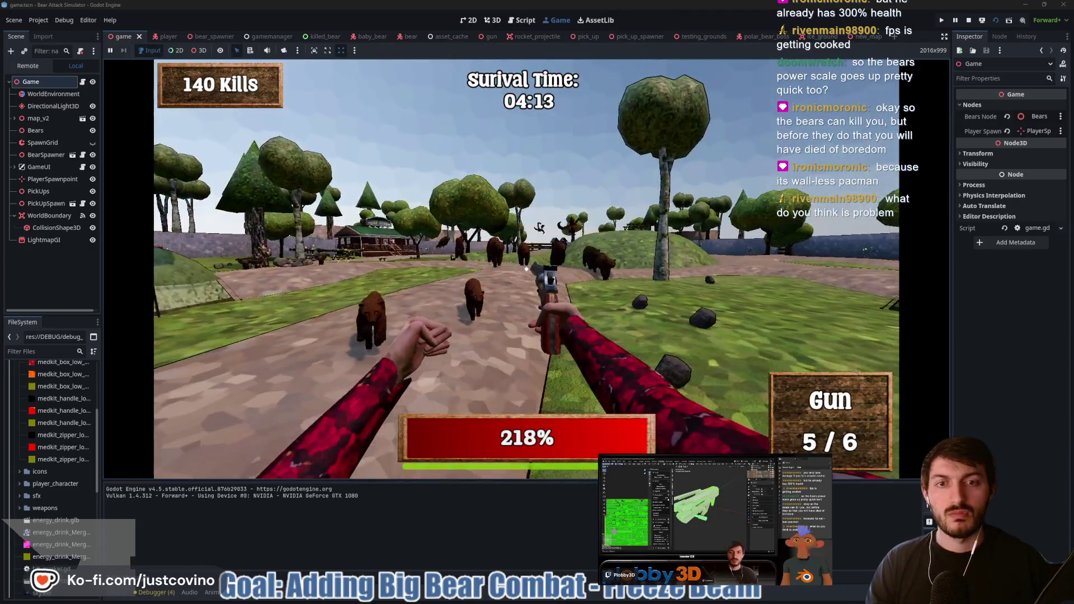
pyautogui.click(526, 269)
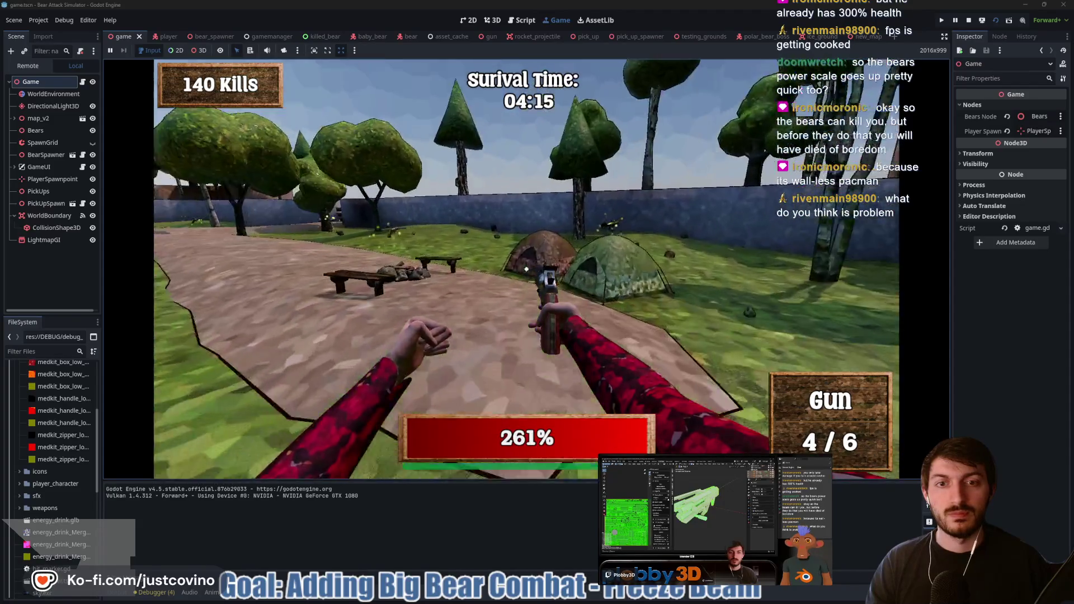
# Step: Walk onto the medkit and shoot the approaching bear pack
pyautogui.press('w')
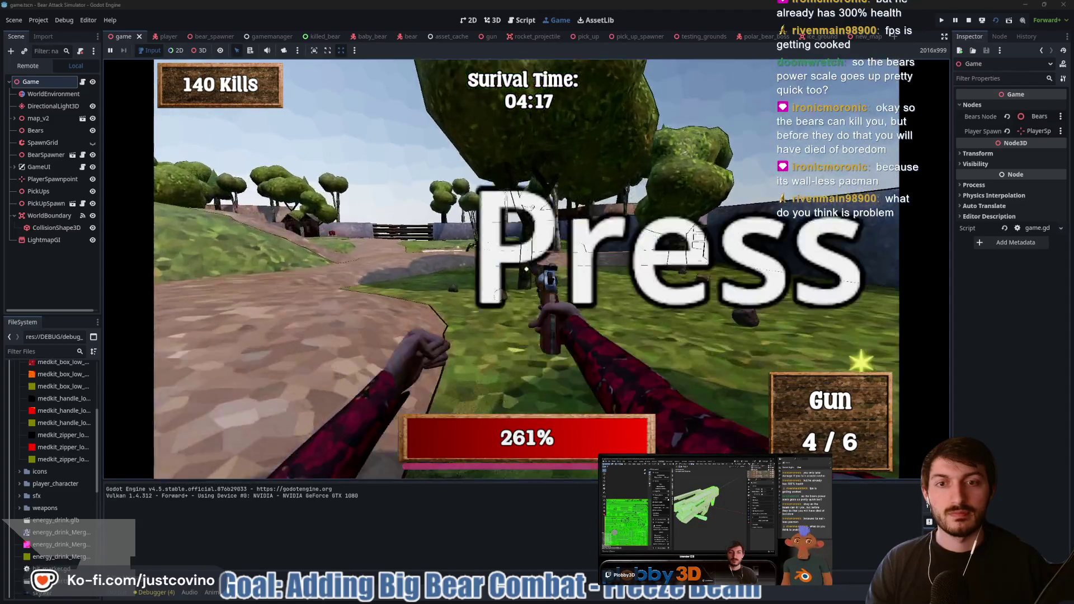
pyautogui.press('w')
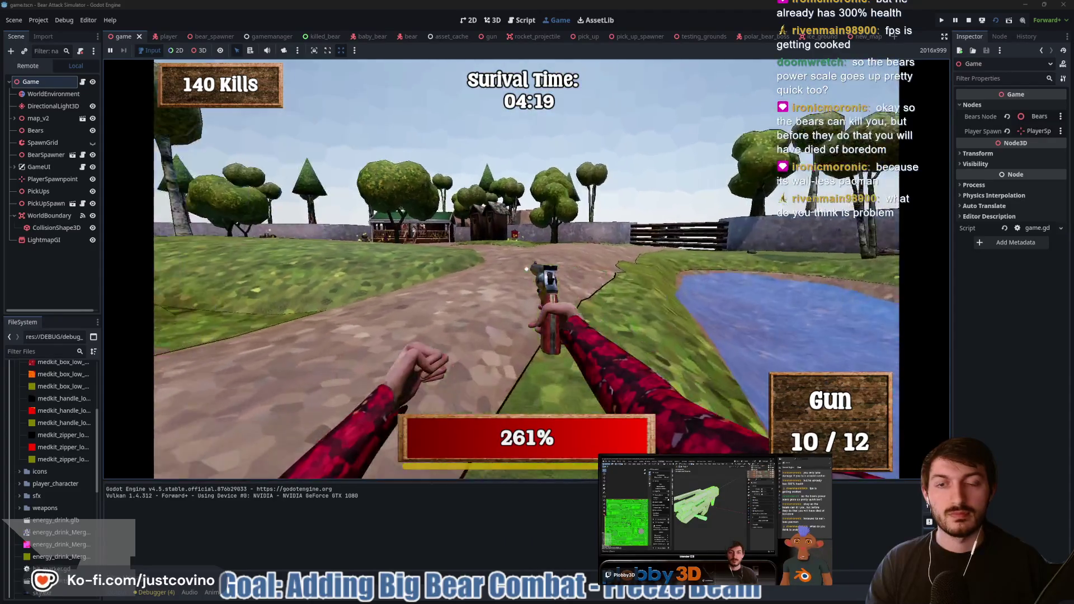
pyautogui.press('w')
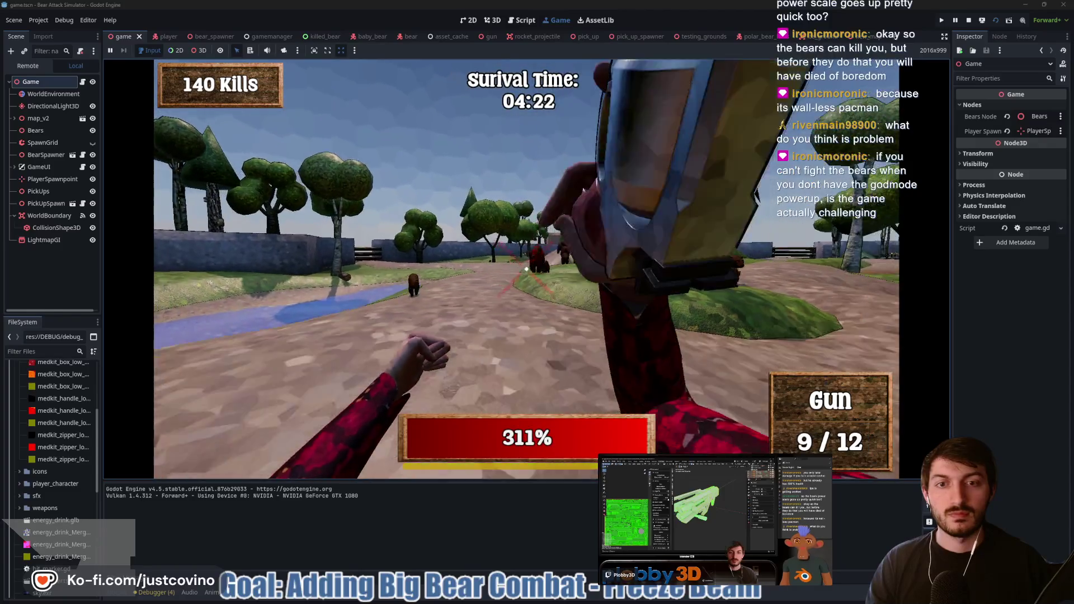
pyautogui.click(527, 270)
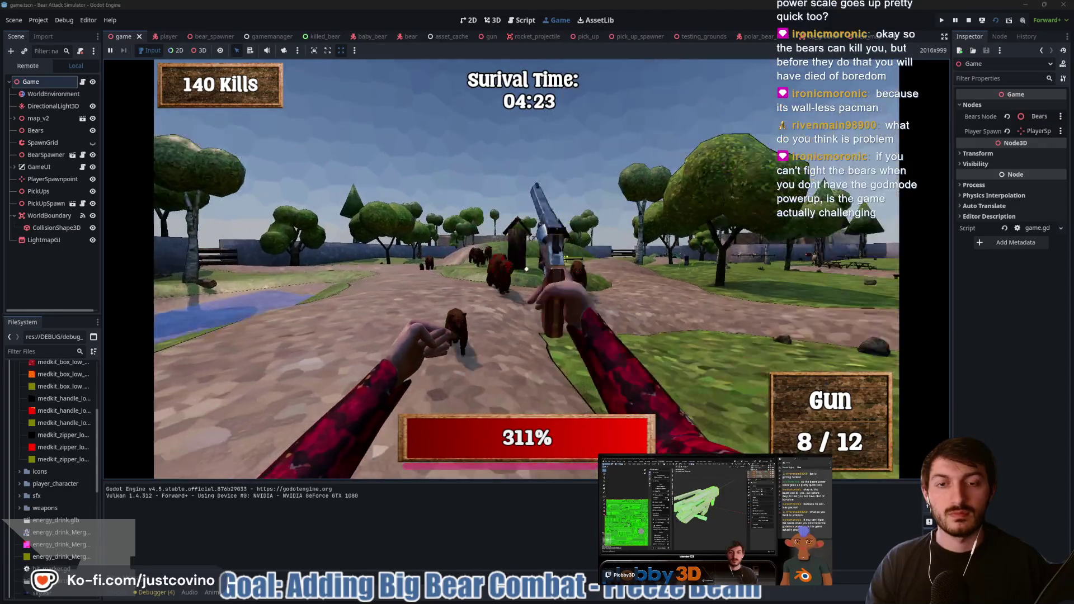
pyautogui.click(526, 269)
pyautogui.click(526, 269)
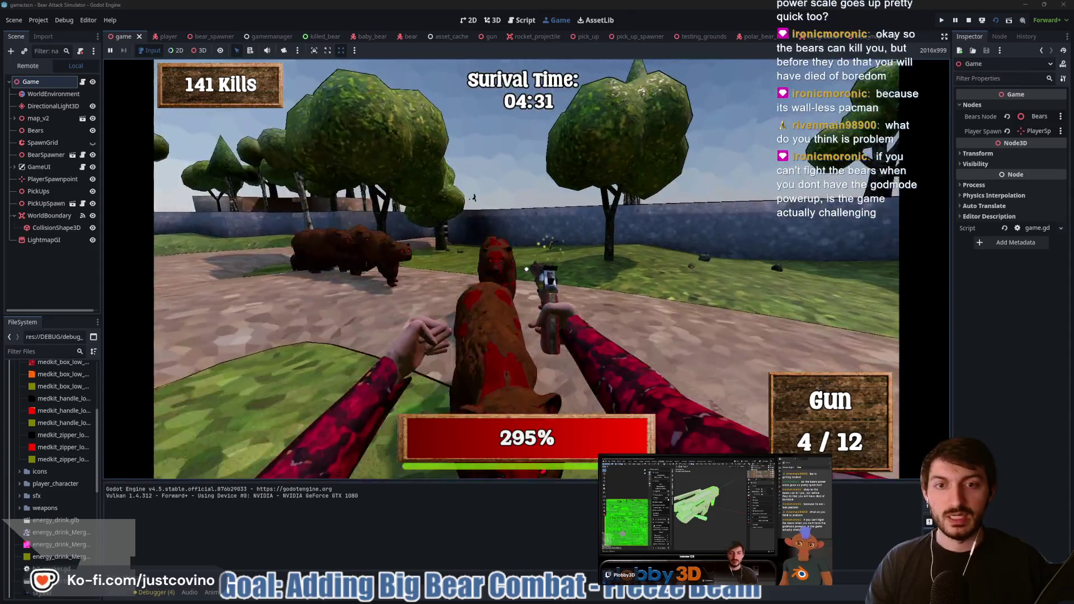
pyautogui.click(526, 269)
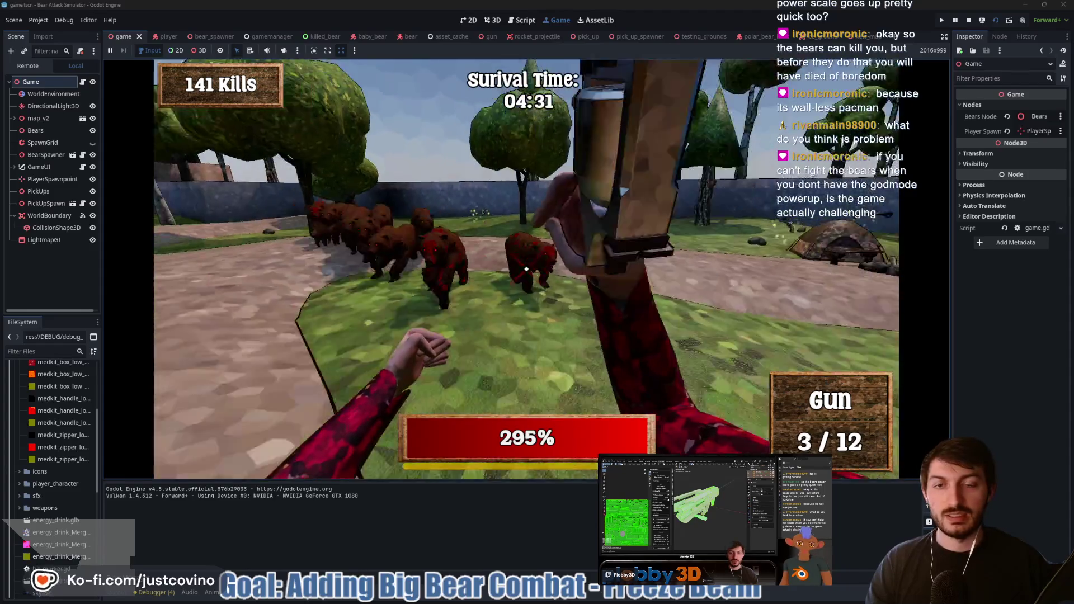
pyautogui.click(526, 269)
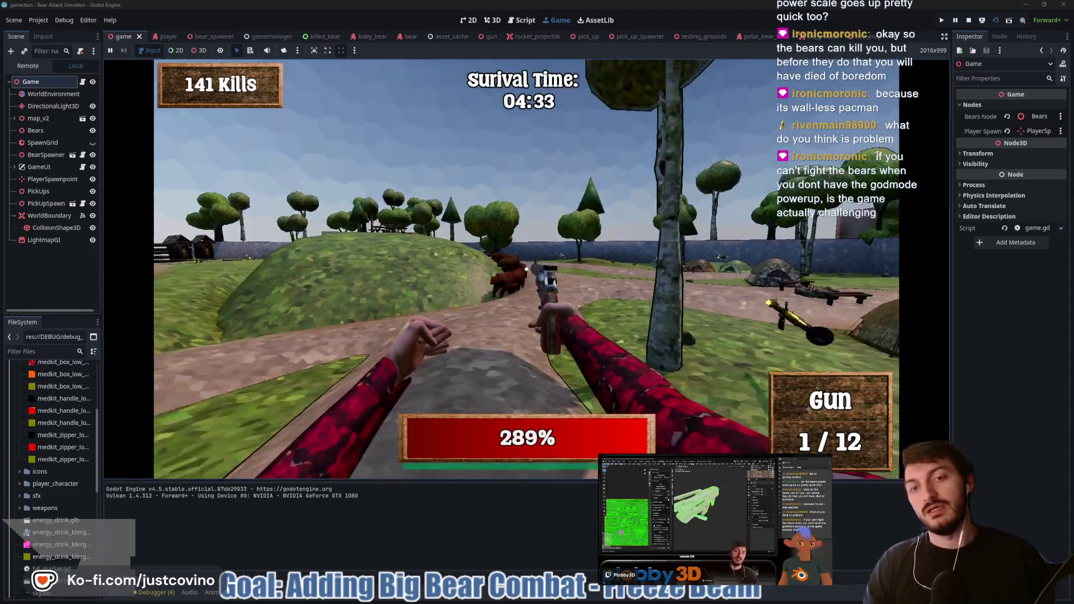
# Step: Punch the bears, fire a final RPG, and stop the game at 157 kills
pyautogui.click(526, 269)
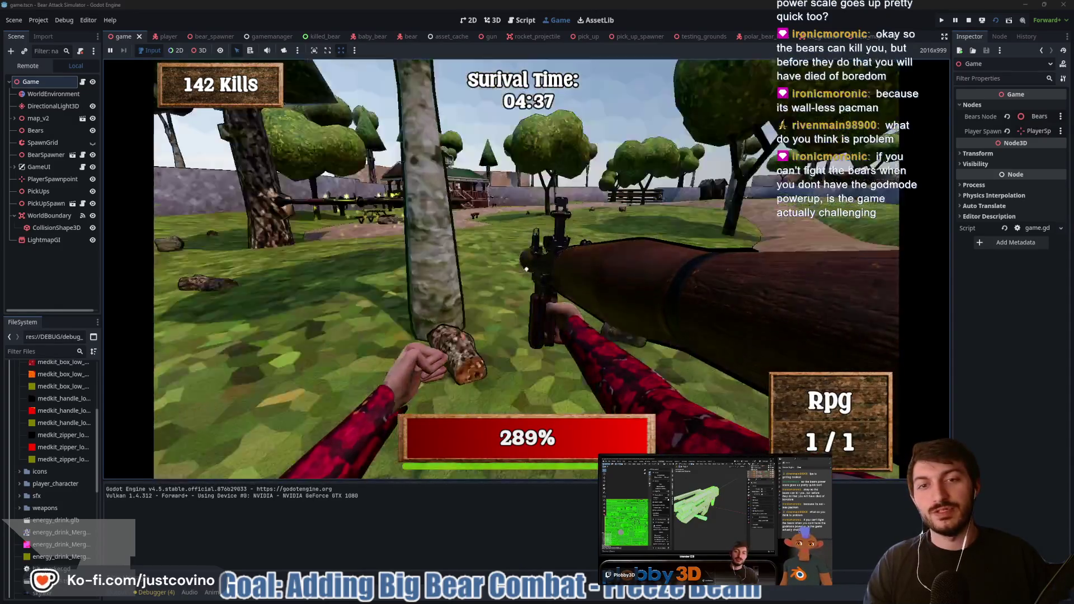
pyautogui.click(526, 269)
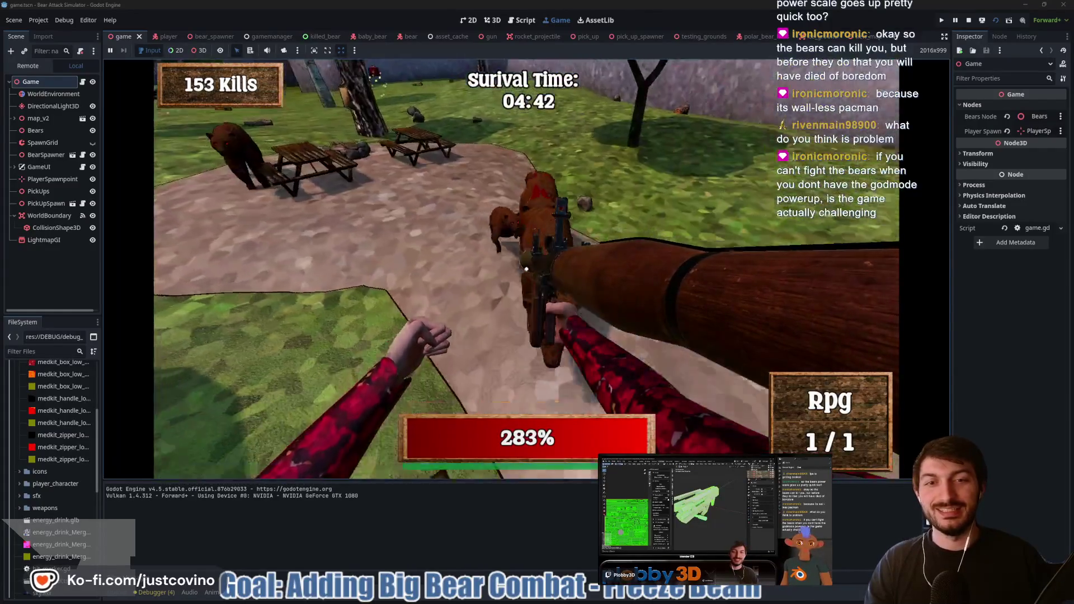
pyautogui.click(526, 269)
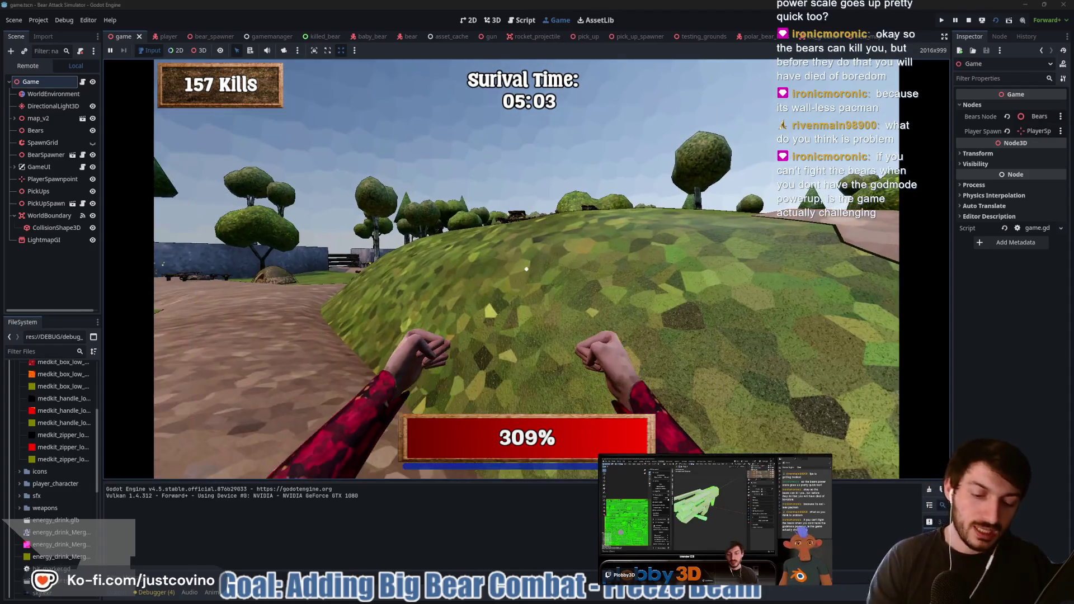
pyautogui.press('F8')
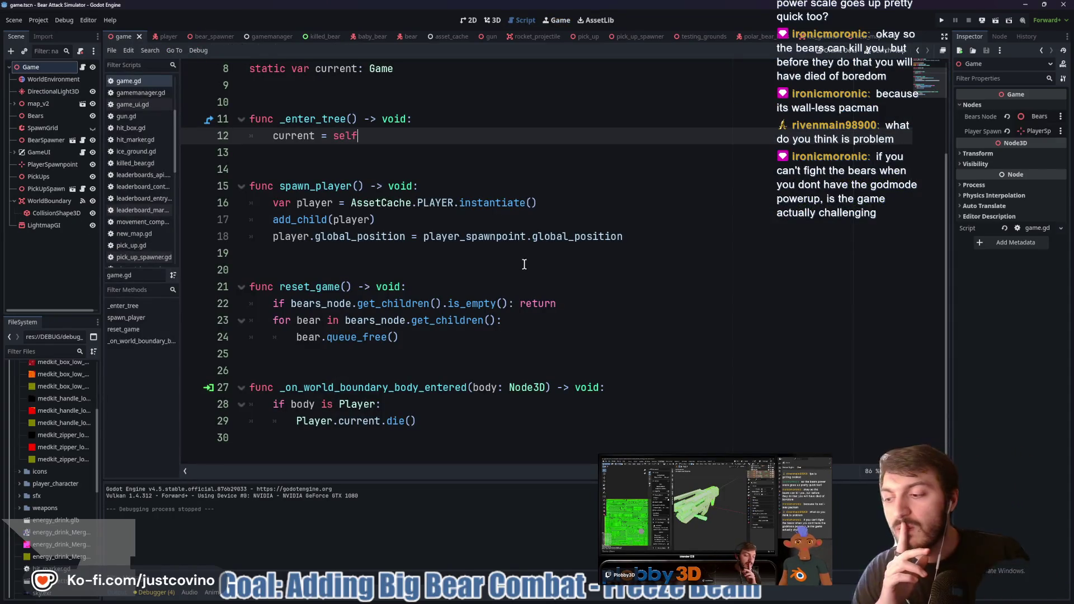
# Step: Collapse the free_assets, assets and DEBUG folders in the FileSystem dock
pyautogui.scroll(5, 21, 447)
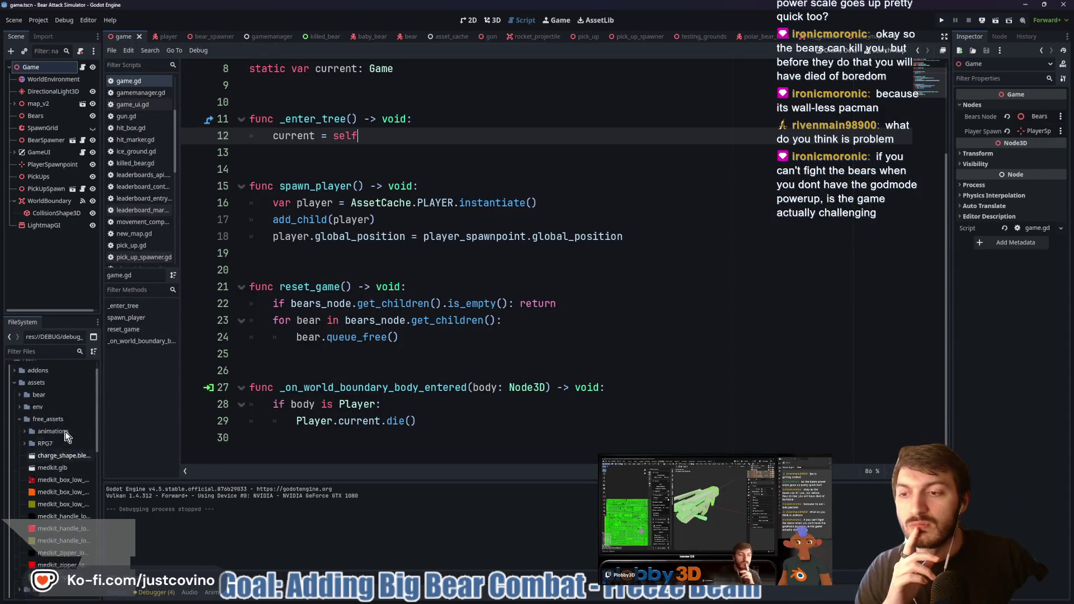
pyautogui.click(18, 441)
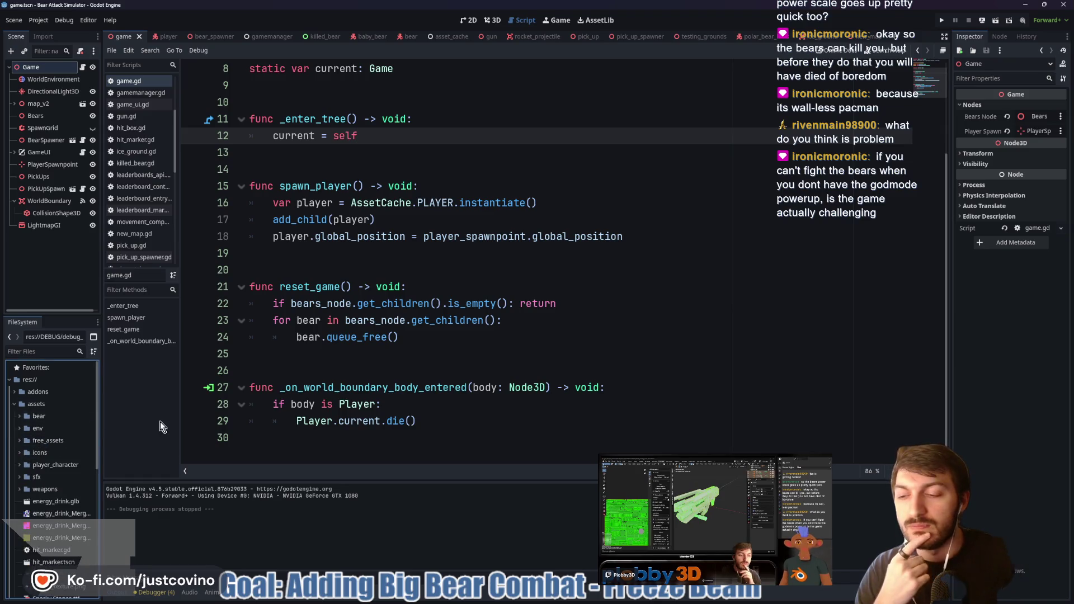
pyautogui.click(14, 404)
pyautogui.click(14, 452)
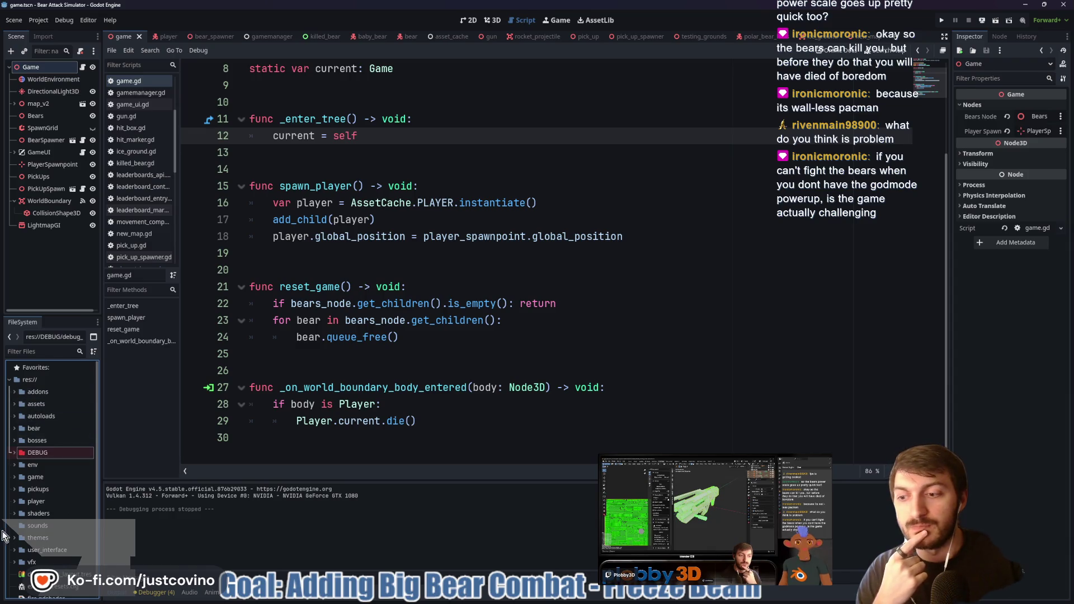
# Step: Place the cursor on empty line 20 of game.gd, then switch to the player.gd script
pyautogui.click(352, 265)
pyautogui.click(352, 169)
pyautogui.click(353, 264)
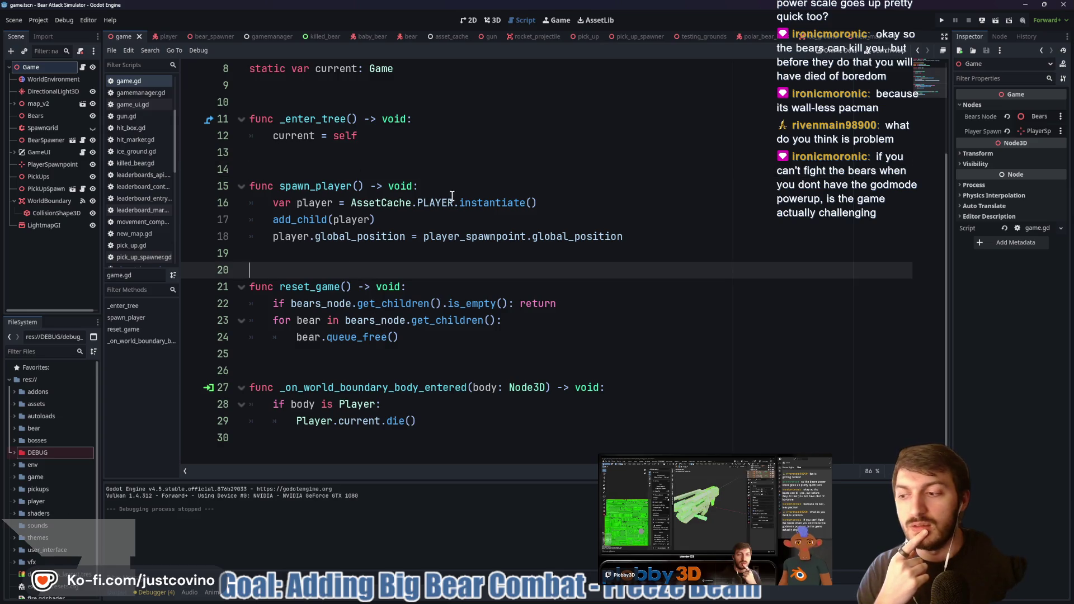
pyautogui.click(162, 37)
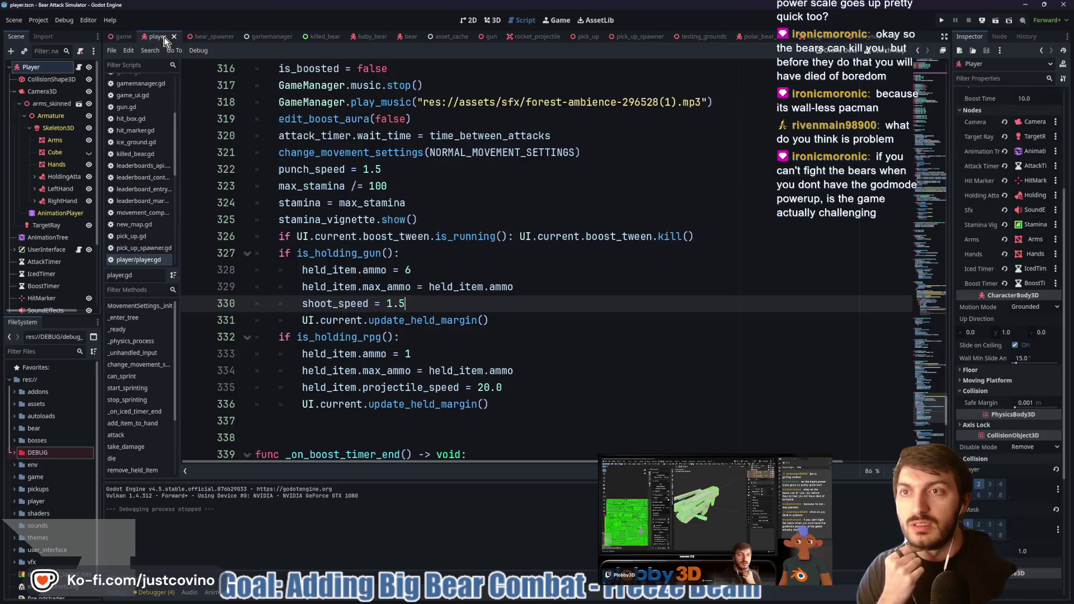
# Step: Delete the extra blank line before edit_boost_aura in player.gd
pyautogui.scroll(-3, 469, 255)
pyautogui.scroll(3, 468, 255)
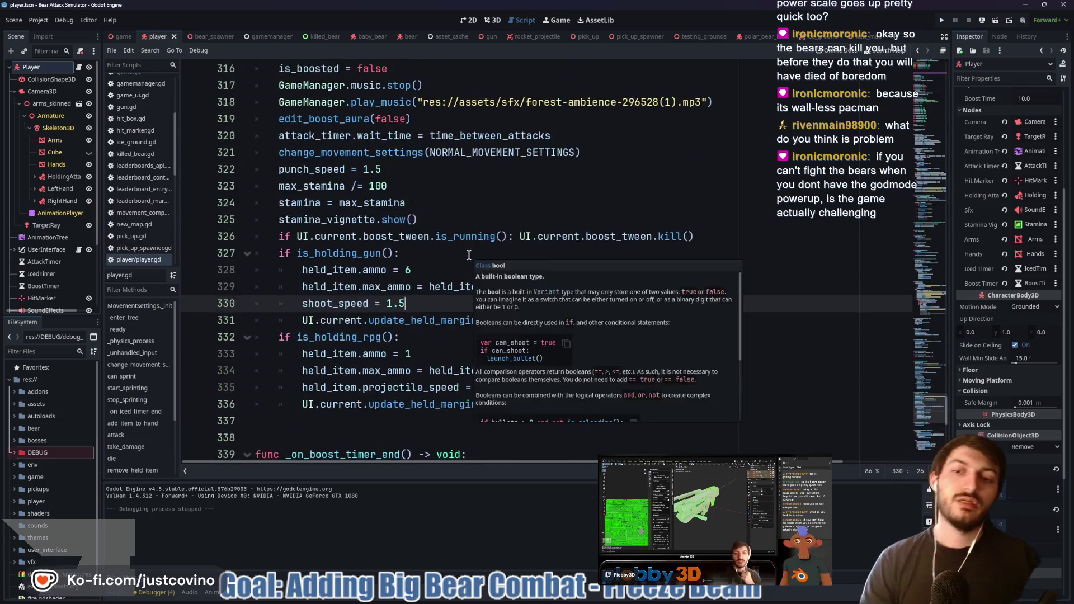
pyautogui.scroll(-2, 469, 255)
pyautogui.scroll(-4, 455, 252)
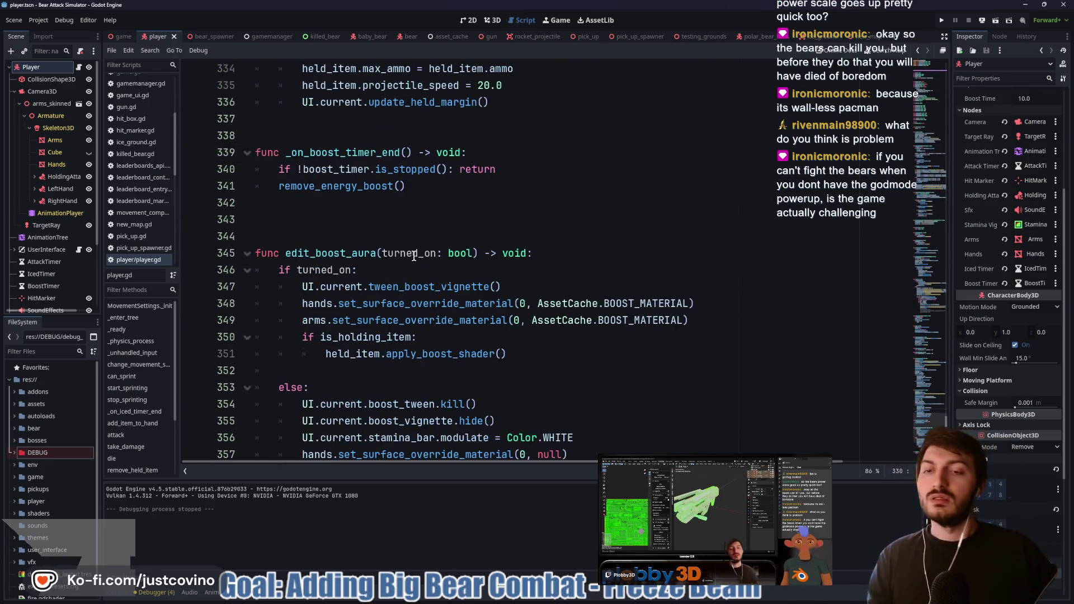
pyautogui.click(317, 229)
pyautogui.press('BackSpace')
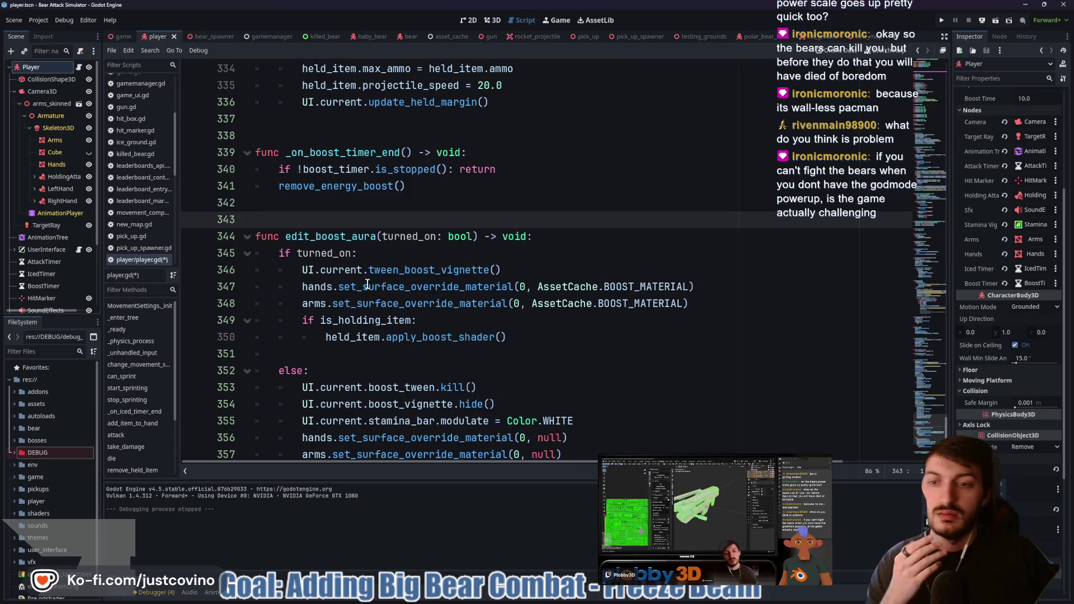
# Step: Remove the extra blank line above drink_energy_drink
pyautogui.scroll(-4, 367, 283)
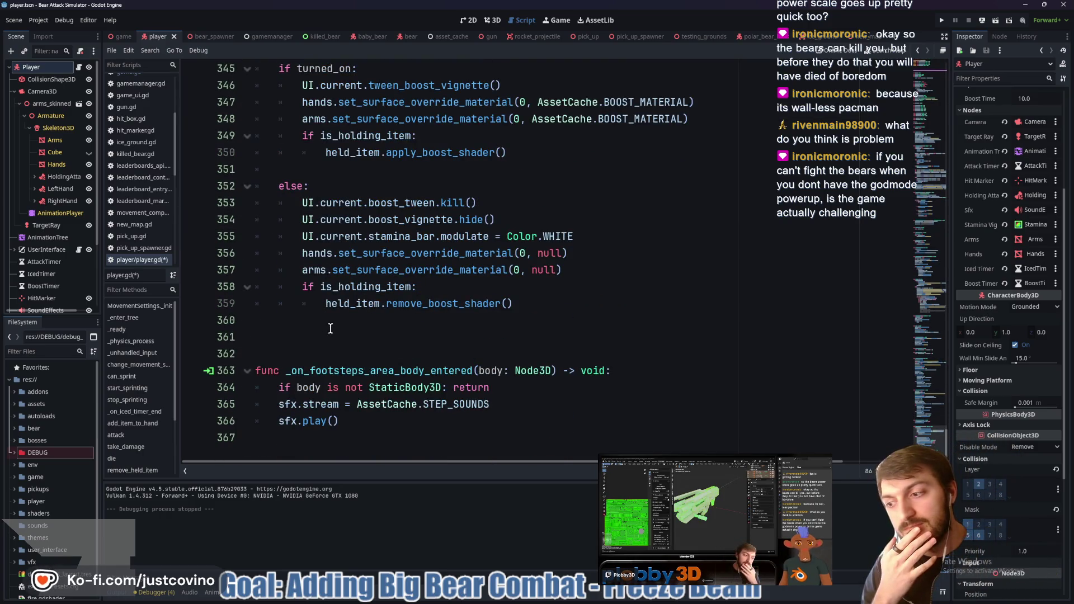
pyautogui.scroll(6, 424, 304)
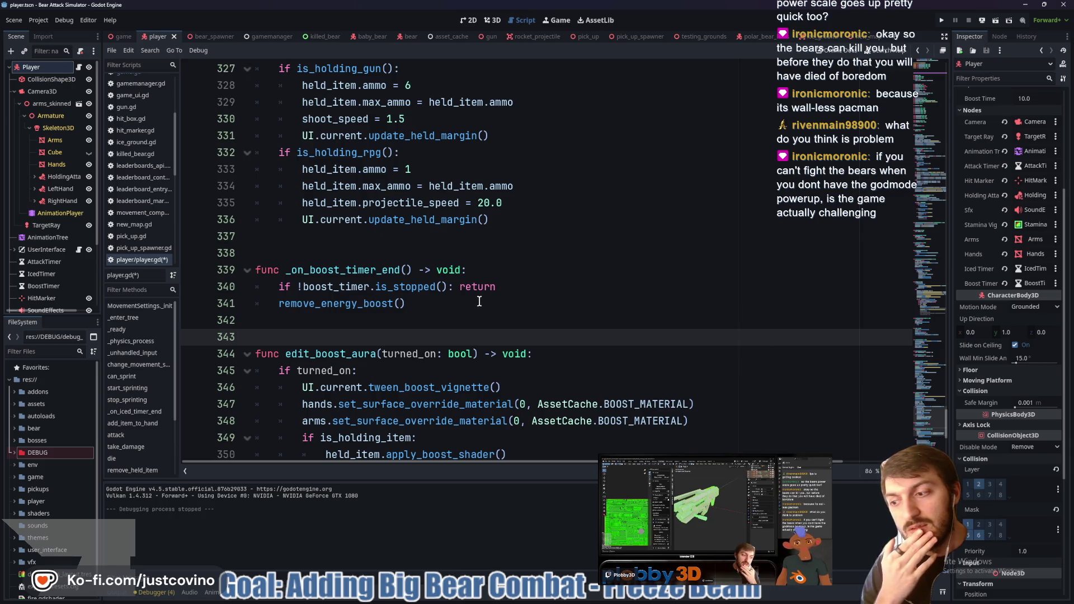
pyautogui.scroll(10, 475, 300)
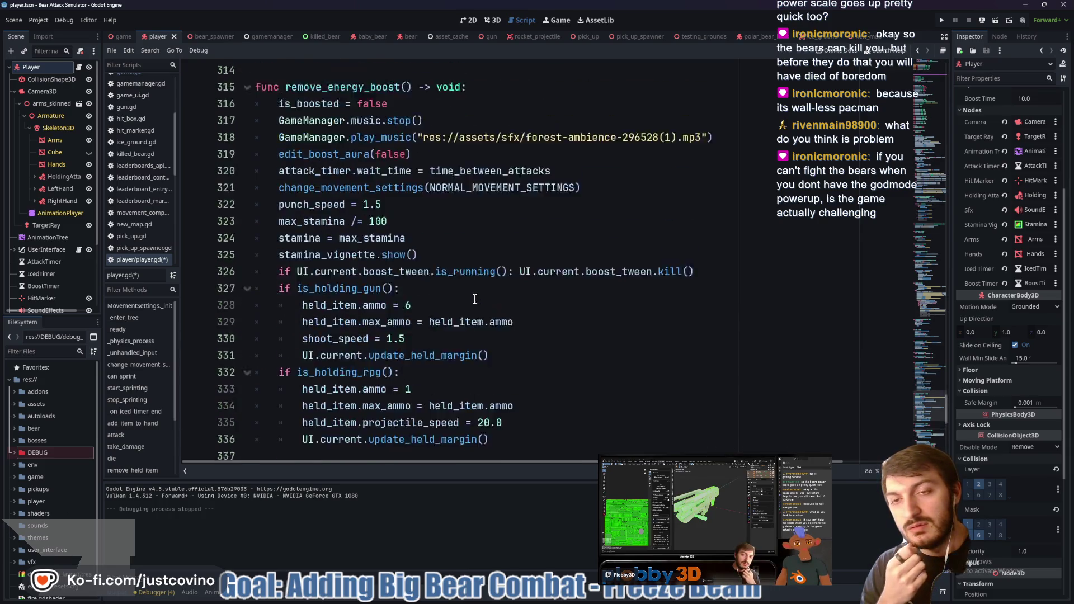
pyautogui.click(418, 348)
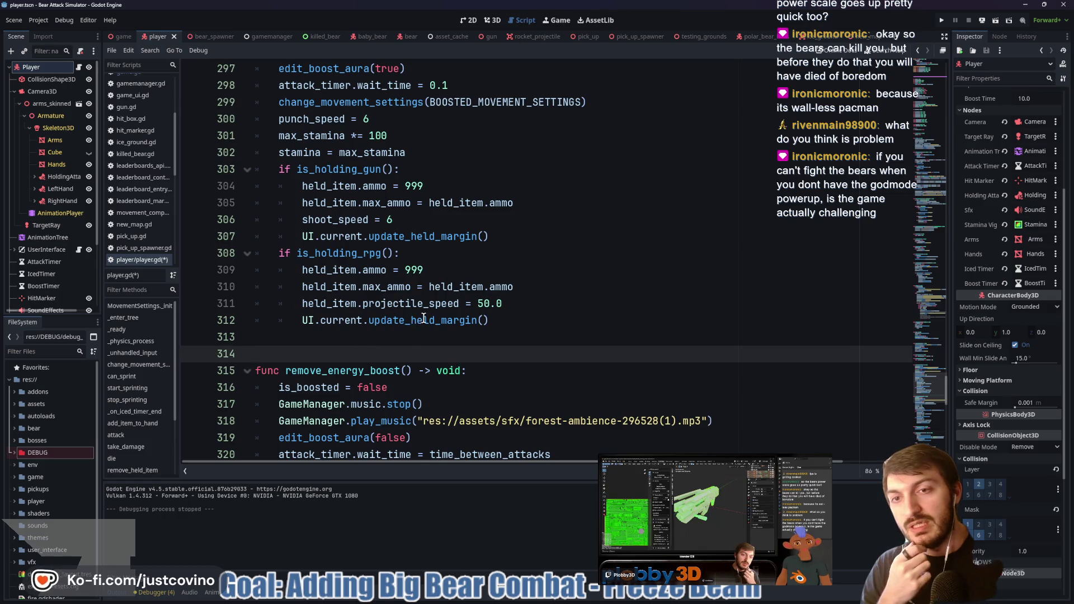
pyautogui.scroll(6, 414, 325)
pyautogui.click(333, 236)
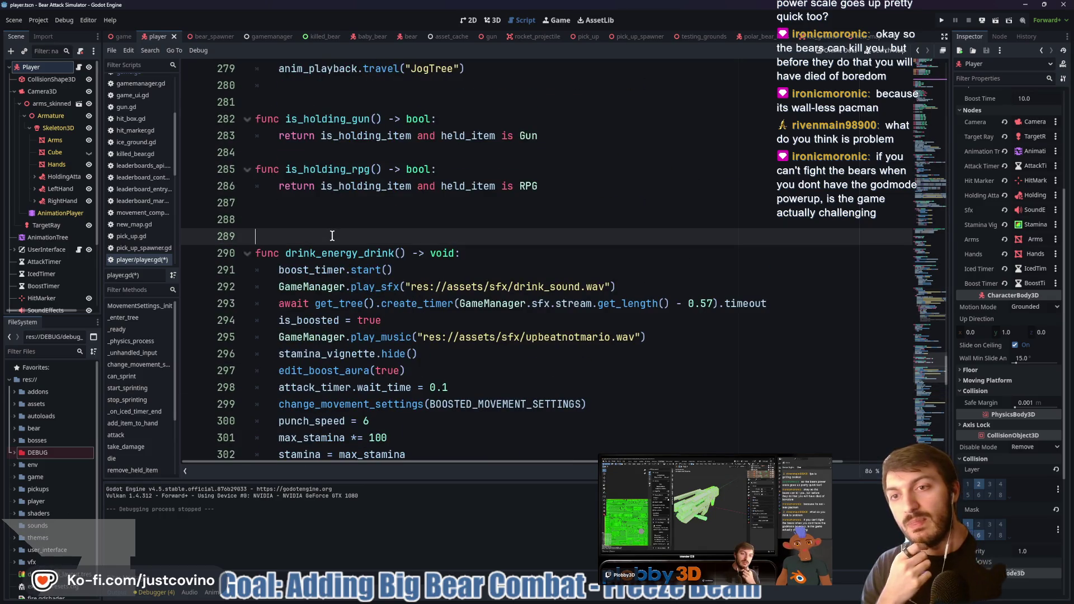
pyautogui.click(286, 203)
pyautogui.press('BackSpace')
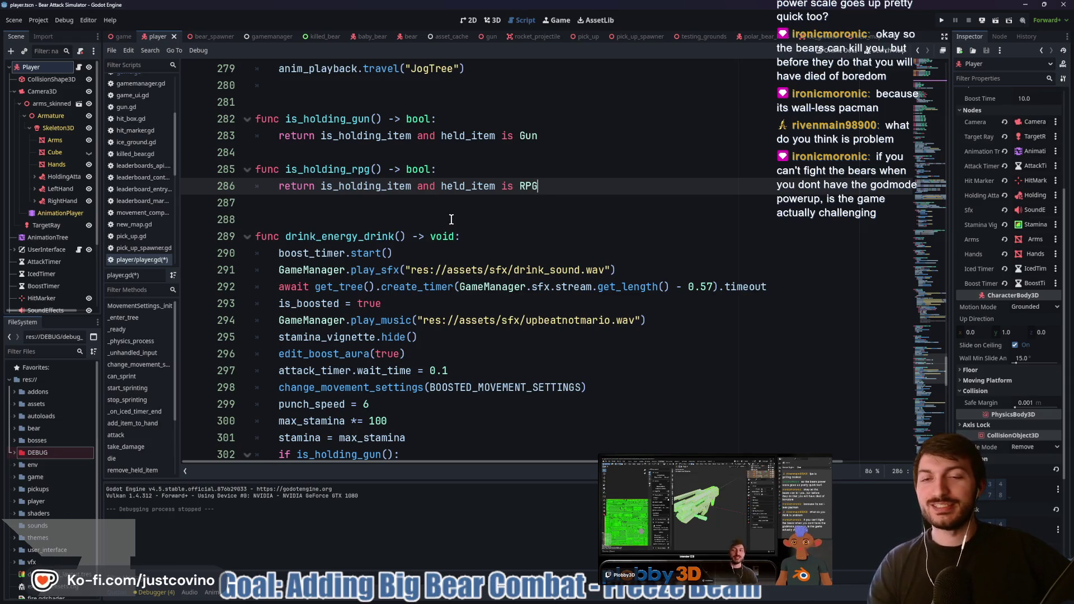
# Step: Add a blank line between is_holding_gun and is_holding_rpg, checking spacing after remove_held_item and die
pyautogui.click(329, 156)
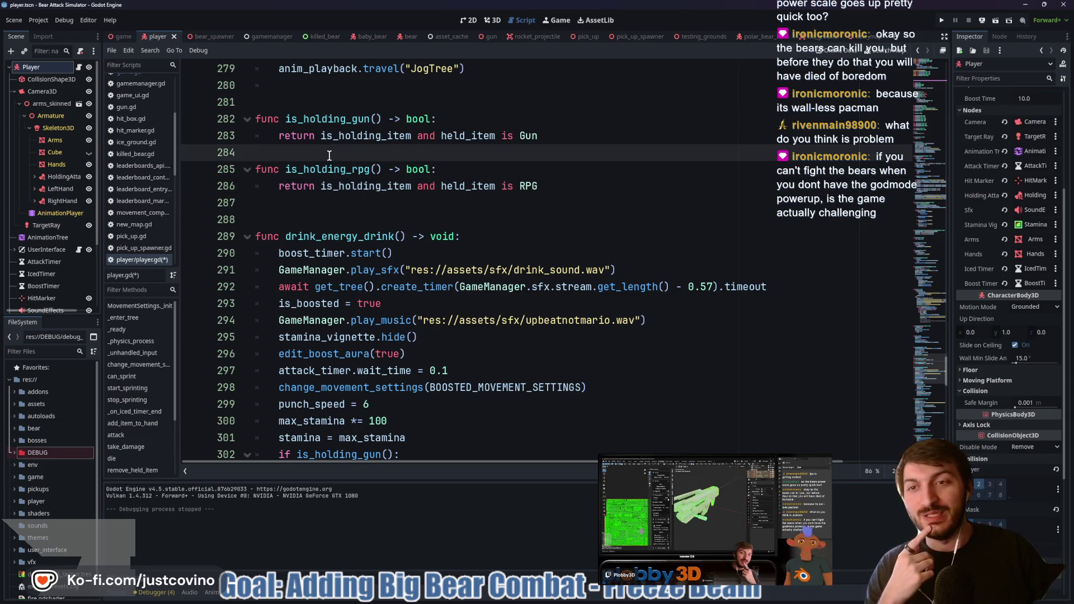
pyautogui.press('Return')
pyautogui.scroll(4, 332, 168)
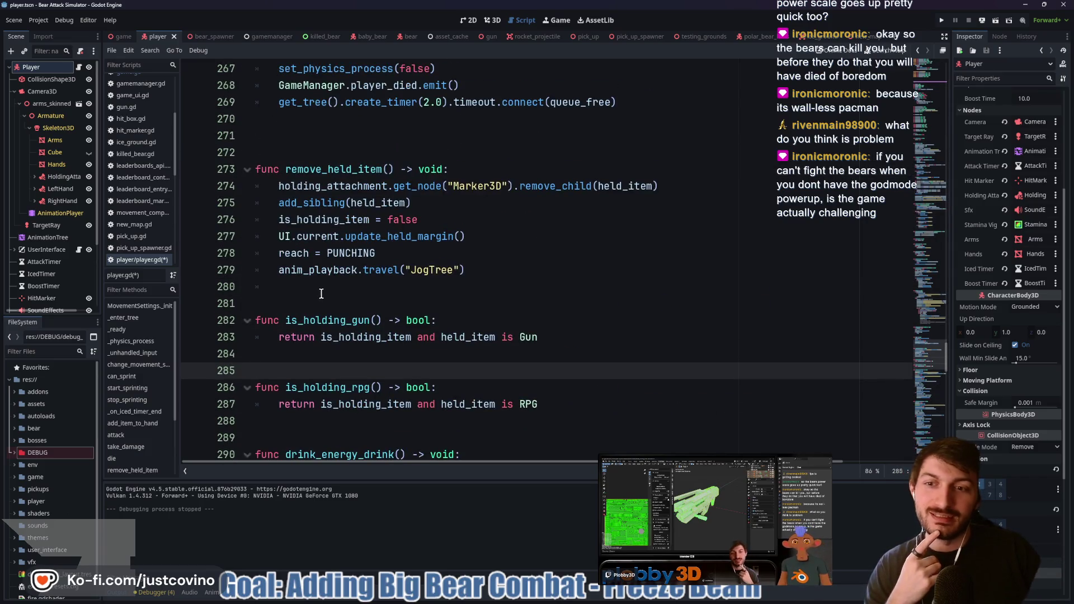
pyautogui.click(316, 288)
pyautogui.scroll(2, 316, 290)
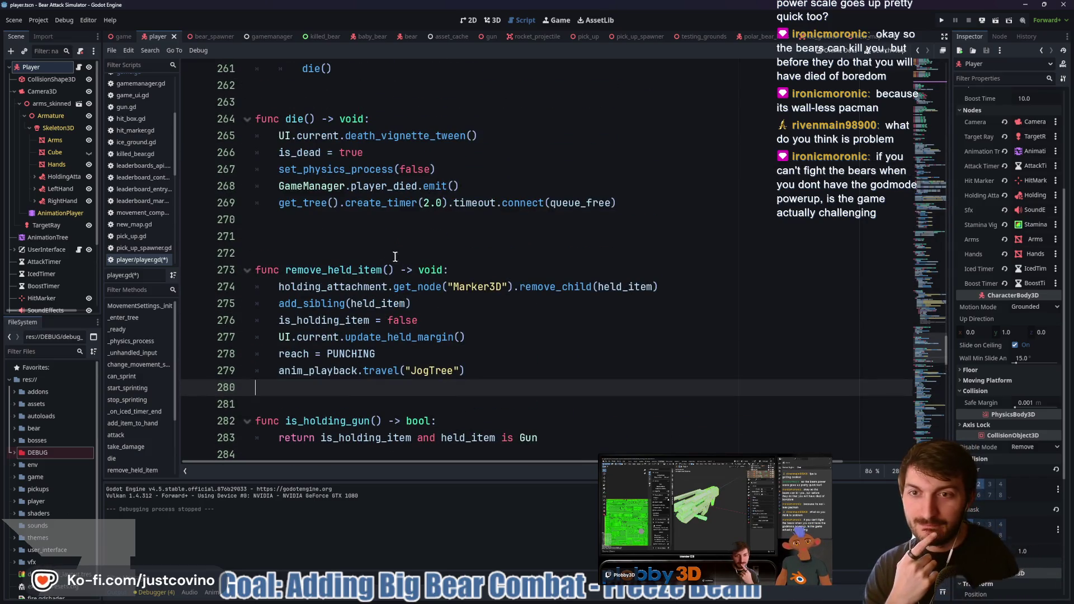
pyautogui.click(341, 232)
# Step: Scroll back up through player.gd and switch to the game.gd script
pyautogui.scroll(7, 340, 232)
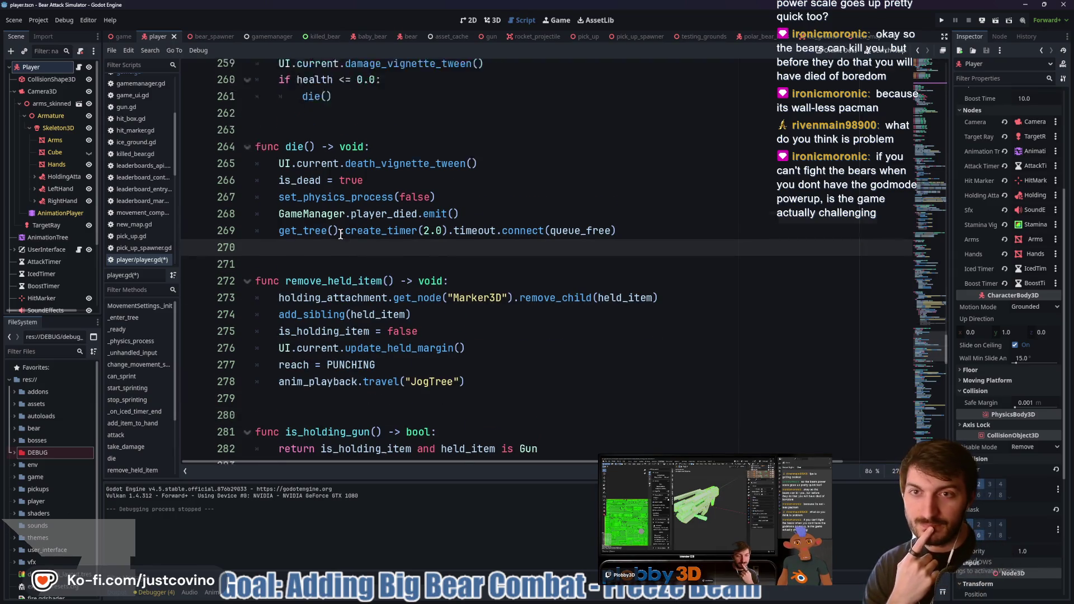
pyautogui.scroll(11, 339, 271)
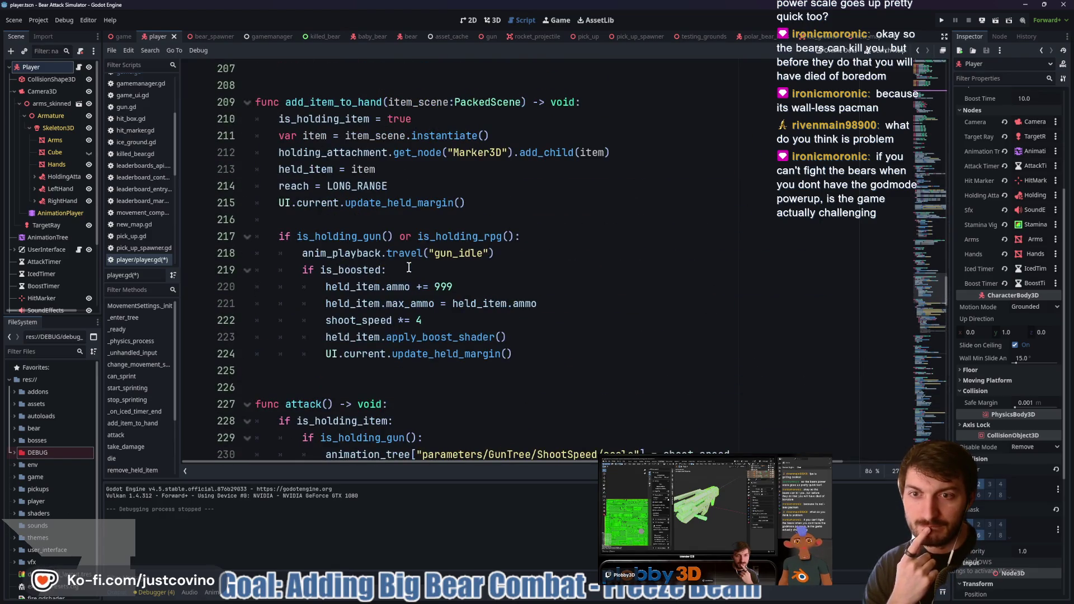
pyautogui.scroll(5, 409, 268)
pyautogui.scroll(5, 408, 268)
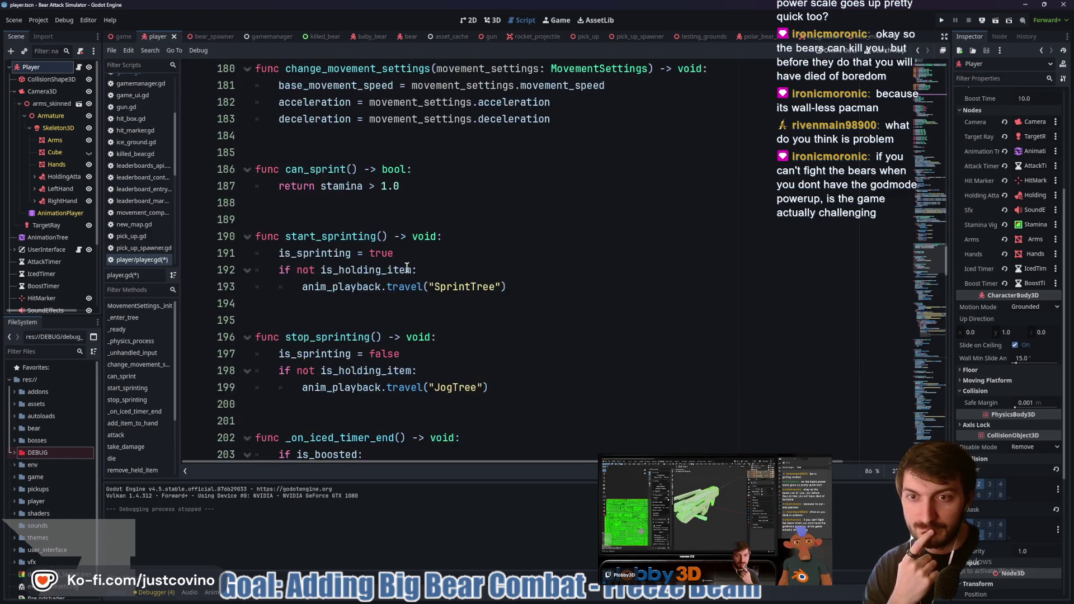
pyautogui.scroll(-1, 412, 271)
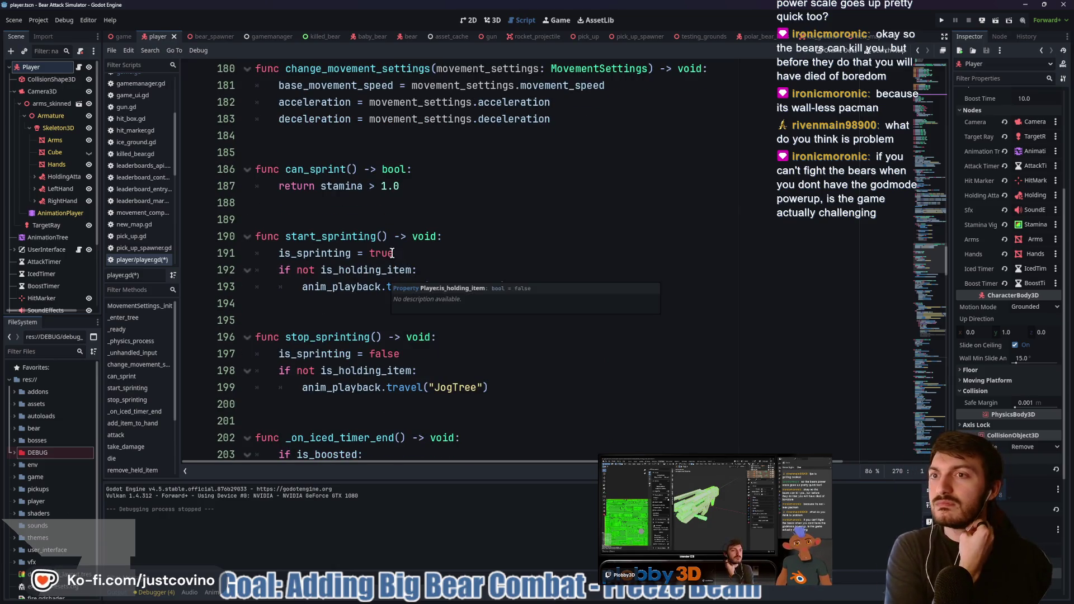
pyautogui.click(117, 35)
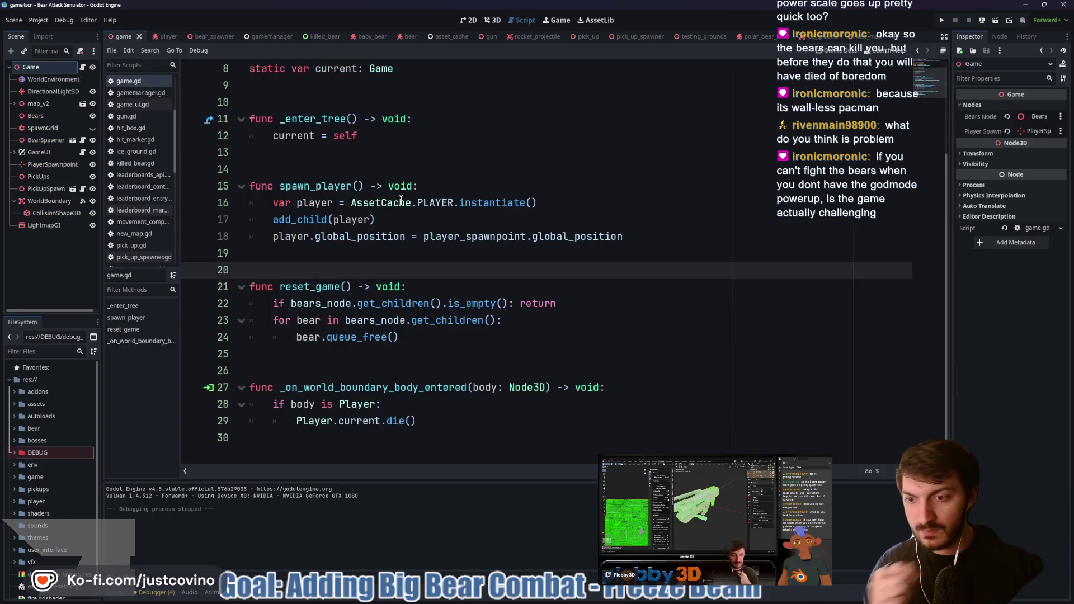
# Step: Run the game with the Profiler recording and start a new round from the title screen
pyautogui.press('F5')
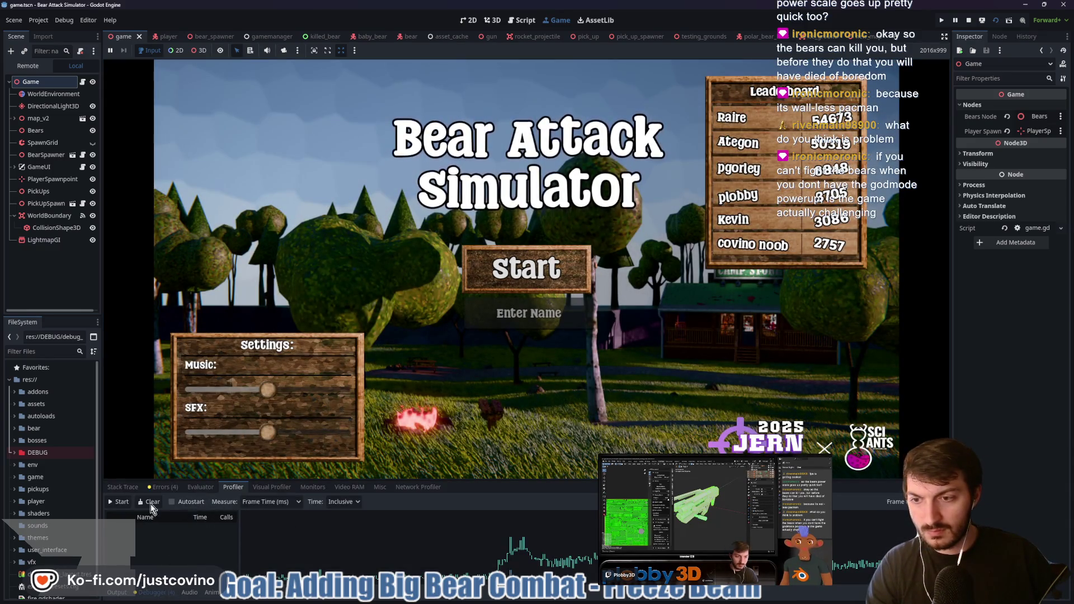
pyautogui.click(118, 501)
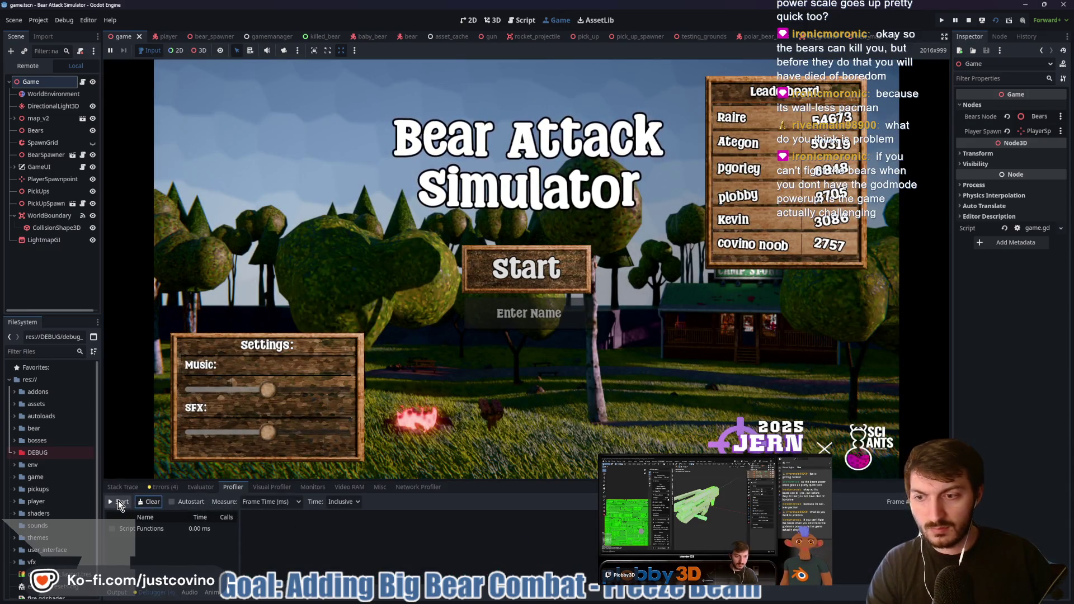
pyautogui.click(515, 273)
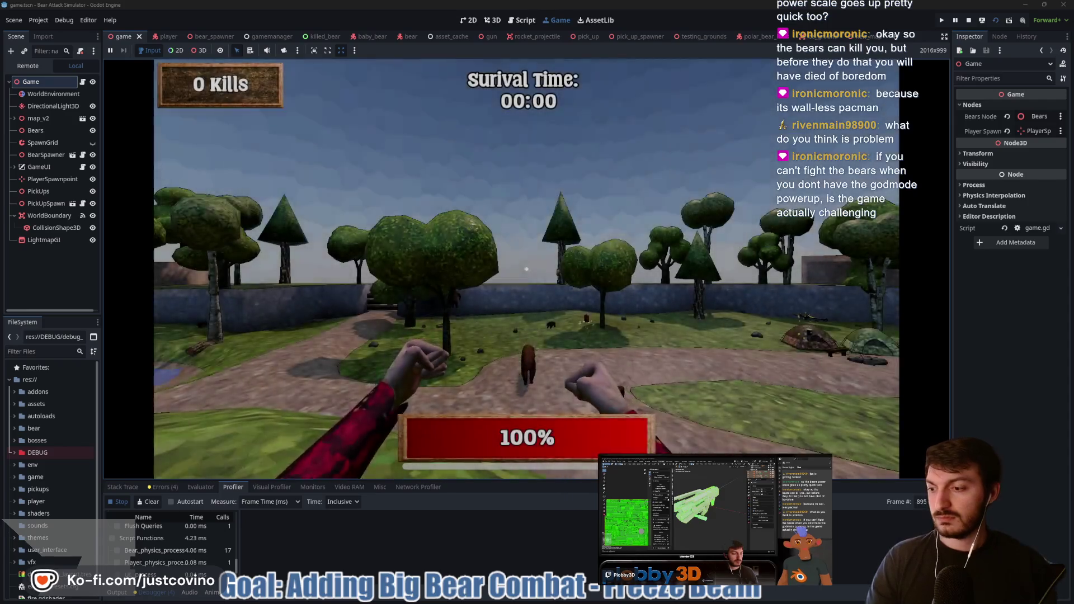
# Step: Walk past the trees, pond and house toward the power-up, away from the bears
pyautogui.press('w')
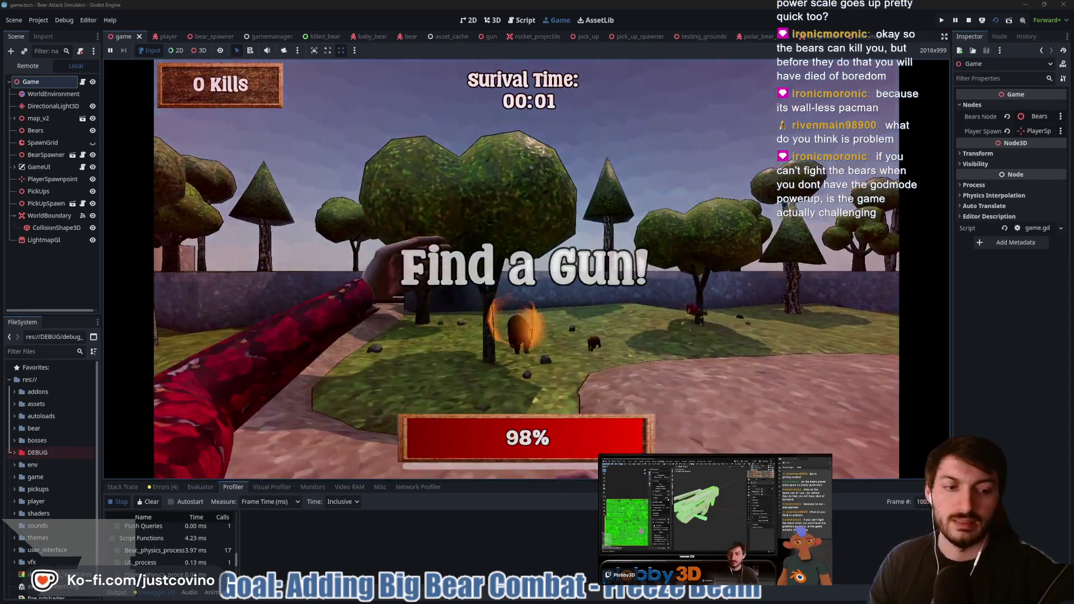
pyautogui.press('w')
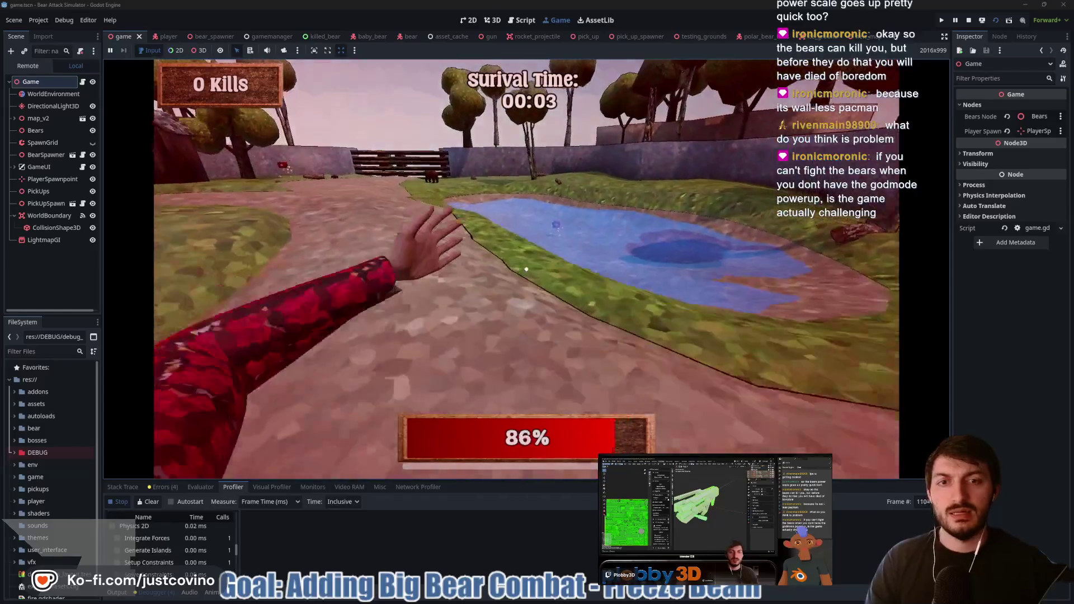
pyautogui.press('w')
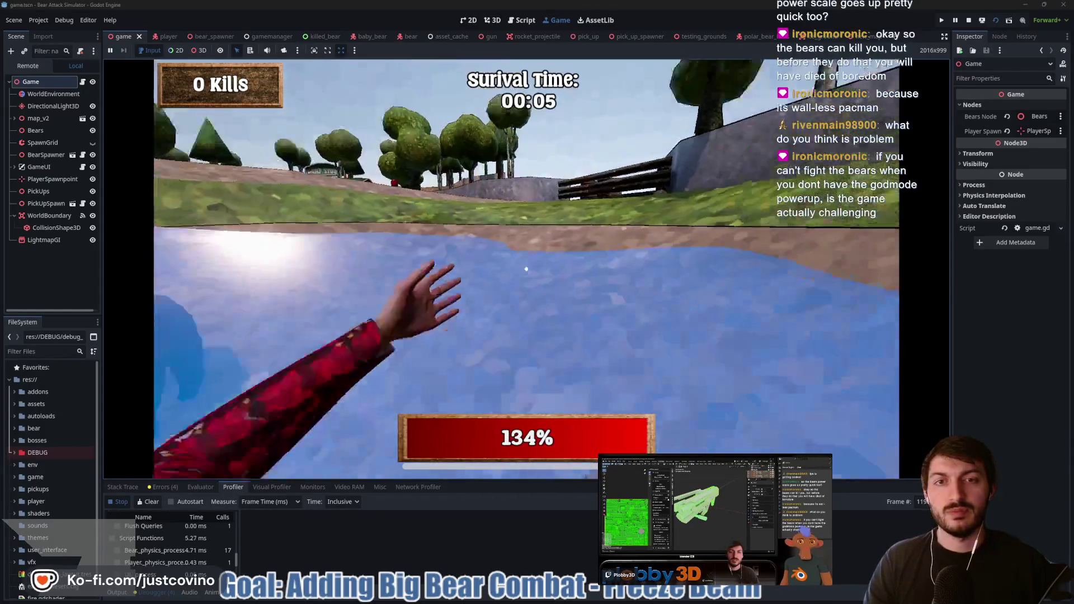
pyautogui.press('w')
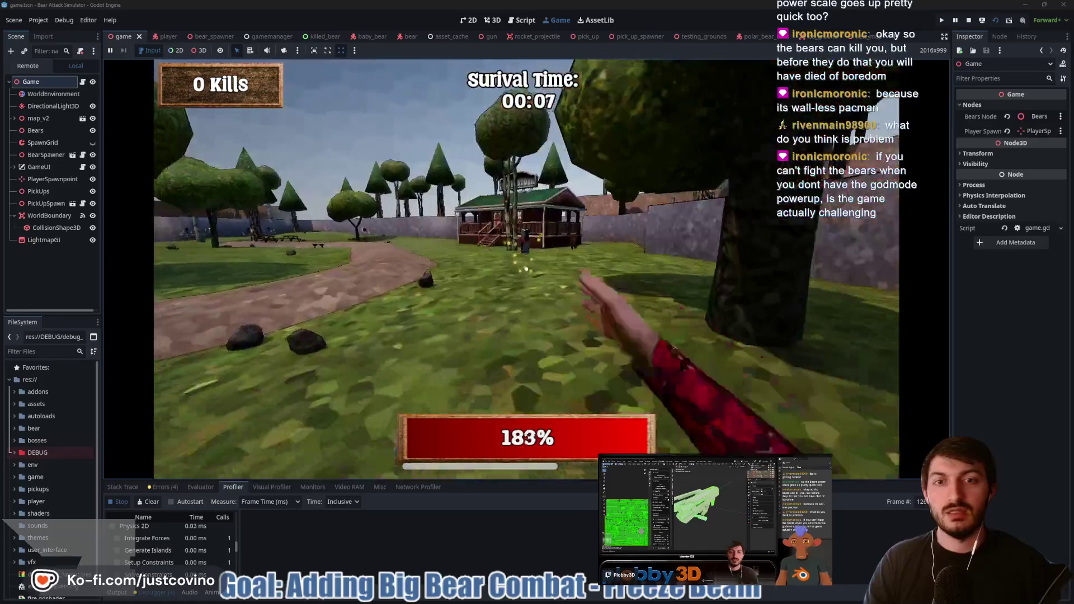
pyautogui.press('w')
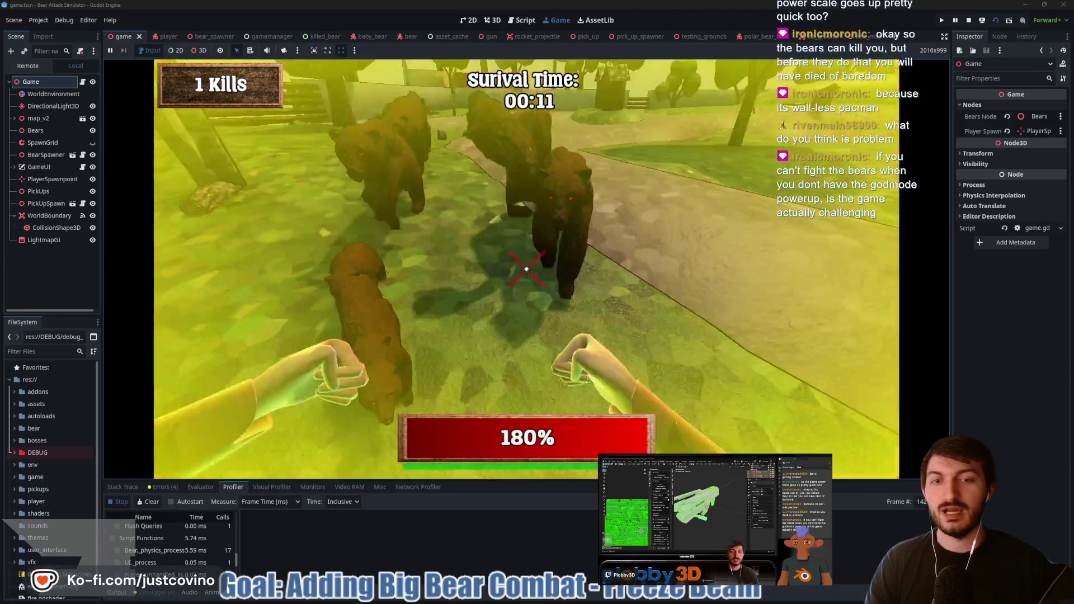
pyautogui.press('w')
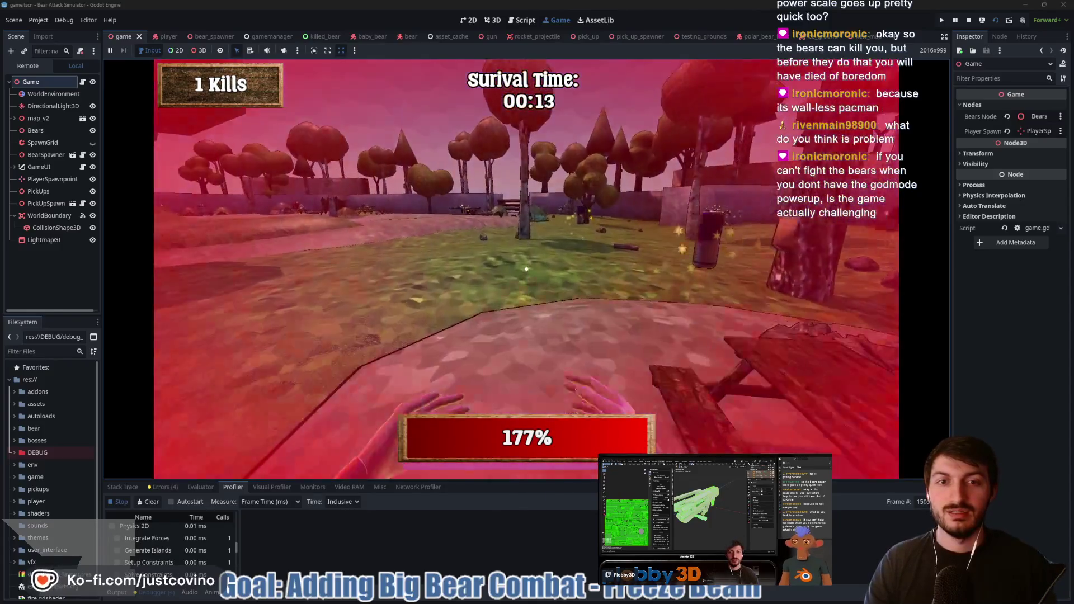
pyautogui.press('w')
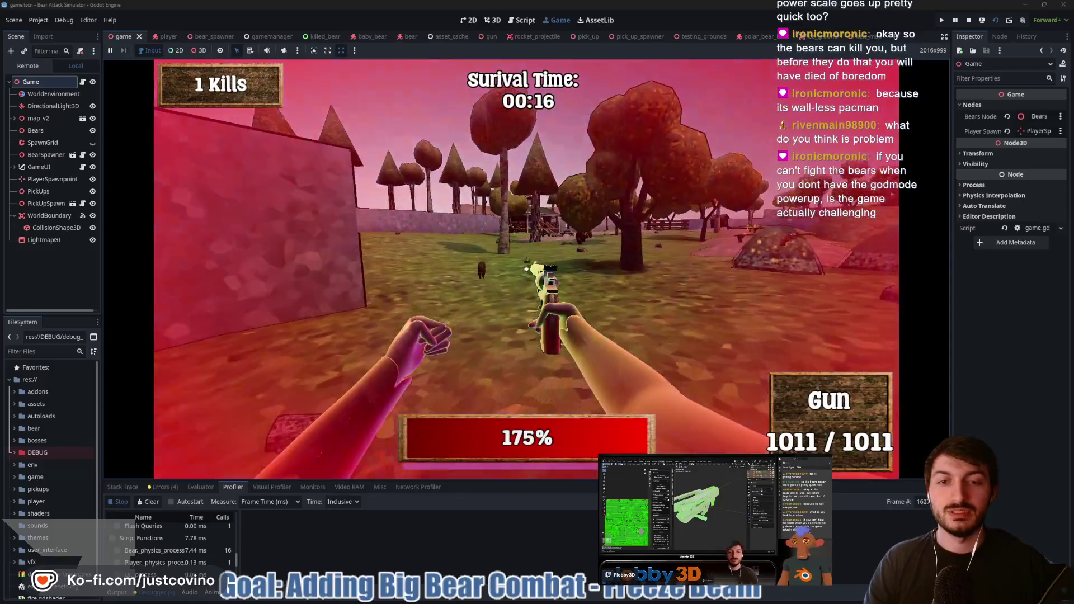
# Step: Shoot the large bear and nearby bears until the gun is empty and thrown
pyautogui.click(526, 269)
pyautogui.click(526, 270)
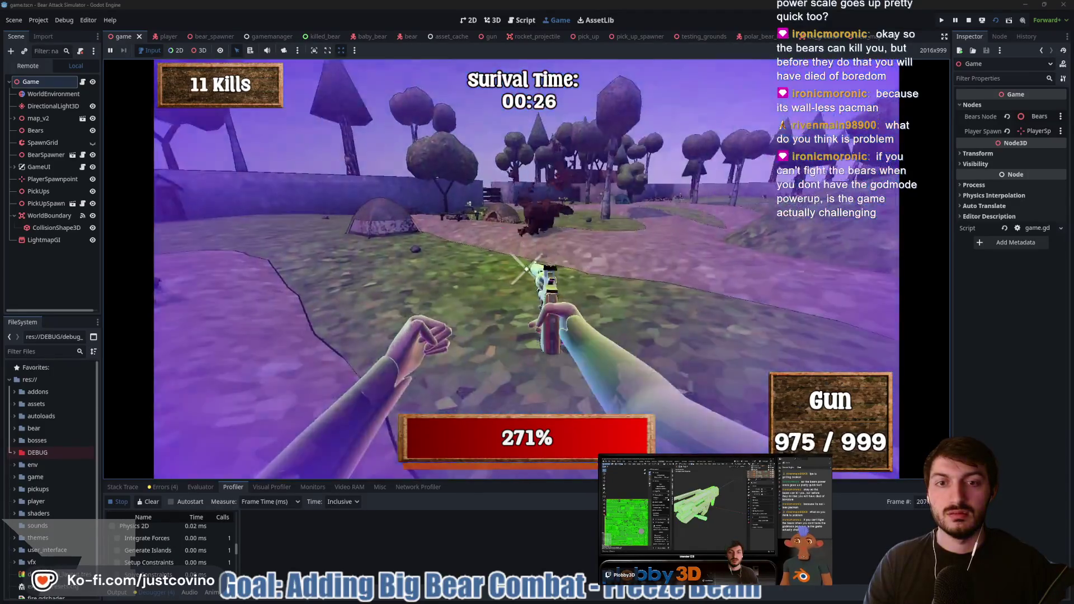
pyautogui.click(526, 270)
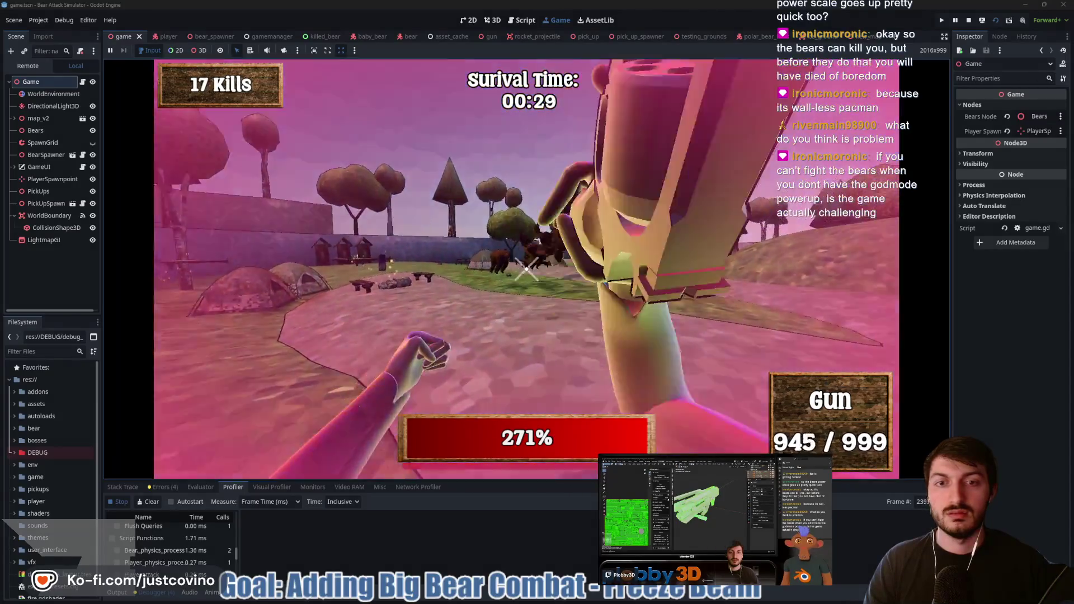
pyautogui.click(525, 269)
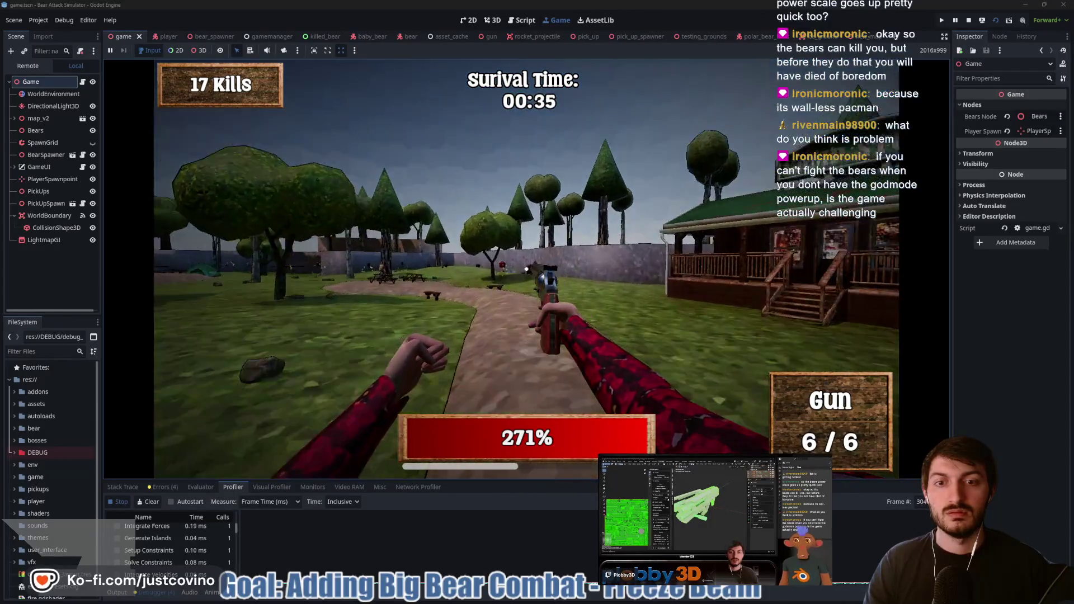
pyautogui.click(526, 269)
pyautogui.click(526, 269)
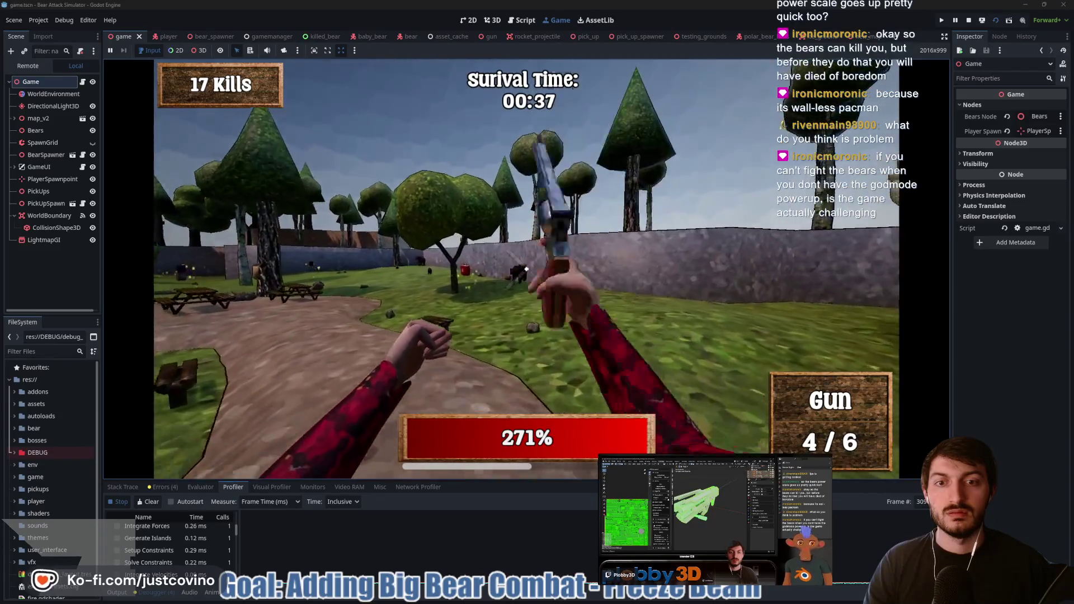
pyautogui.click(526, 269)
pyautogui.click(526, 269)
pyautogui.click(526, 269)
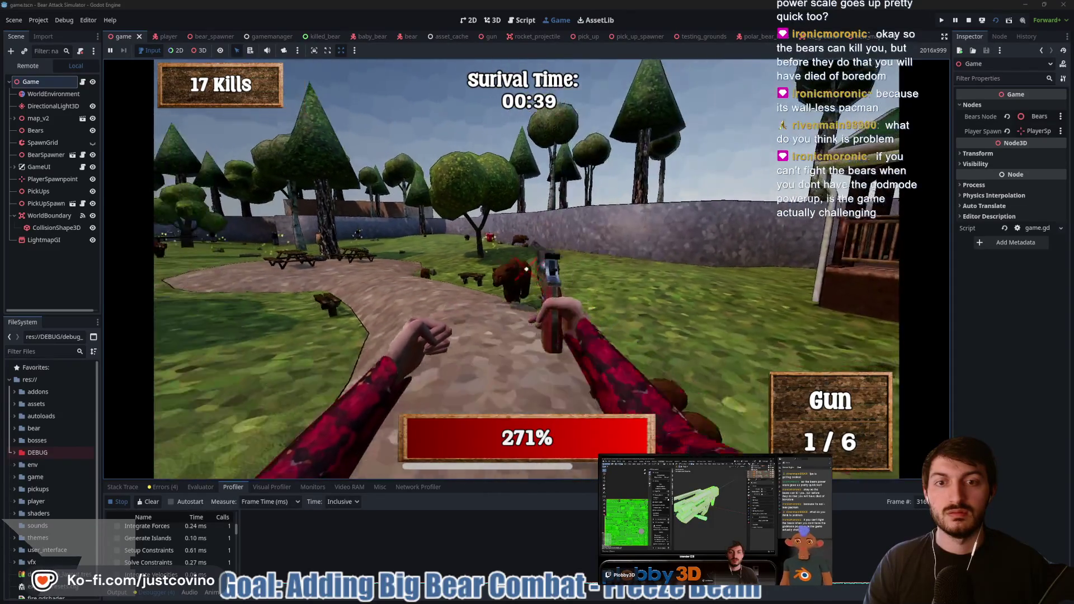
pyautogui.click(526, 269)
pyautogui.click(526, 269)
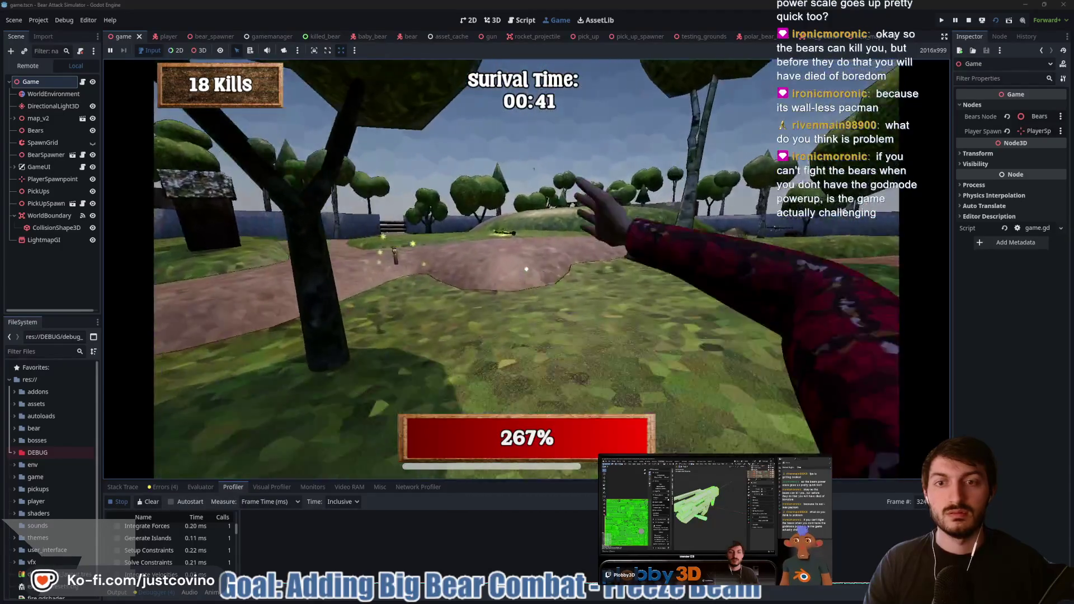
# Step: Pick the dropped gun back up and shoot the approaching bears
pyautogui.press('e')
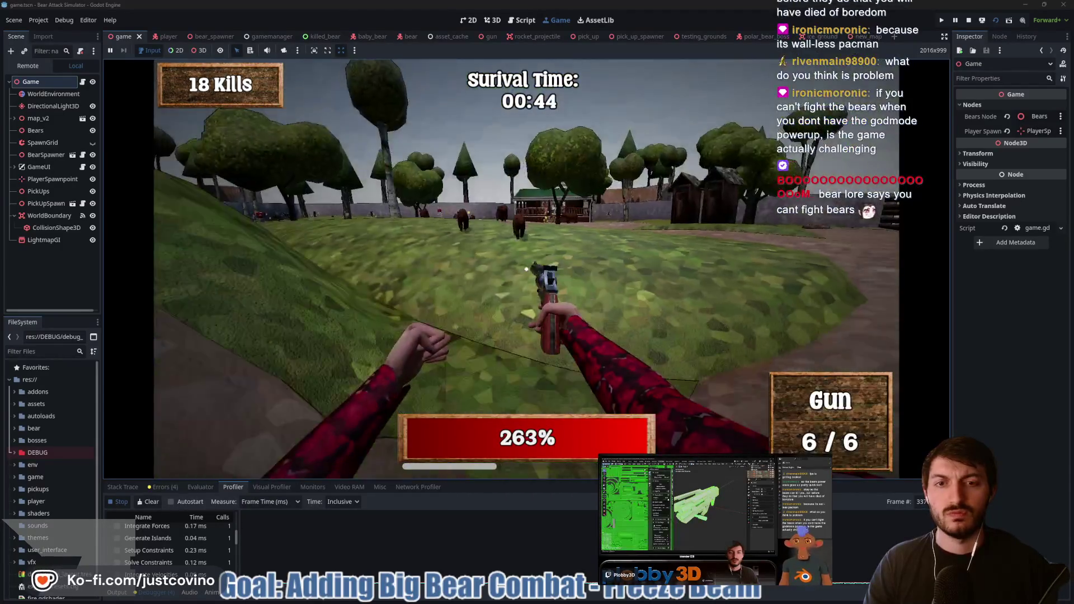
pyautogui.click(526, 269)
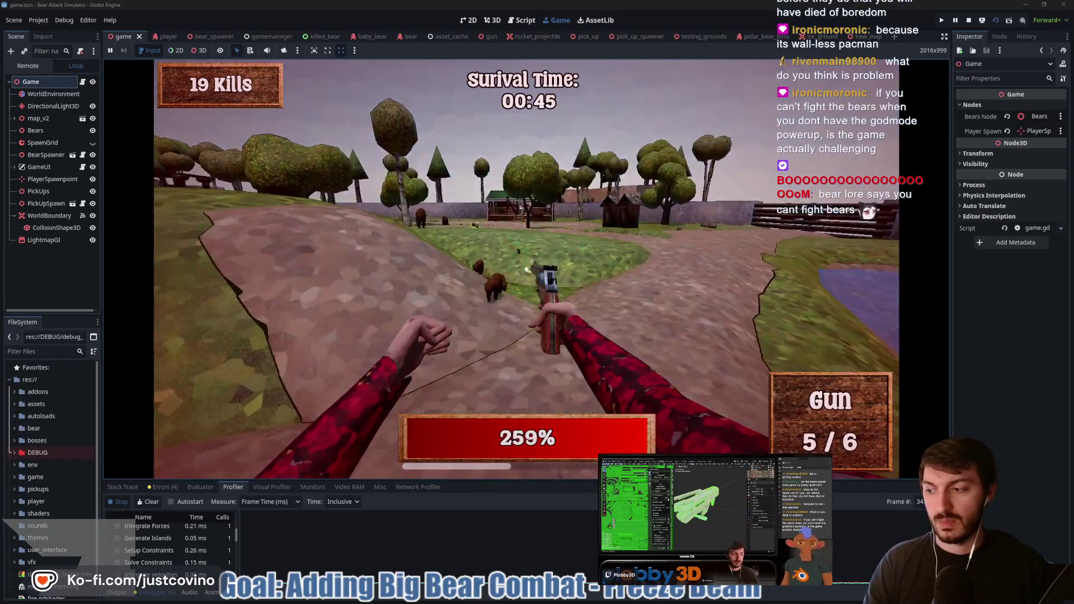
pyautogui.click(525, 269)
pyautogui.click(526, 269)
pyautogui.click(526, 269)
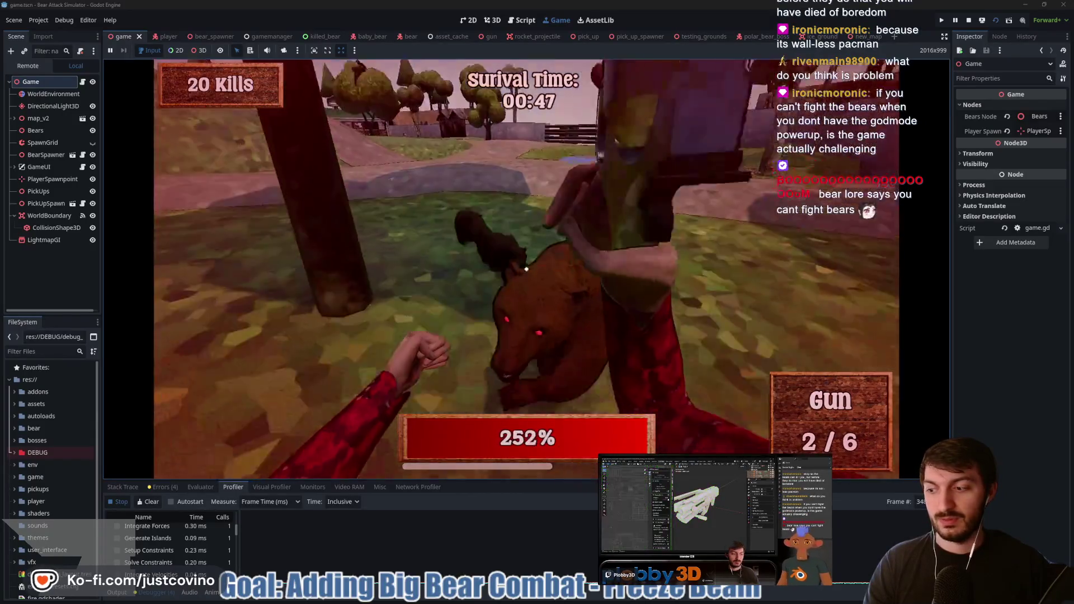
pyautogui.click(526, 269)
pyautogui.click(526, 269)
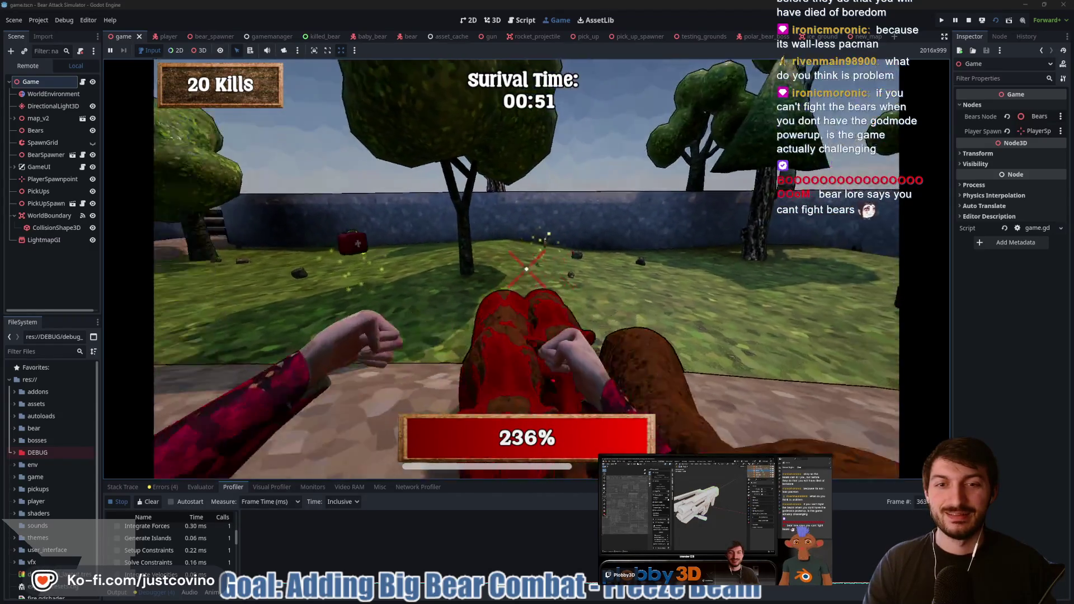
# Step: Walk onto the health pickup and along the path past the cabin toward the wall
pyautogui.press('w')
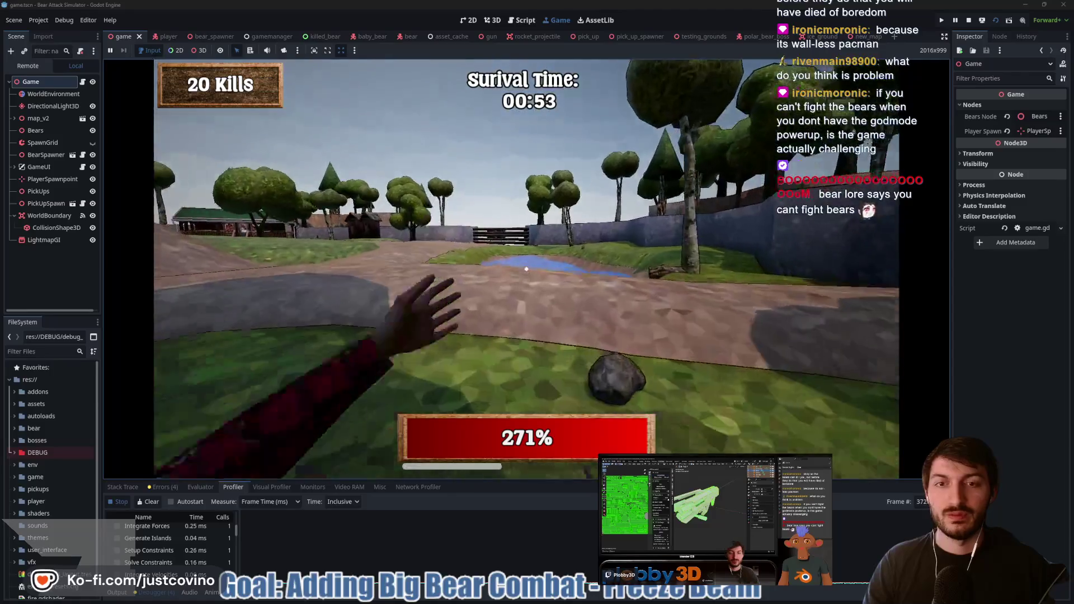
pyautogui.press('w')
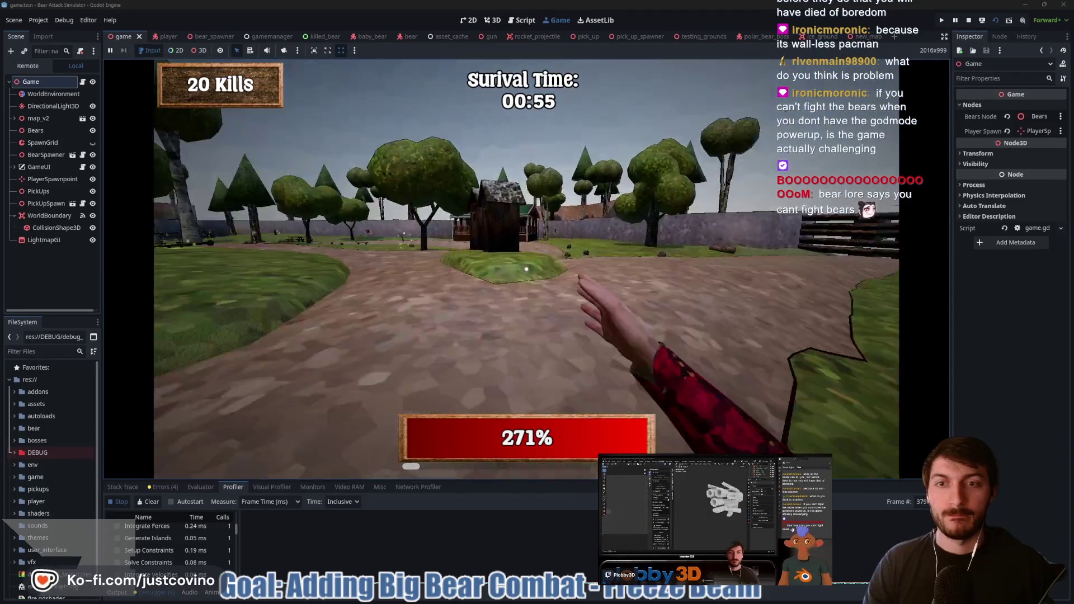
pyautogui.press('w')
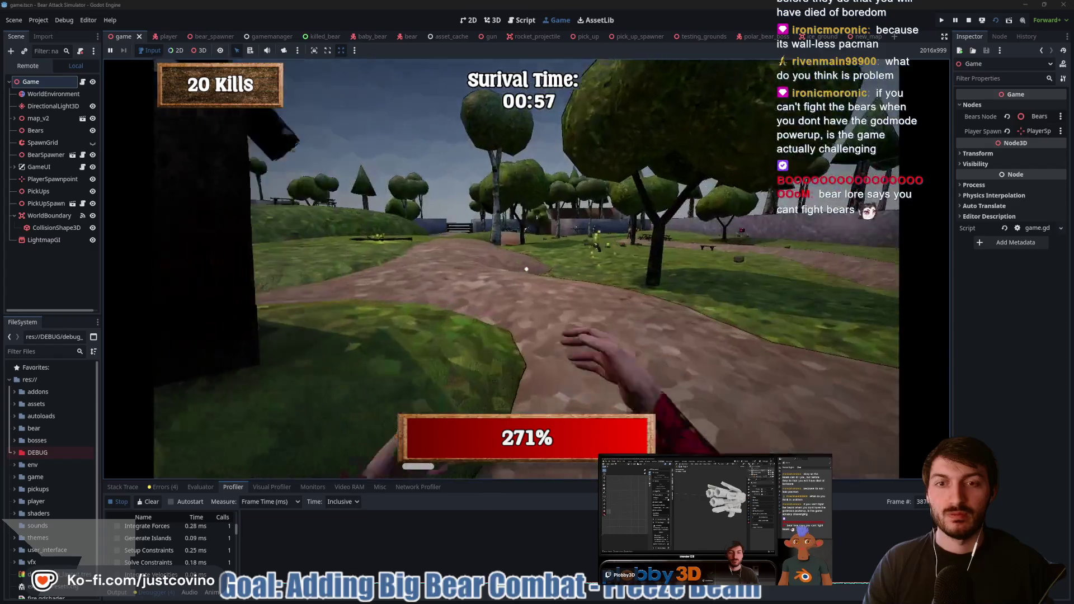
pyautogui.press('w')
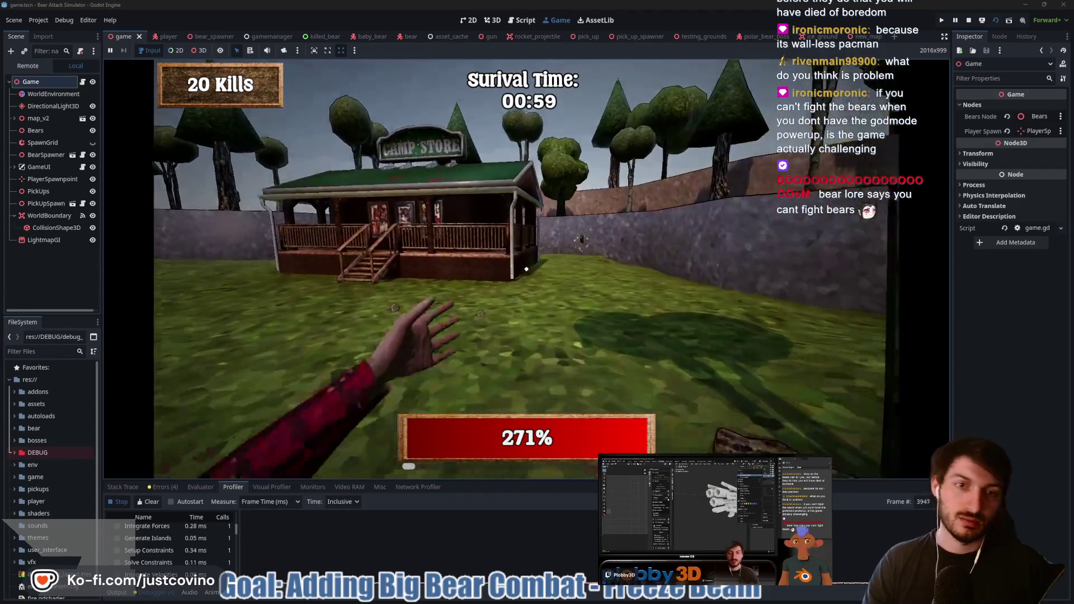
pyautogui.press('w')
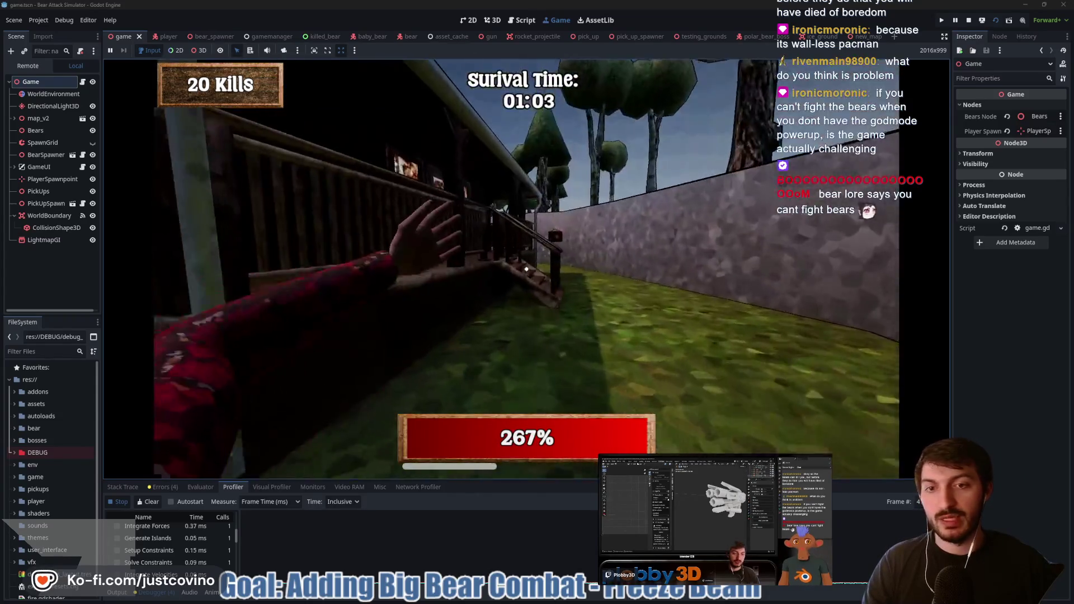
# Step: Grab a power-up along the wall, pick up the RPG and fire rockets at bears
pyautogui.press('w')
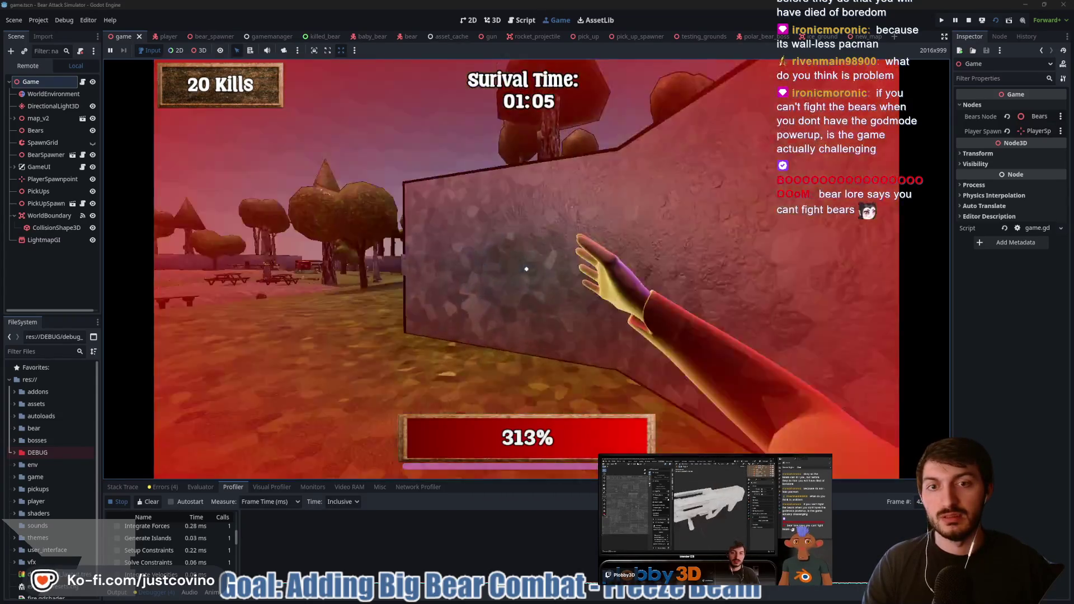
pyautogui.press('w')
pyautogui.press('w')
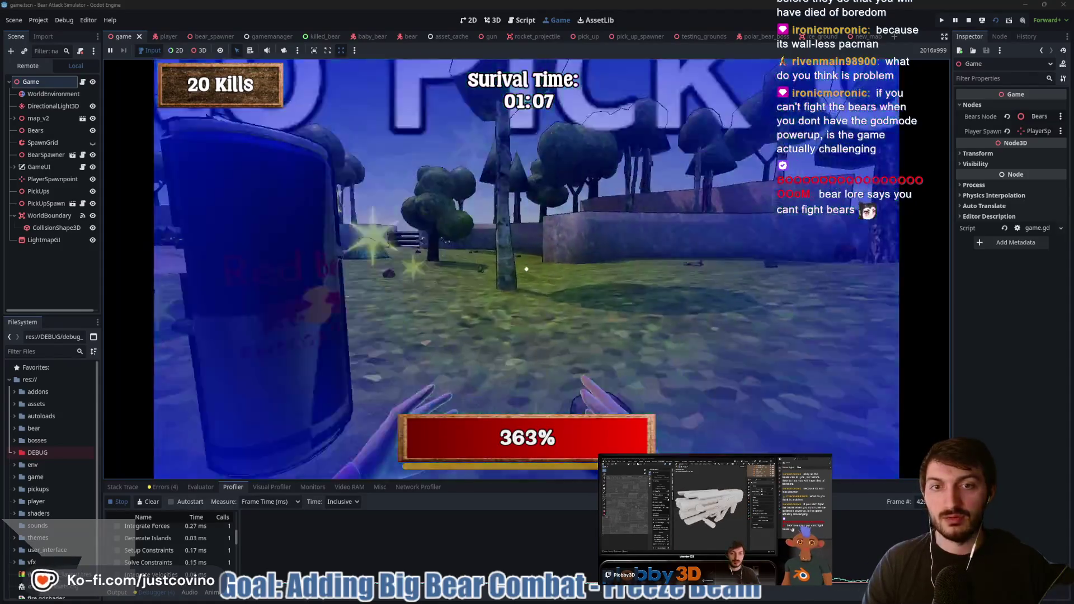
pyautogui.press('w')
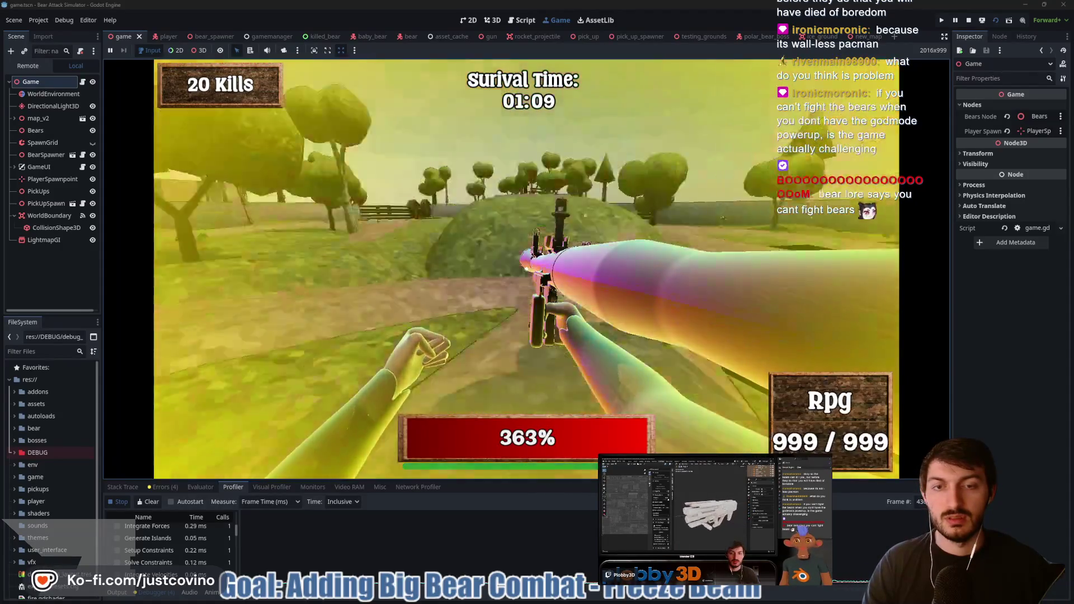
pyautogui.press('w')
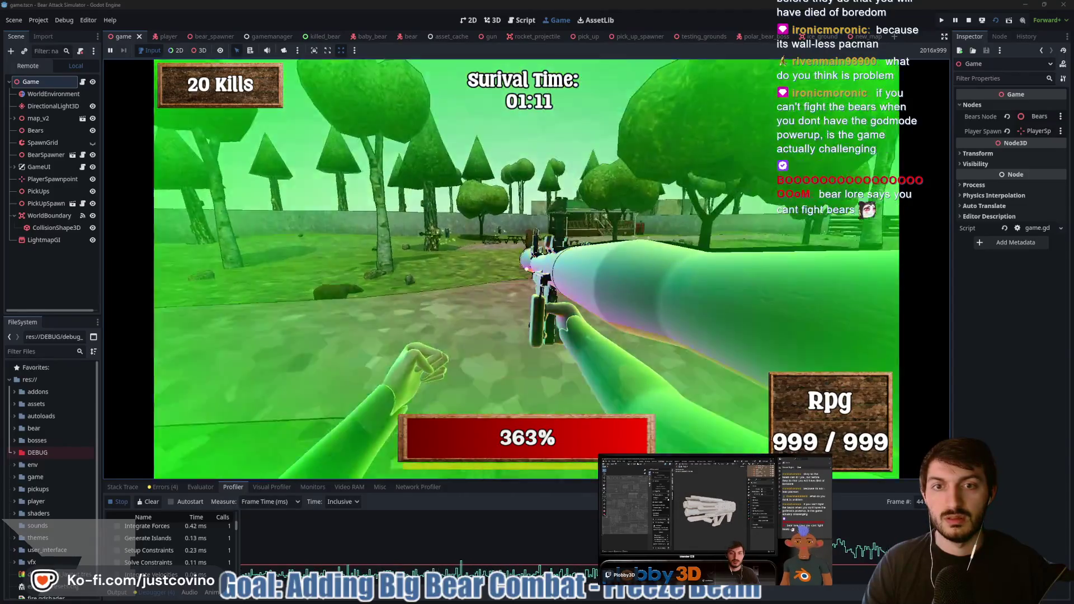
pyautogui.click(527, 270)
pyautogui.click(526, 270)
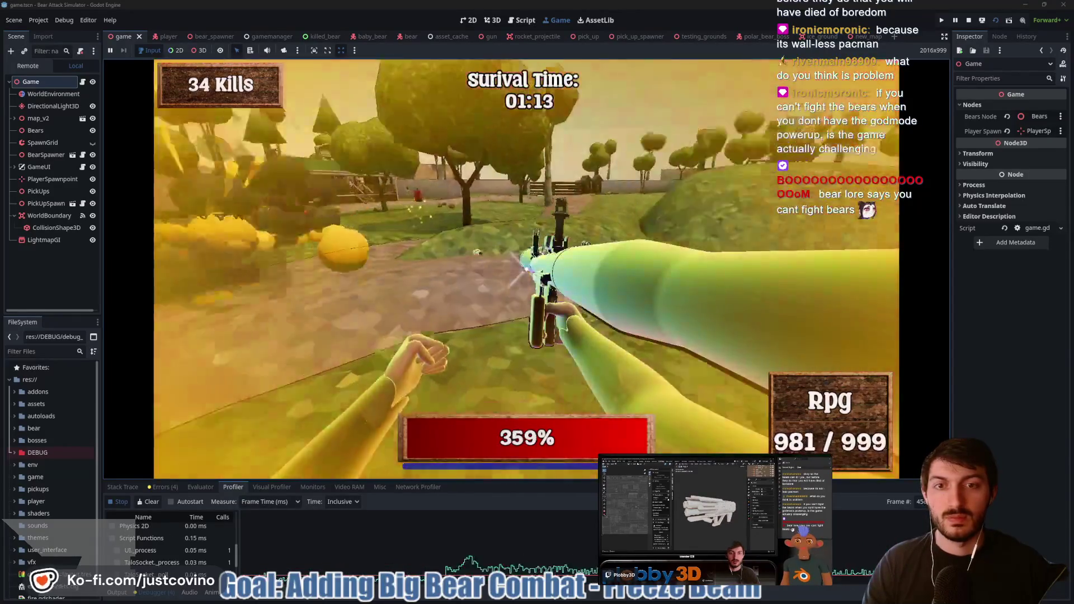
pyautogui.click(527, 269)
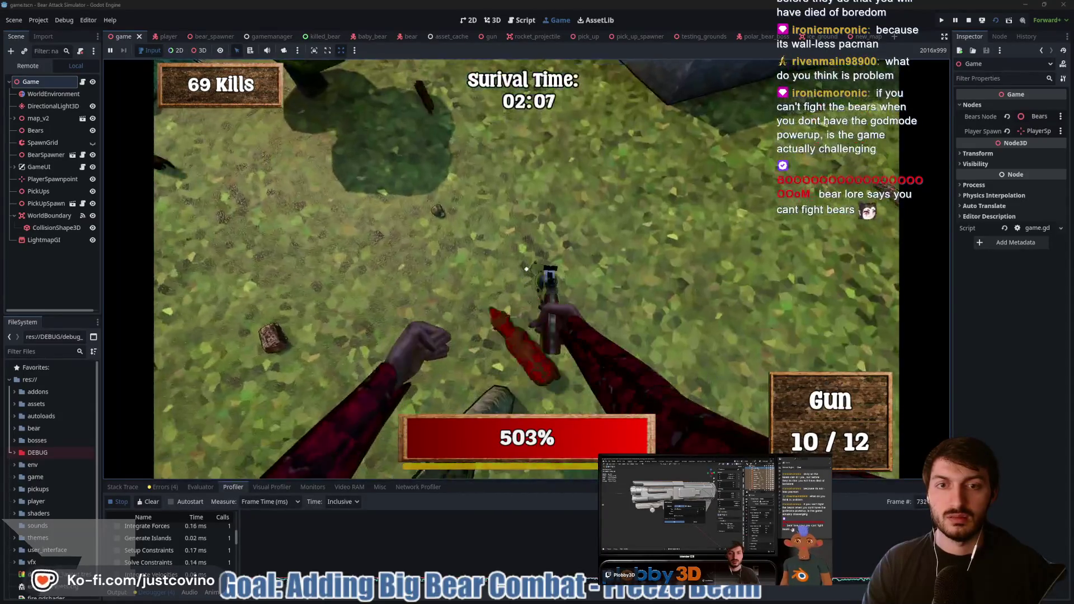
# Step: Empty the pistol into the bear pack, collect a loaded gun, and pause at 74 kills
pyautogui.click(526, 269)
pyautogui.click(527, 269)
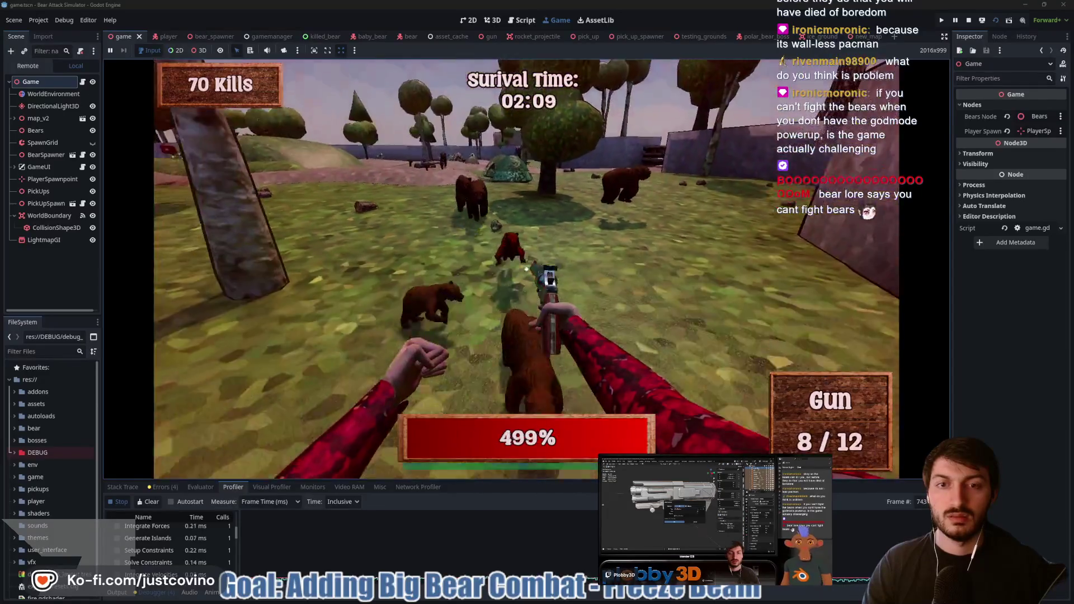
pyautogui.click(526, 269)
pyautogui.click(527, 269)
pyautogui.click(527, 269)
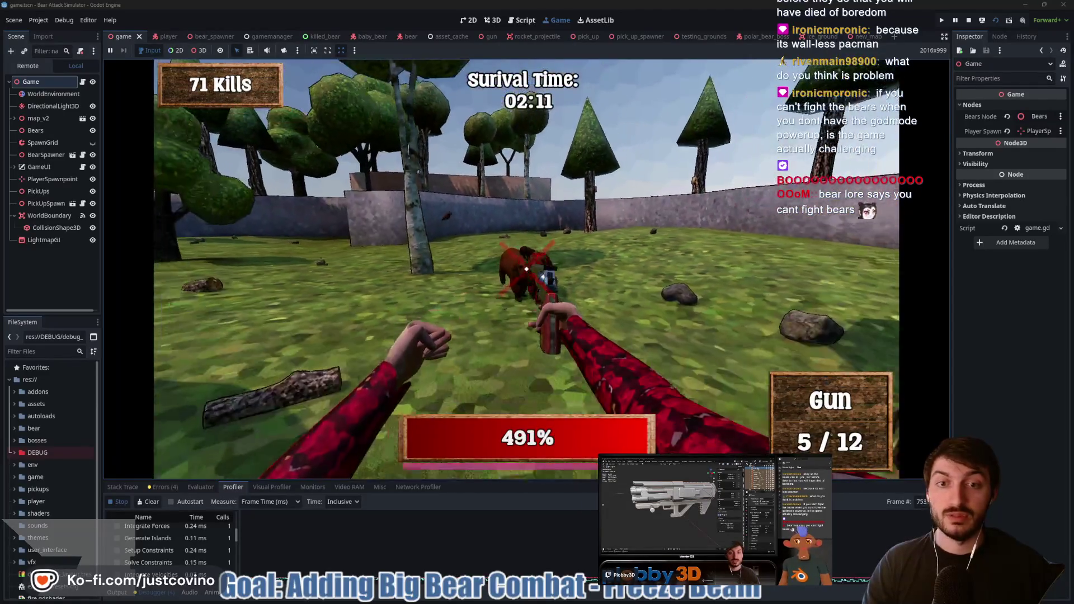
pyautogui.click(526, 269)
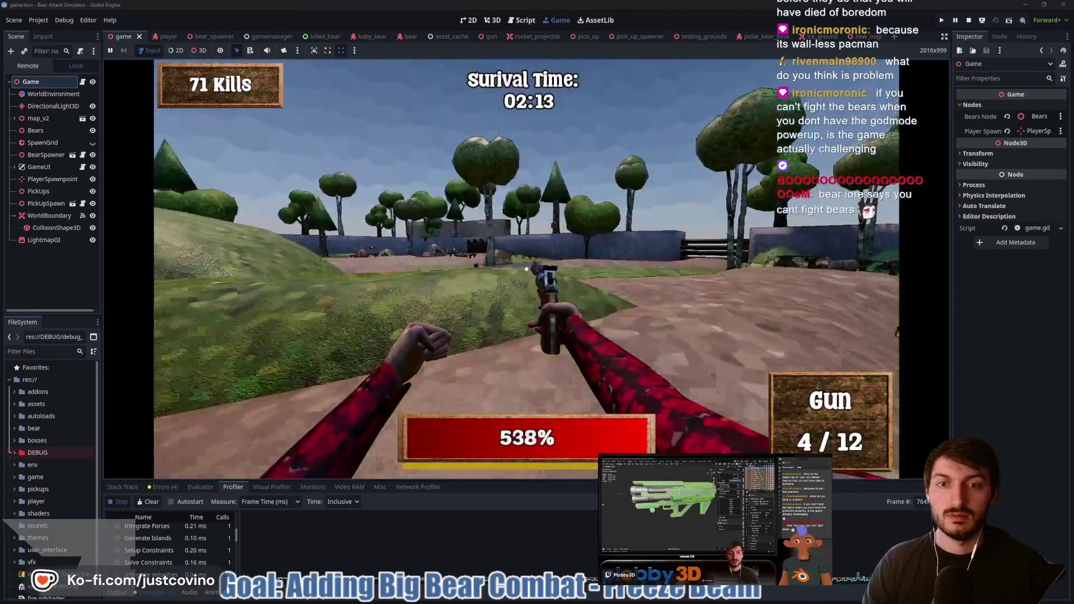
pyautogui.click(526, 269)
pyautogui.click(526, 269)
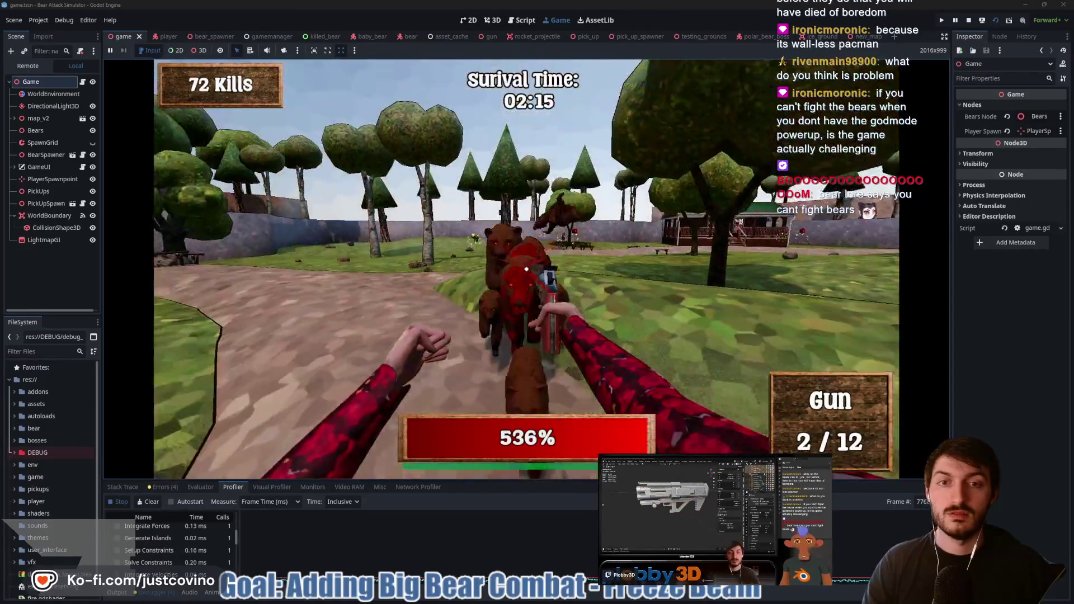
pyautogui.click(527, 269)
pyautogui.click(527, 269)
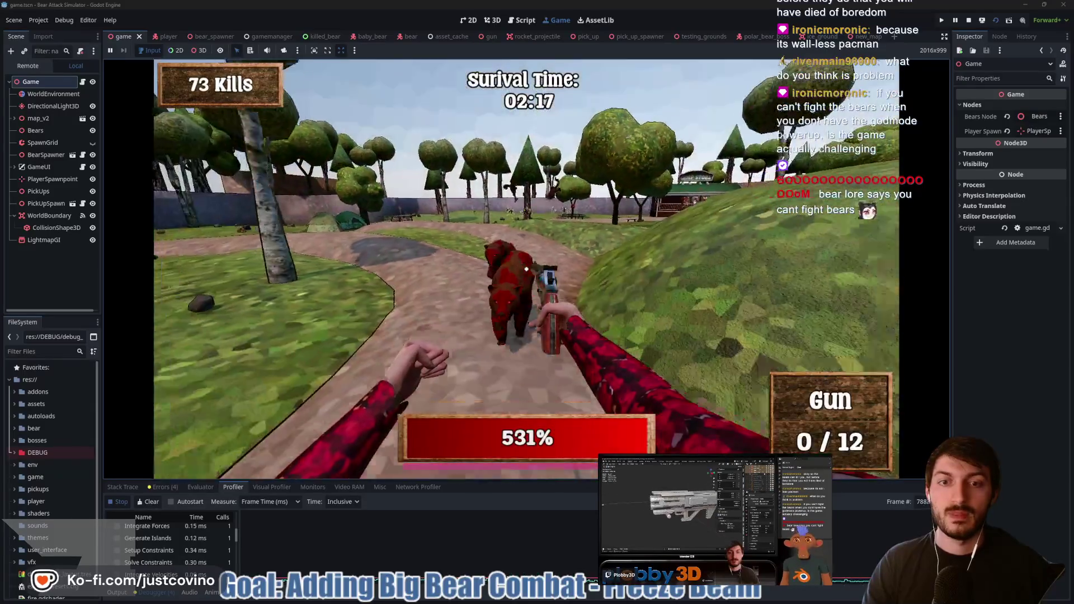
pyautogui.click(526, 270)
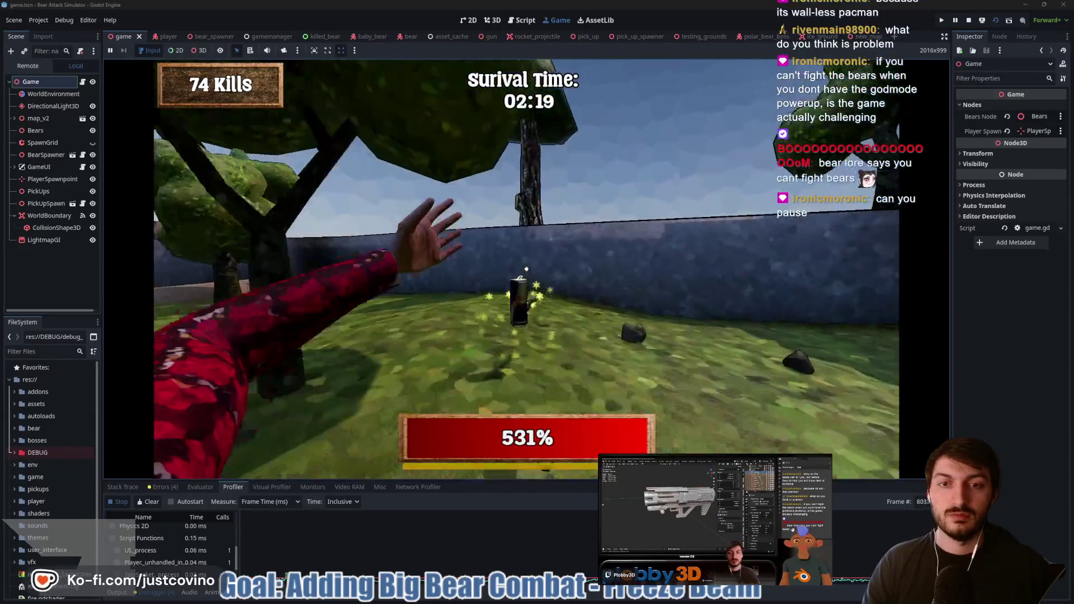
pyautogui.press('w')
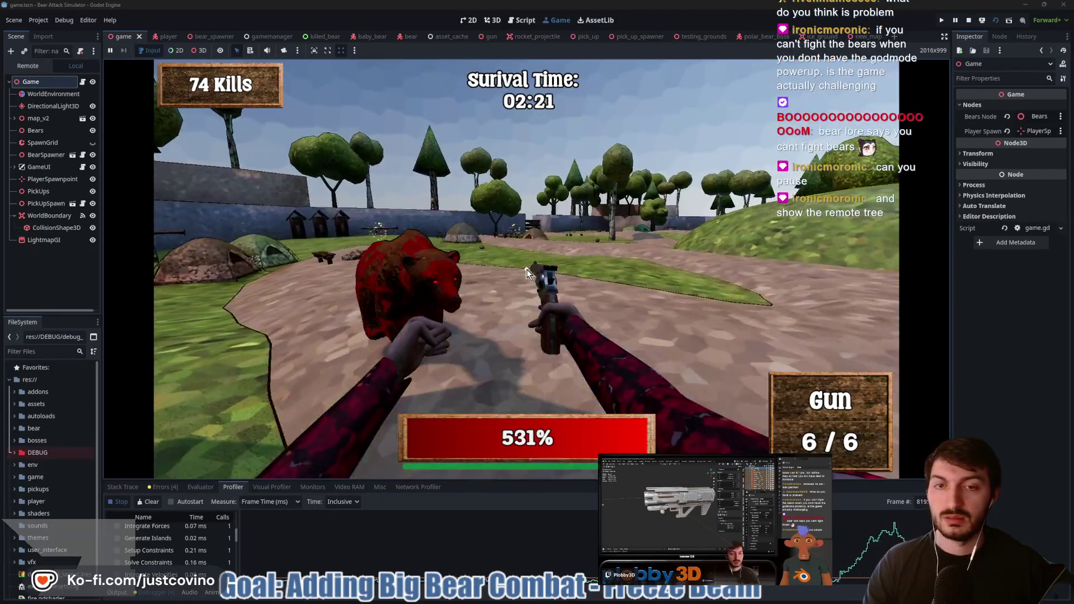
pyautogui.press('Escape')
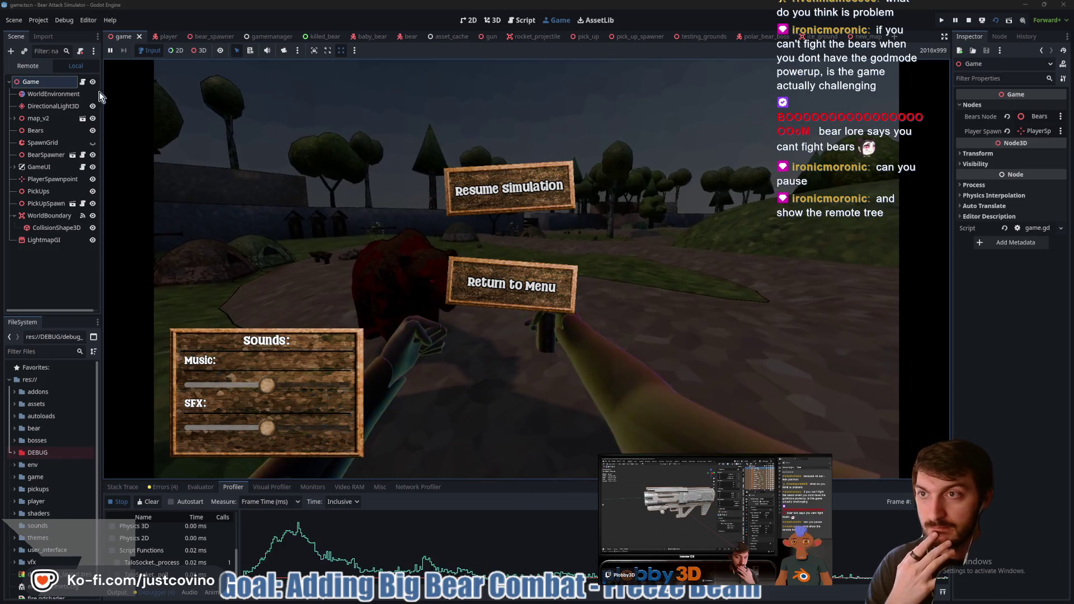
# Step: Show the Remote scene tree, expand Game and scroll through its children
pyautogui.click(28, 66)
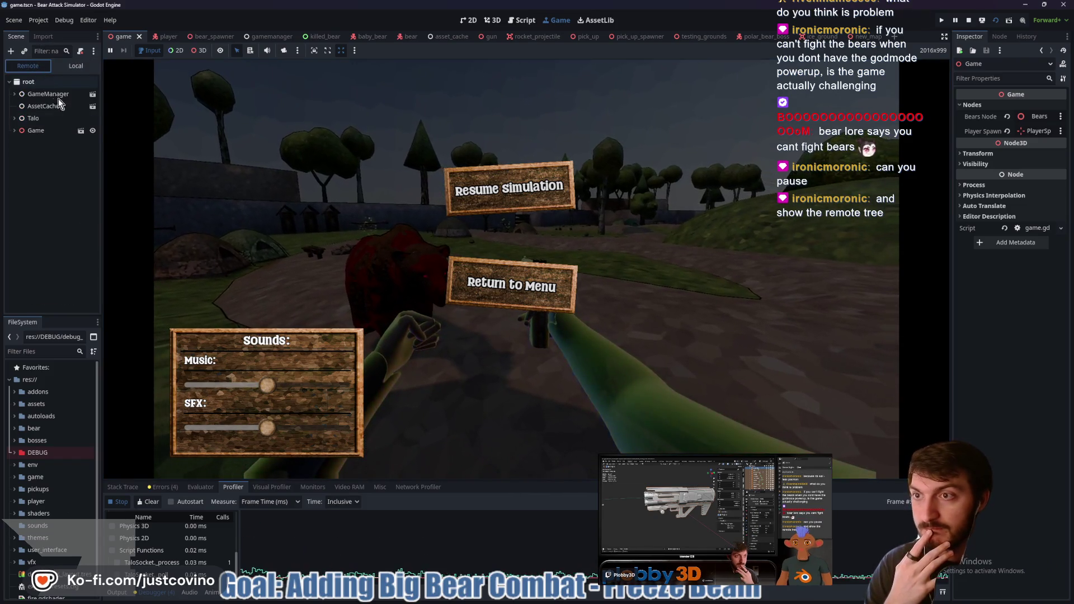
pyautogui.click(14, 131)
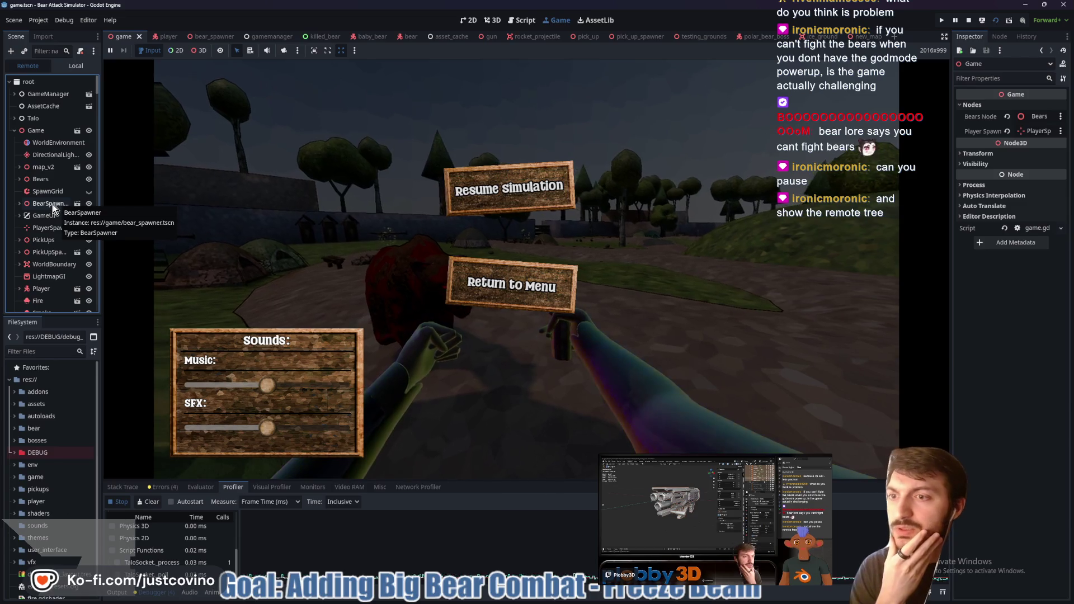
pyautogui.scroll(-5, 53, 203)
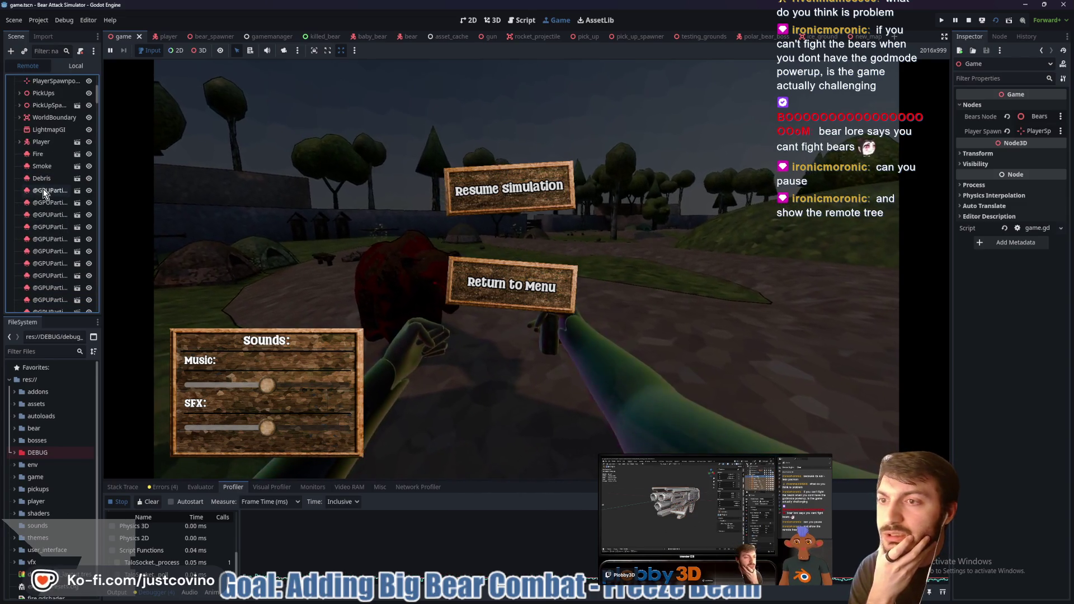
pyautogui.scroll(-3, 43, 193)
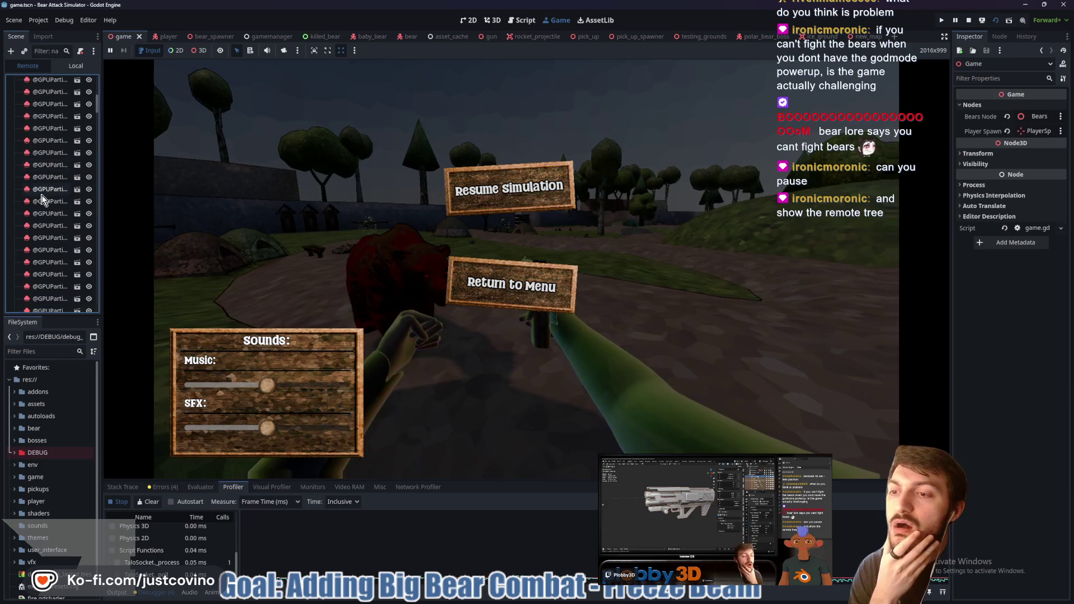
pyautogui.scroll(-5, 41, 197)
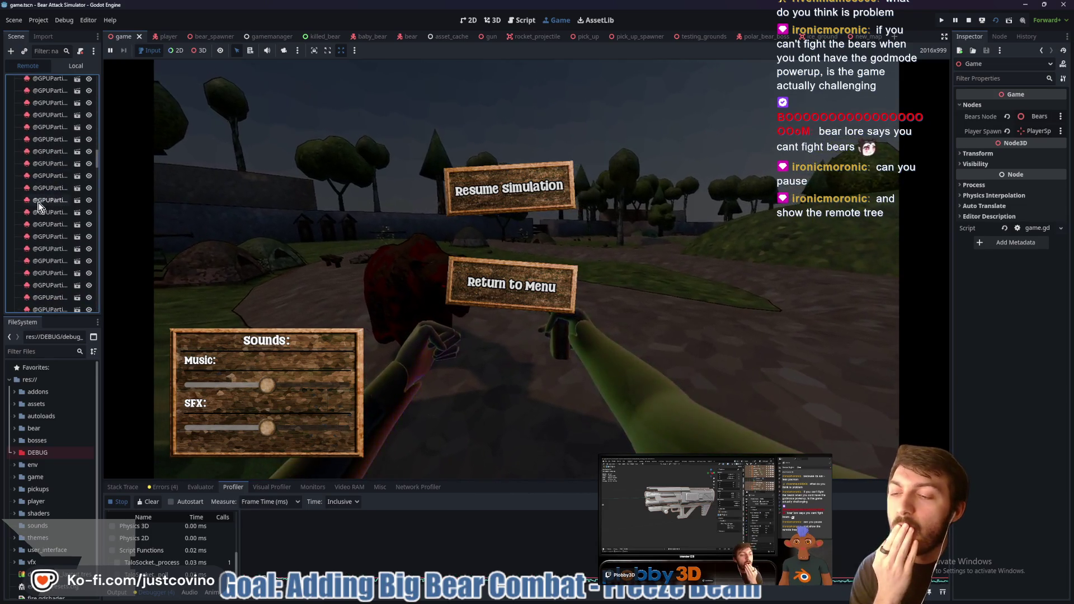
pyautogui.scroll(-5, 39, 207)
pyautogui.scroll(-5, 38, 209)
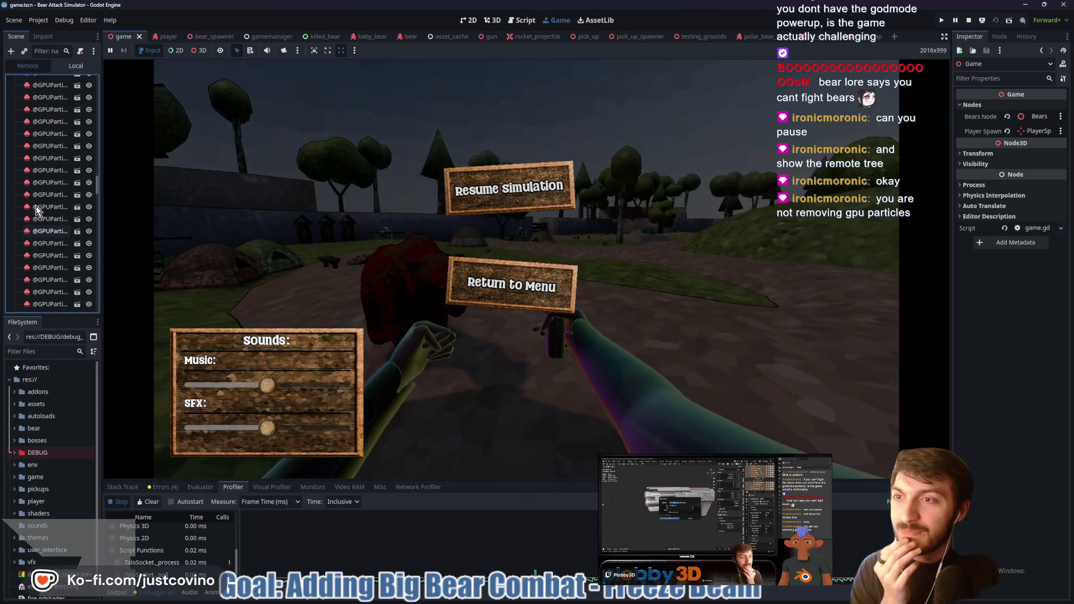
# Step: Inspect two leftover GPUParticles nodes and open their source scene, fire.tscn
pyautogui.click(36, 206)
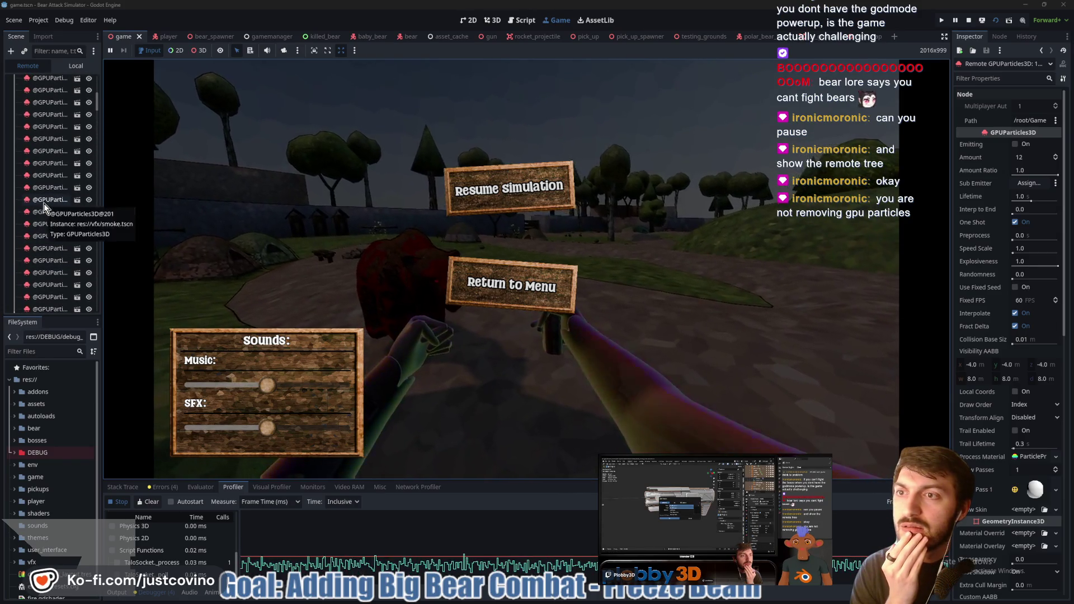
pyautogui.scroll(5, 44, 203)
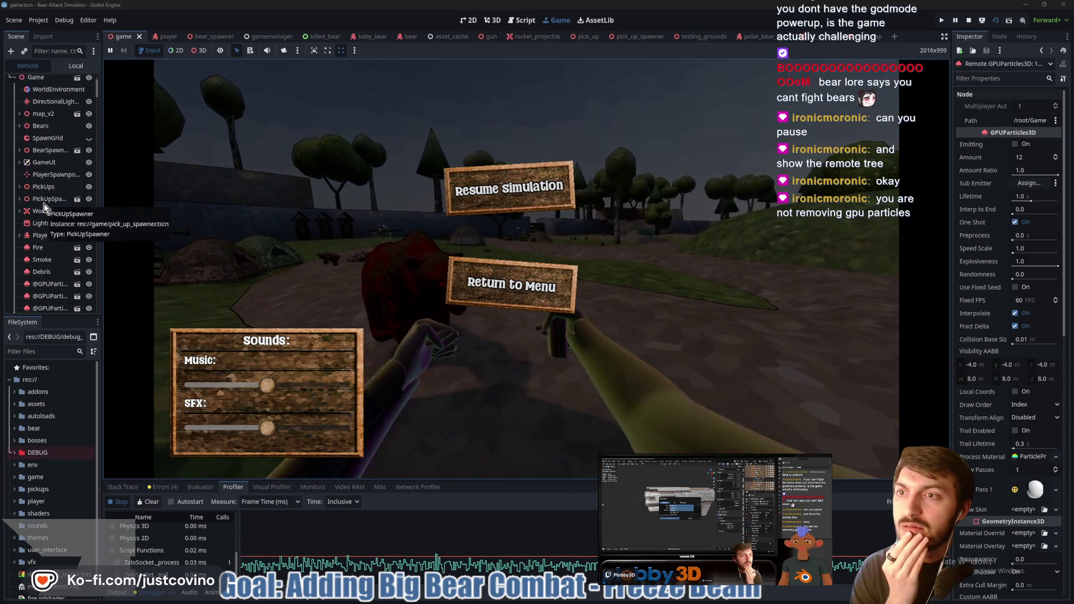
pyautogui.click(49, 285)
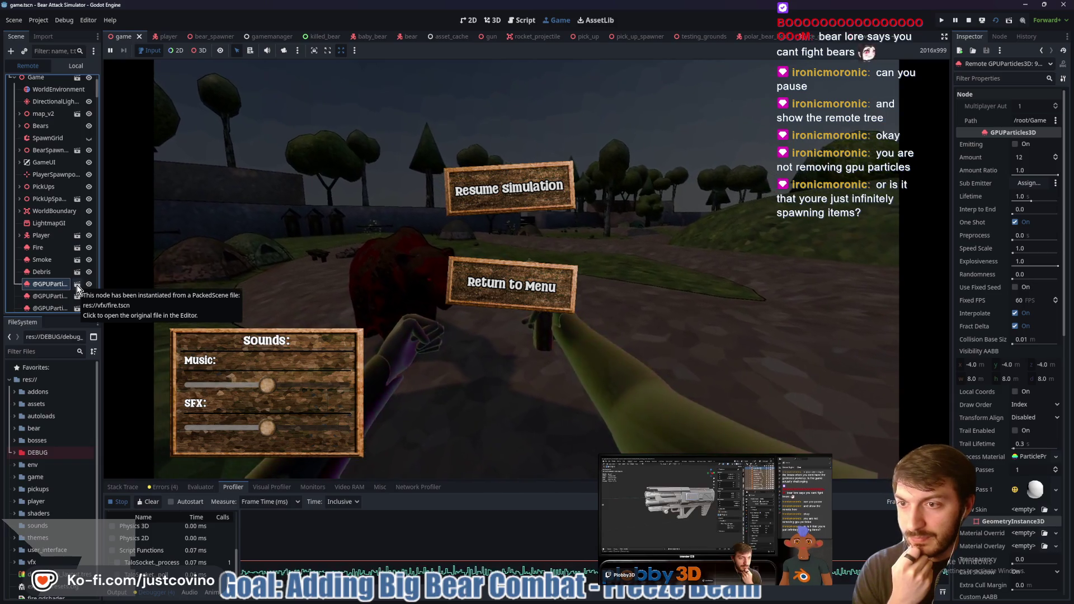
pyautogui.click(76, 284)
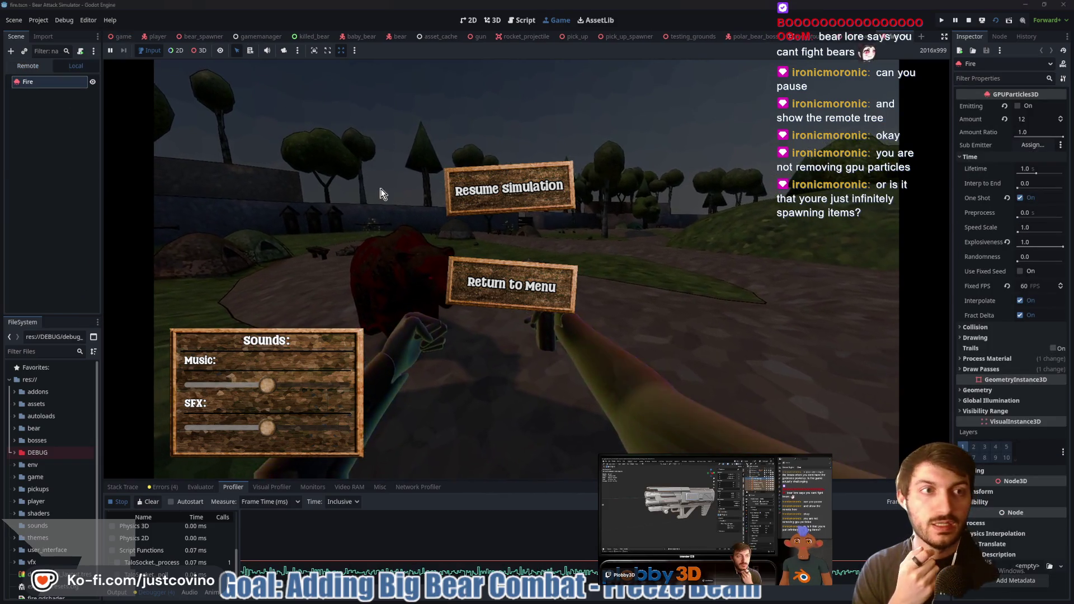
# Step: Open the debris particle scene and scroll through the Remote live tree
pyautogui.click(22, 67)
pyautogui.click(77, 272)
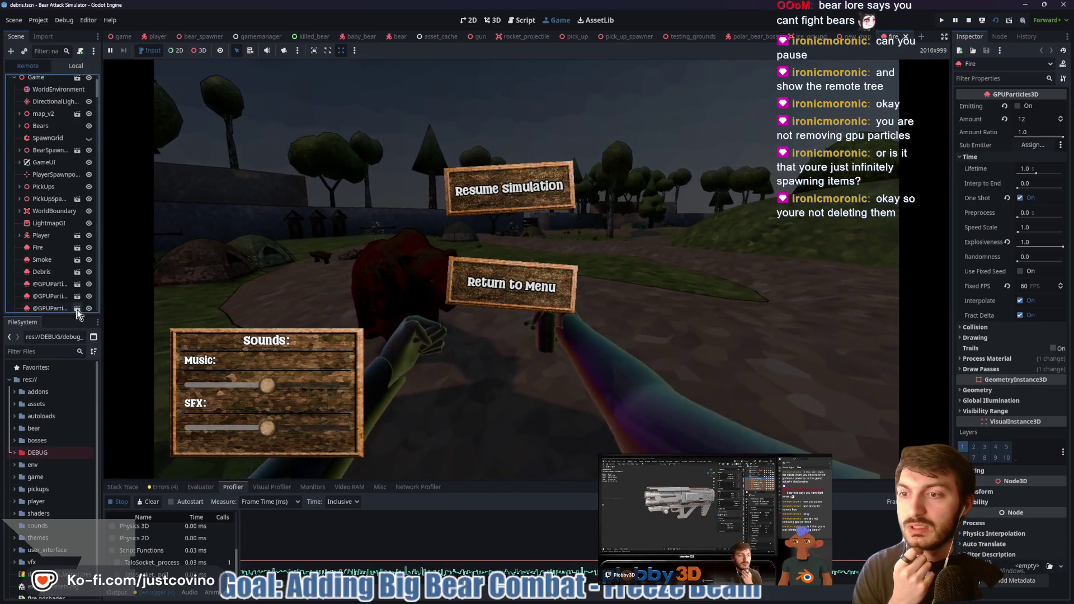
pyautogui.click(23, 68)
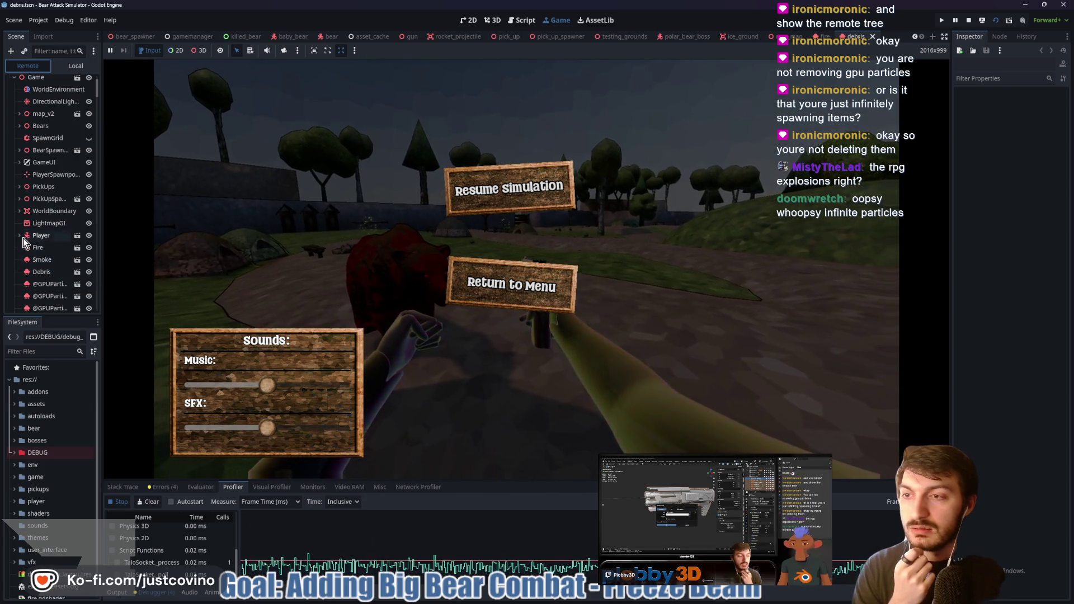
pyautogui.scroll(-10, 34, 258)
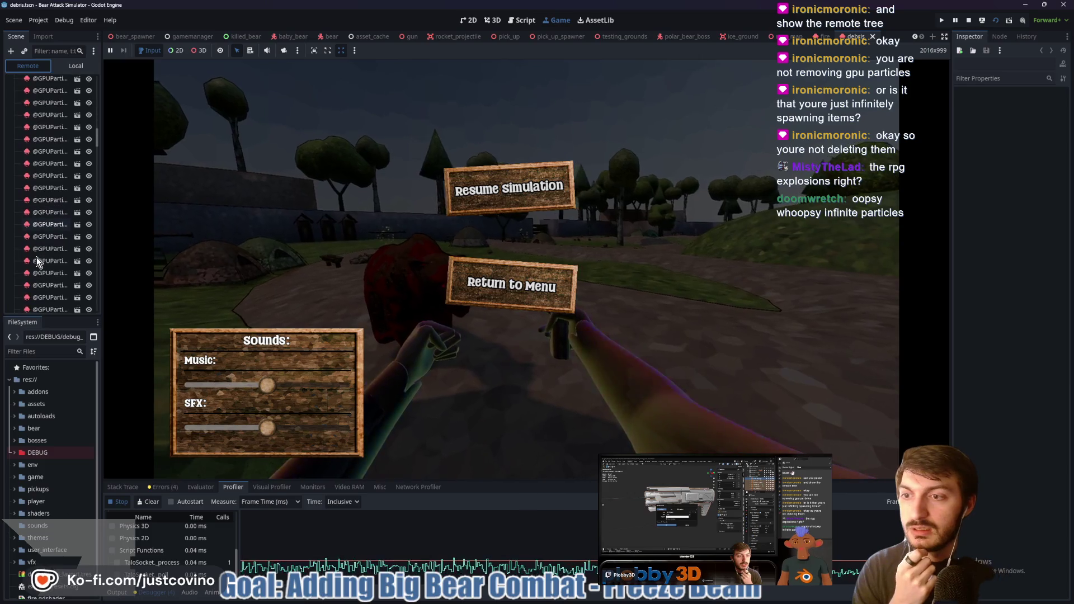
pyautogui.moveTo(98, 168)
pyautogui.mouseDown()
pyautogui.moveTo(101, 310)
pyautogui.moveTo(97, 89)
pyautogui.mouseUp()
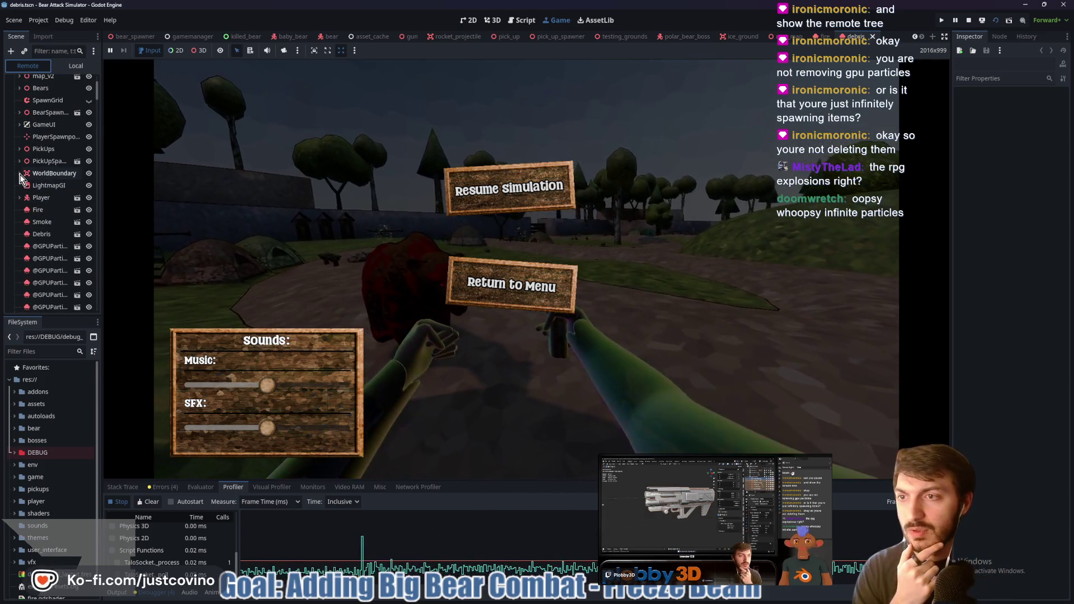
# Step: Expand PickUps and Bears in the remote tree, then resume the paused game
pyautogui.click(19, 149)
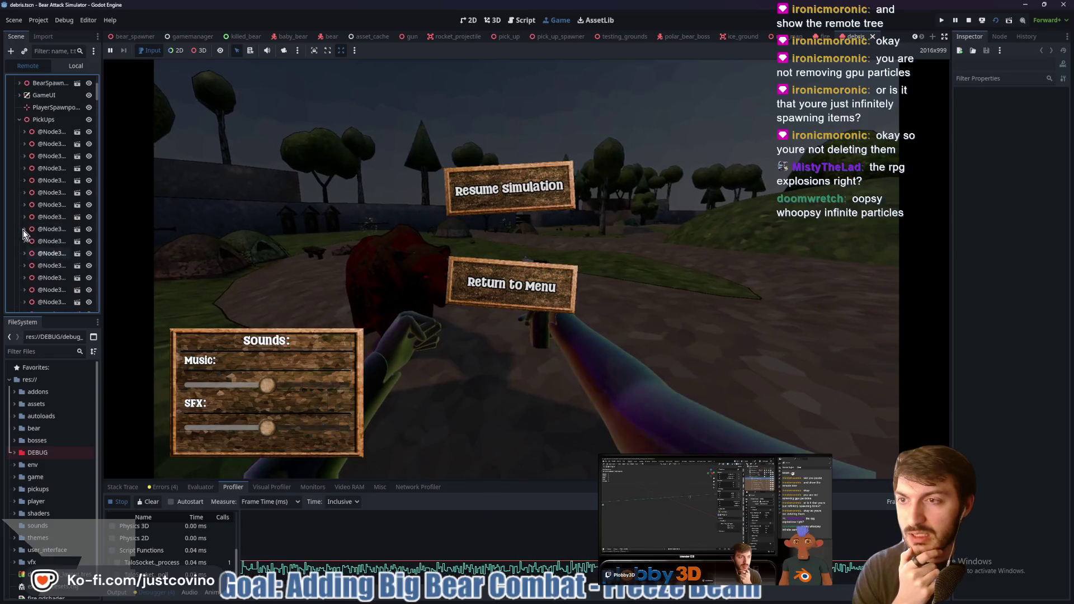
pyautogui.scroll(3, 27, 146)
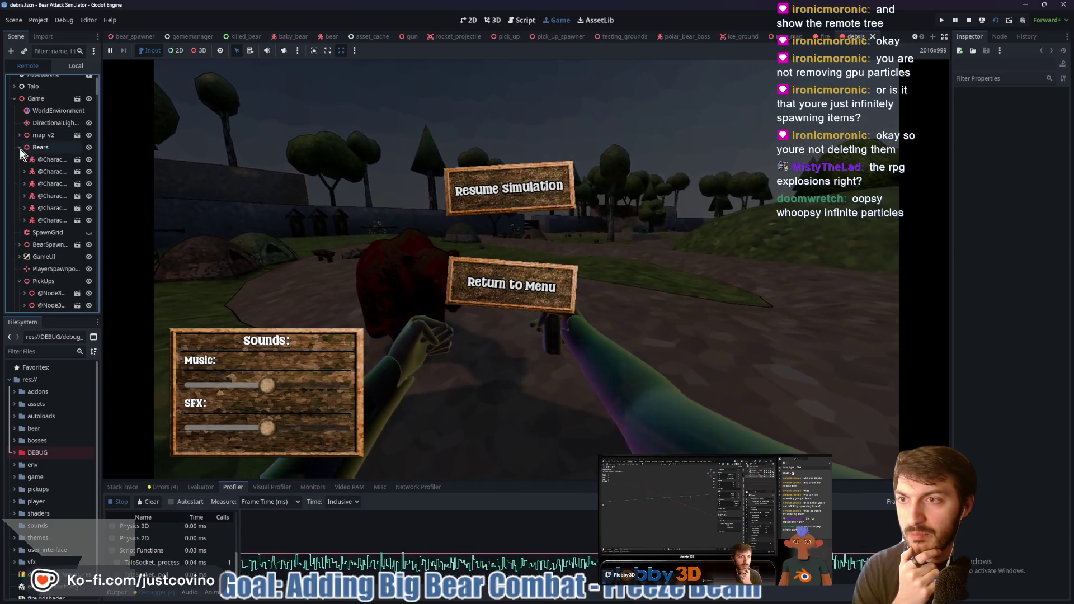
pyautogui.click(20, 148)
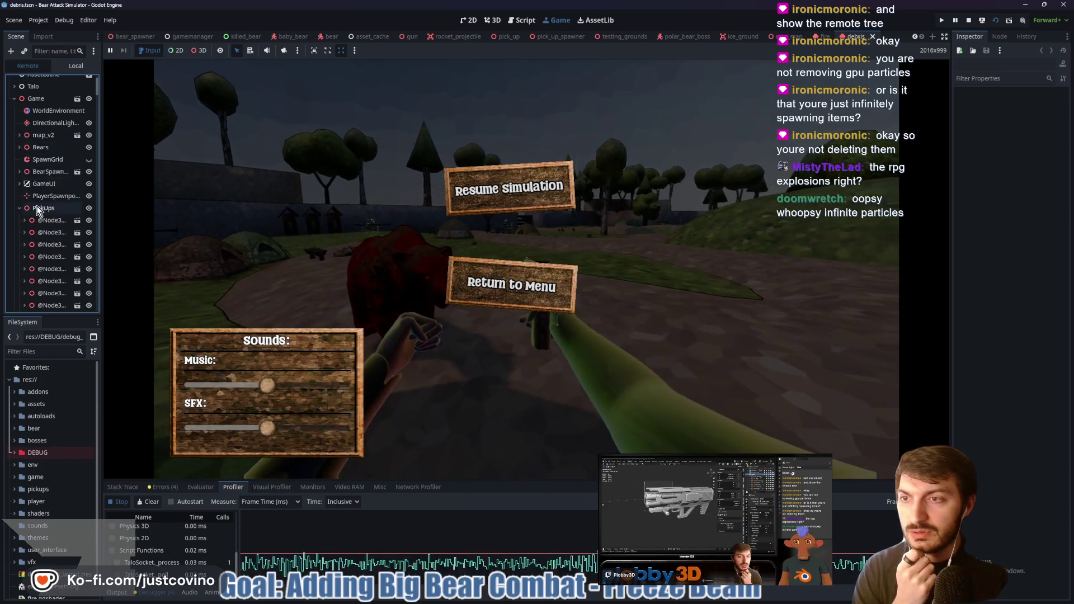
pyautogui.scroll(-5, 70, 243)
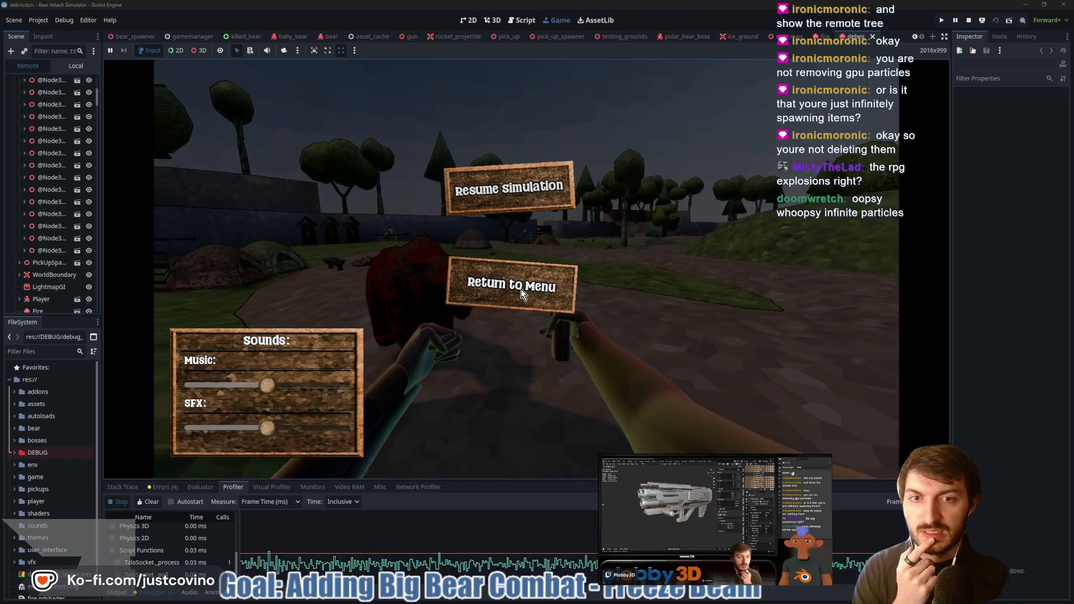
pyautogui.click(515, 203)
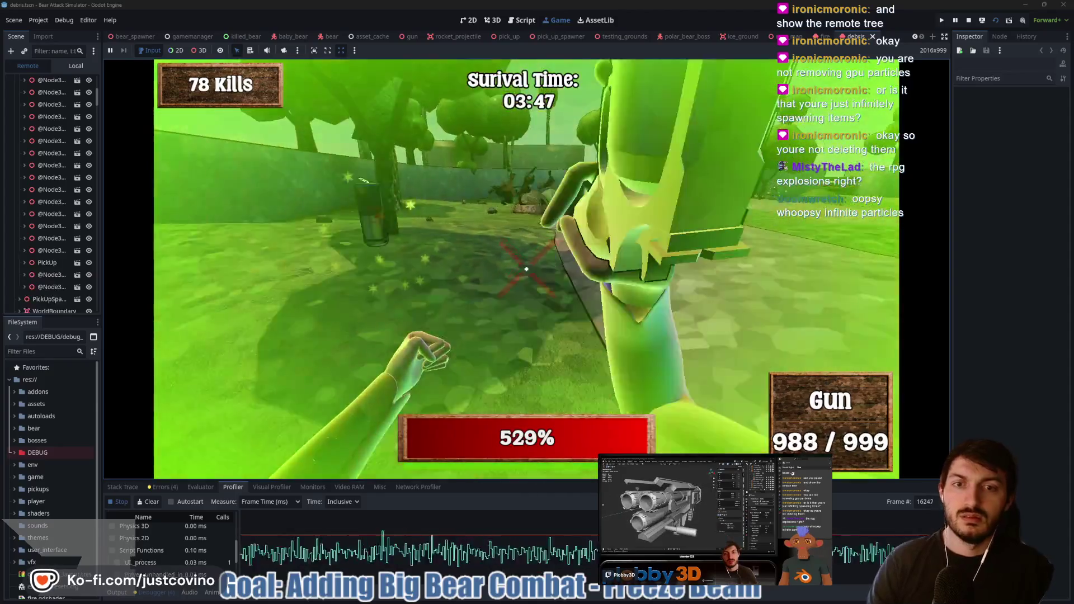
# Step: Fire a couple of shots in the resumed game, then stop it with F8
pyautogui.click(526, 269)
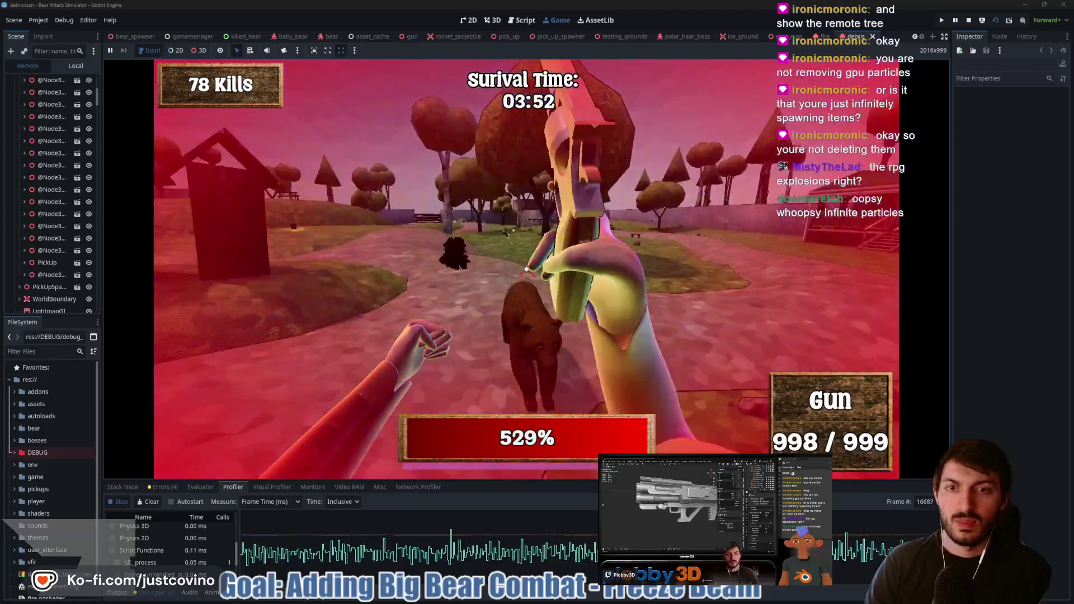
pyautogui.click(526, 269)
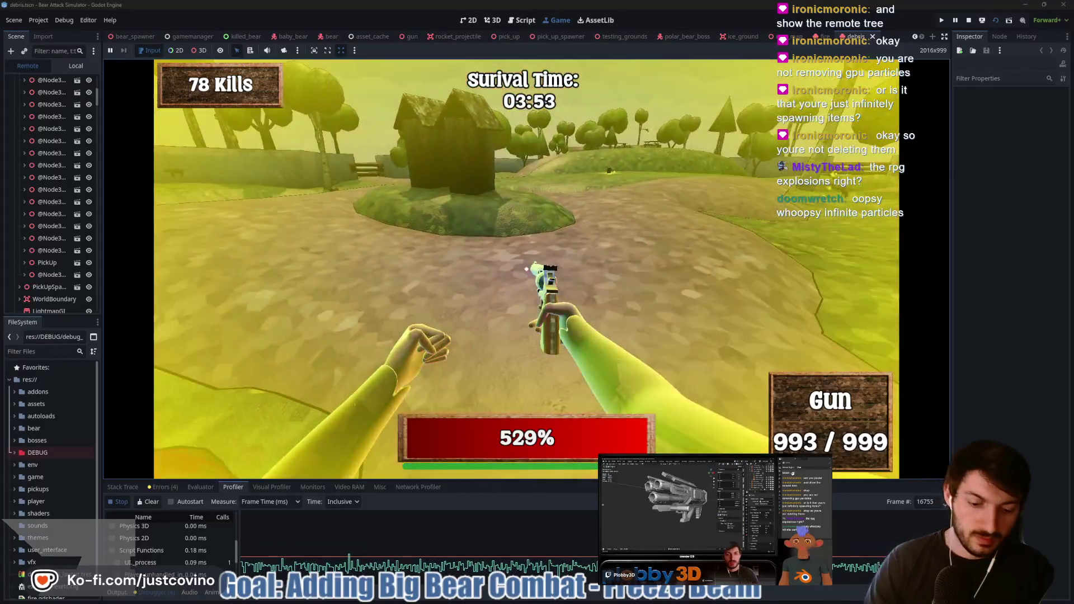
pyautogui.press('F8')
# Step: Enlarge the profiler panel and step from frame 16119 forward to 16126
pyautogui.moveTo(518, 478); pyautogui.dragTo(515, 157)
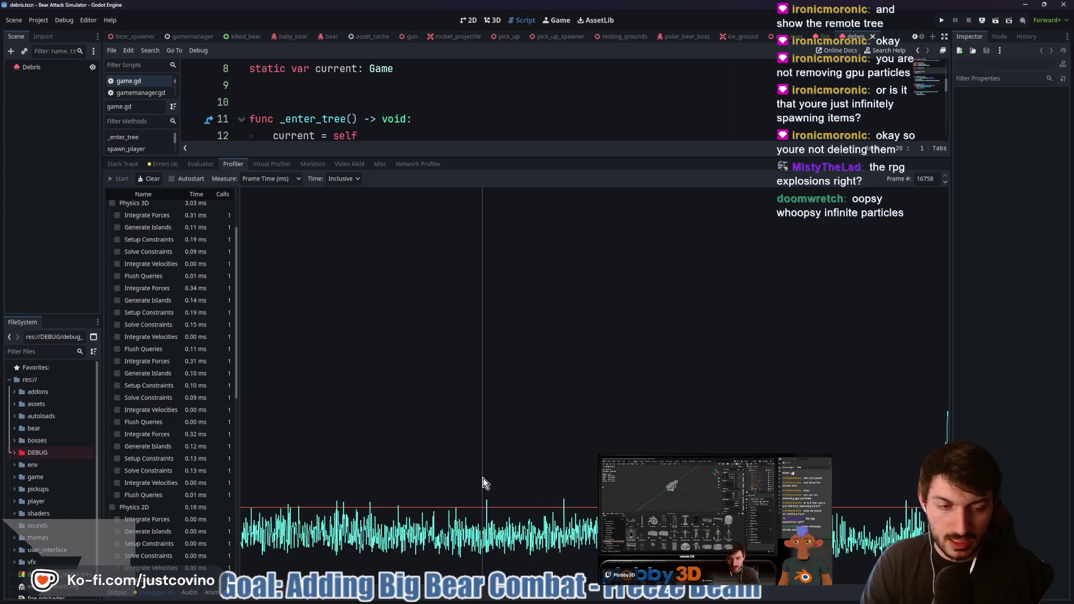
pyautogui.click(915, 509)
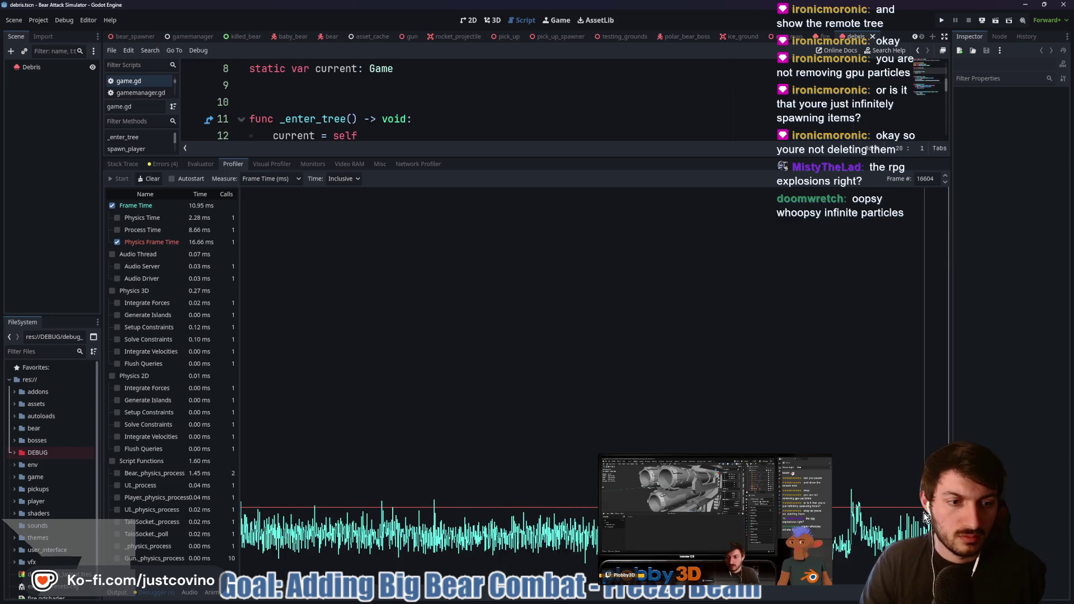
pyautogui.click(749, 492)
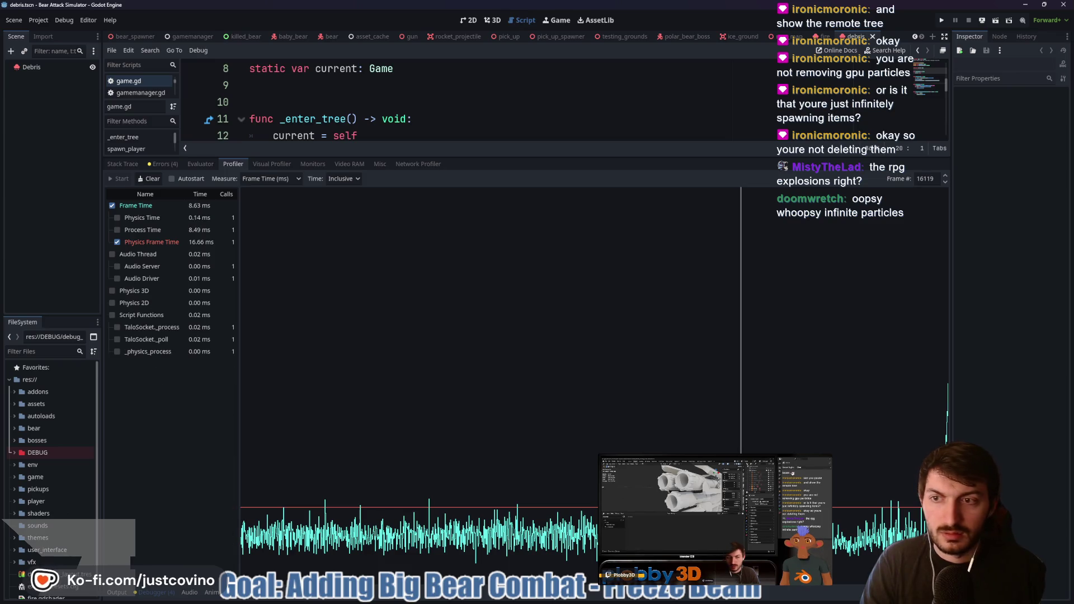
pyautogui.press('Up')
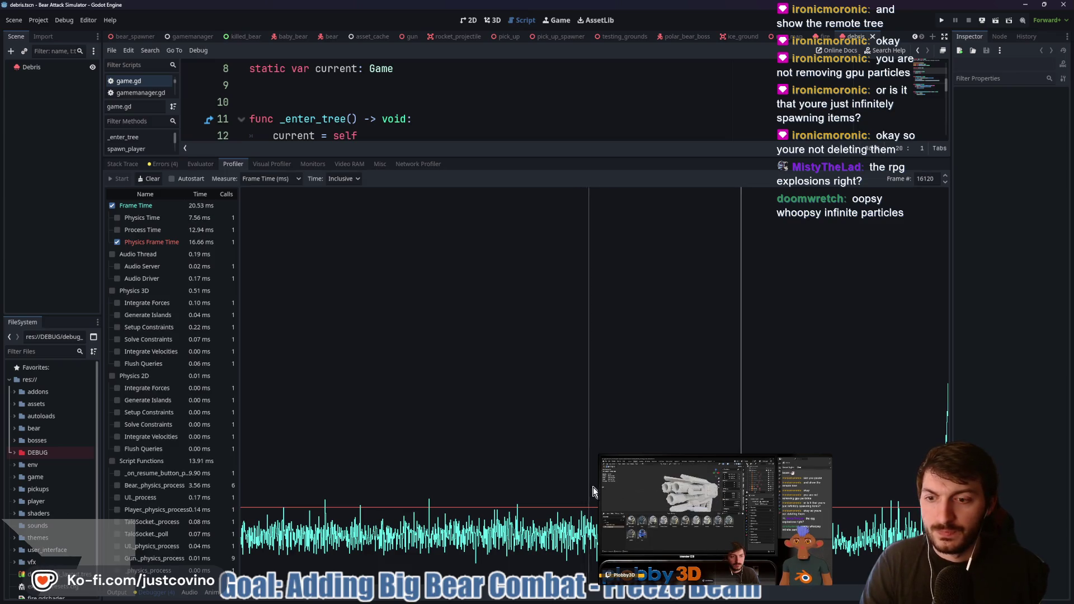
pyautogui.click(945, 177)
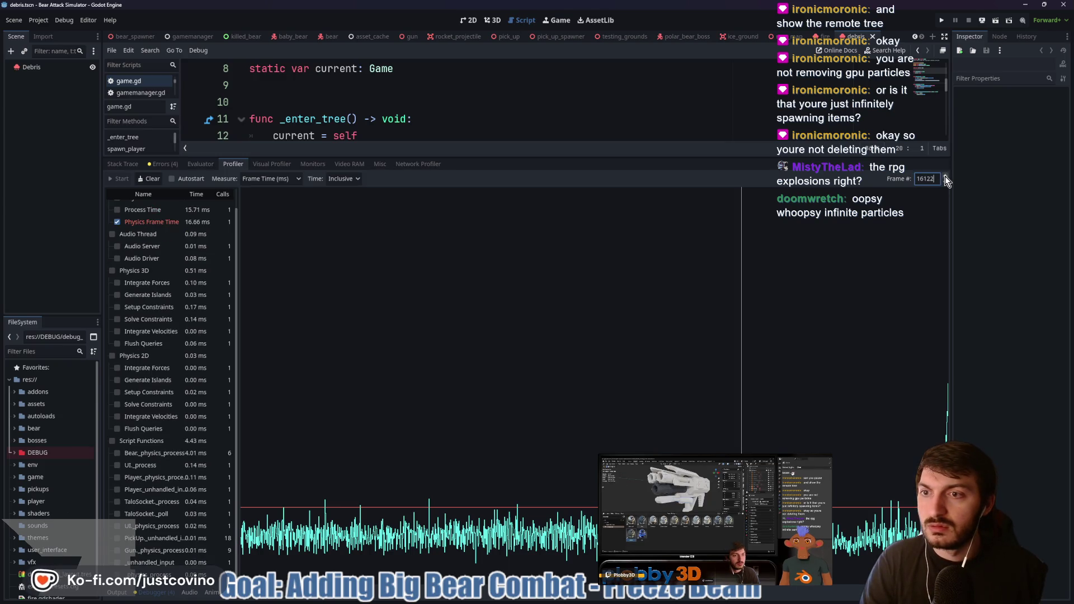
pyautogui.scroll(1, 193, 388)
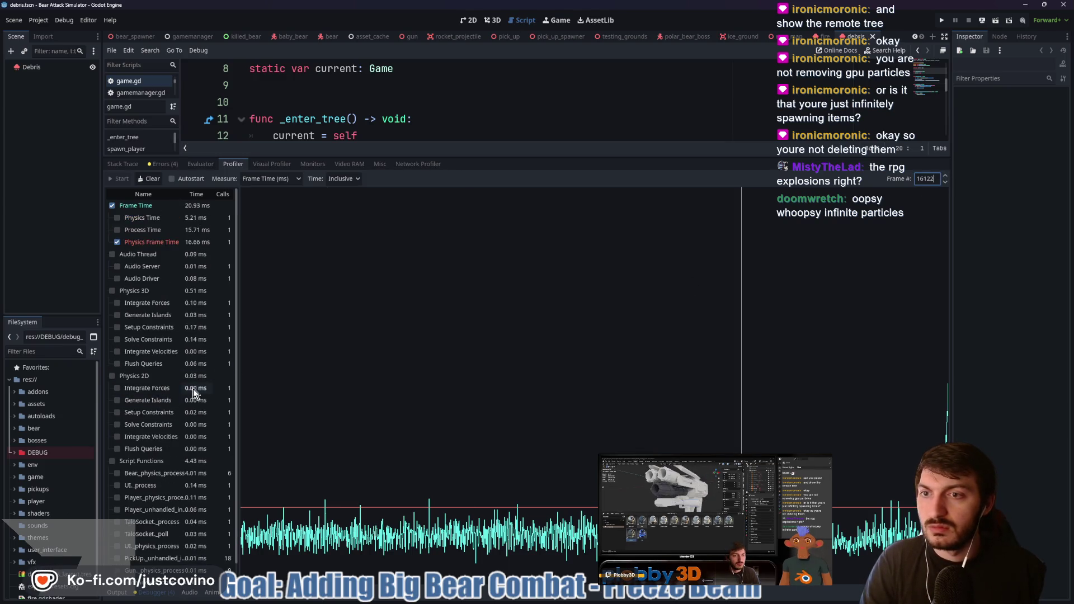
pyautogui.click(945, 176)
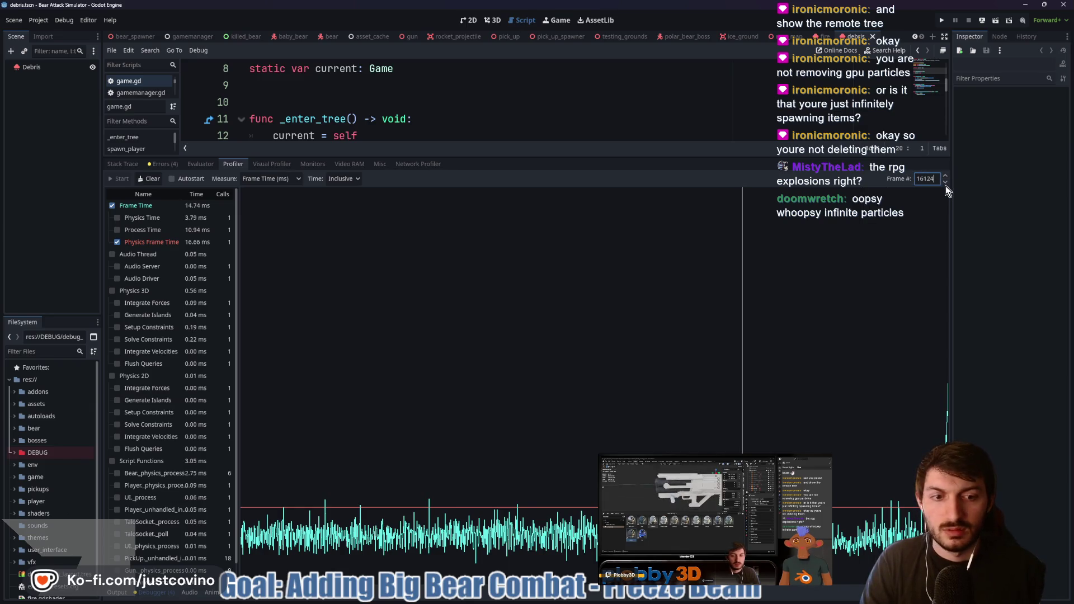
pyautogui.click(945, 177)
pyautogui.click(945, 177)
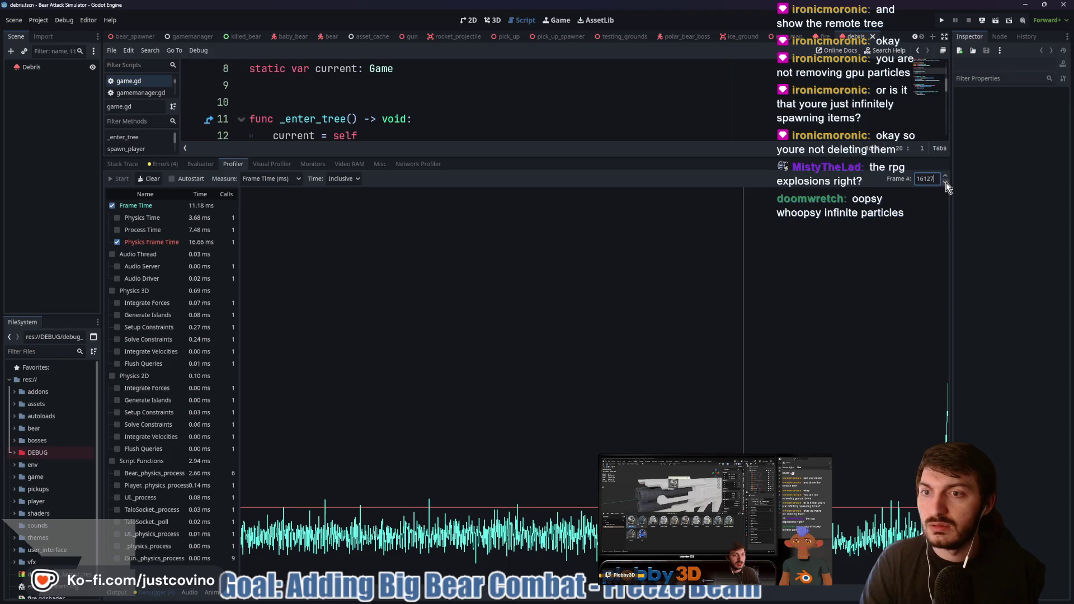
# Step: Step through frames 16125 to 16134, then jump to the latest frame 16751
pyautogui.click(946, 182)
pyautogui.click(945, 182)
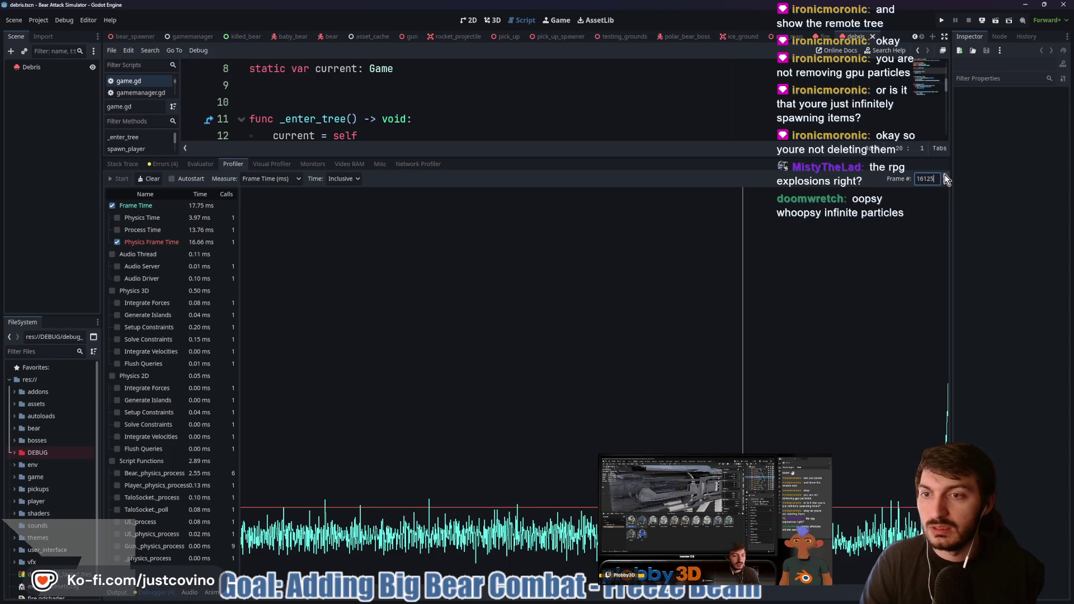
pyautogui.click(946, 177)
pyautogui.click(946, 177)
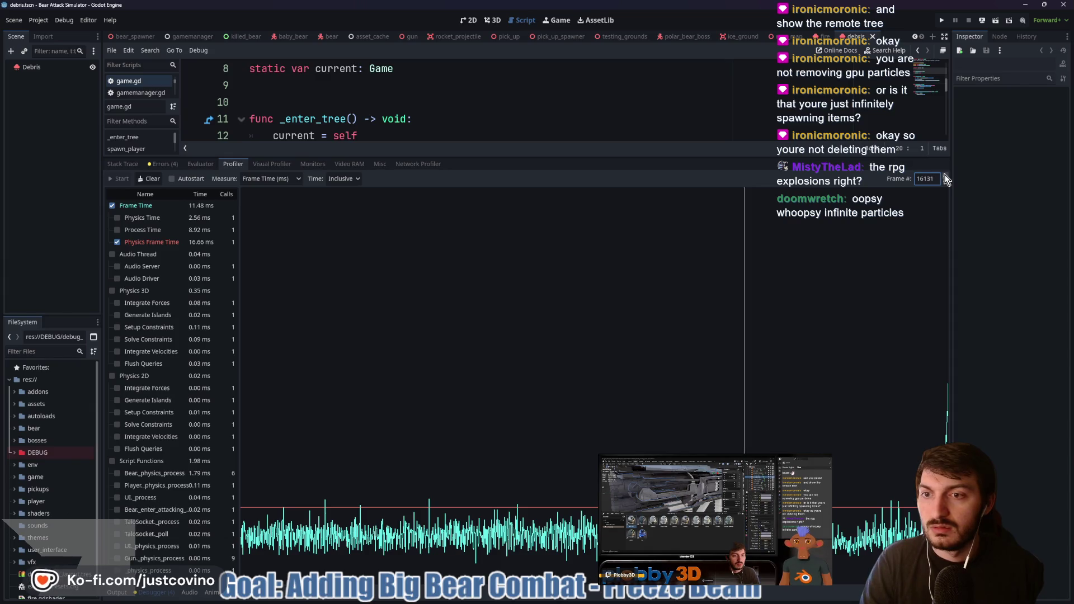
pyautogui.click(946, 177)
pyautogui.click(946, 177)
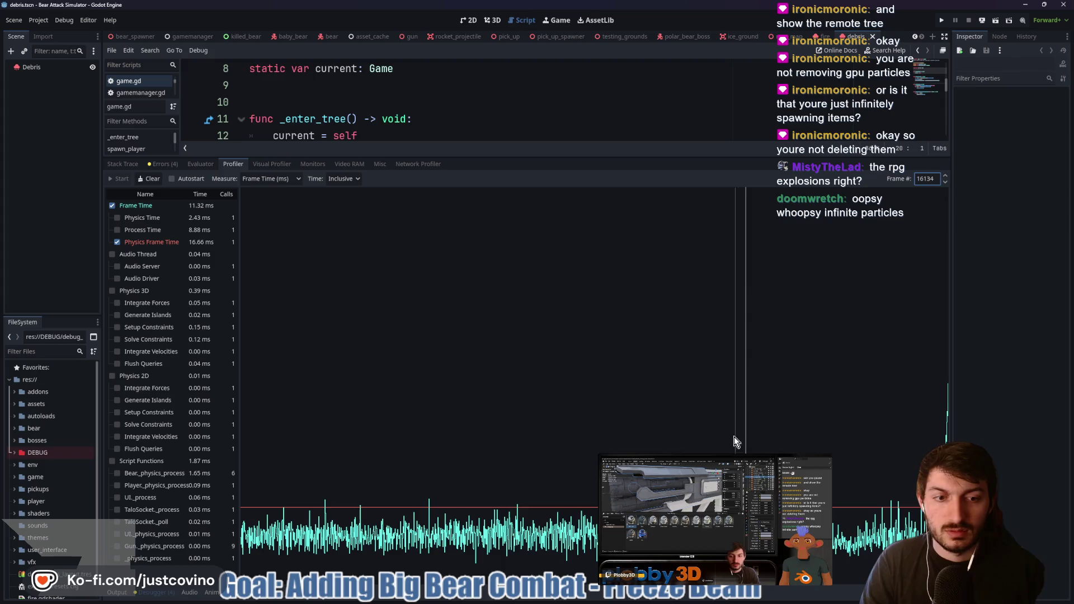
pyautogui.click(946, 439)
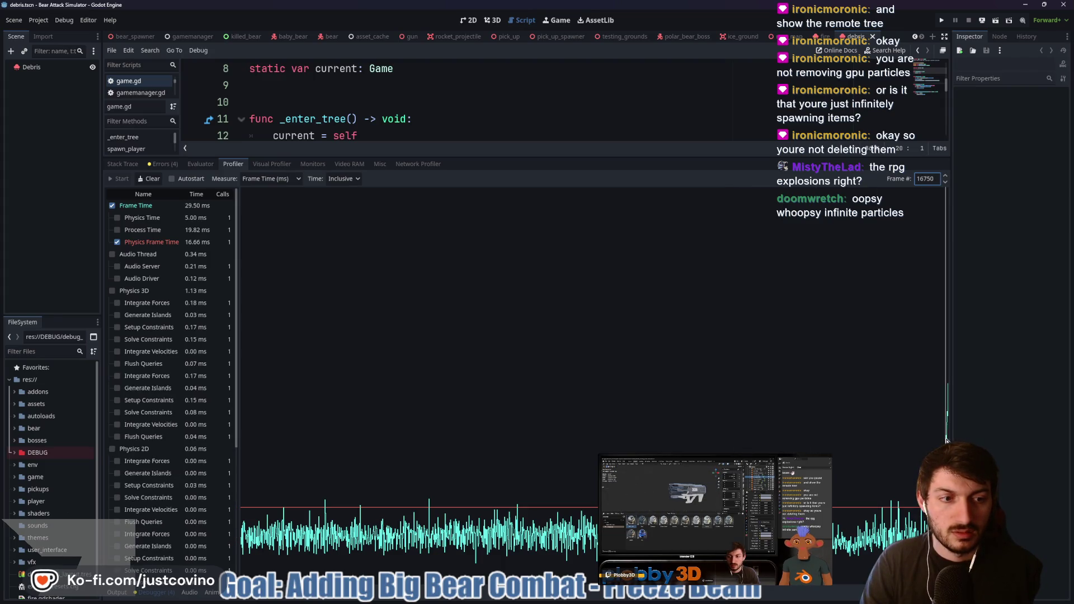
pyautogui.click(946, 181)
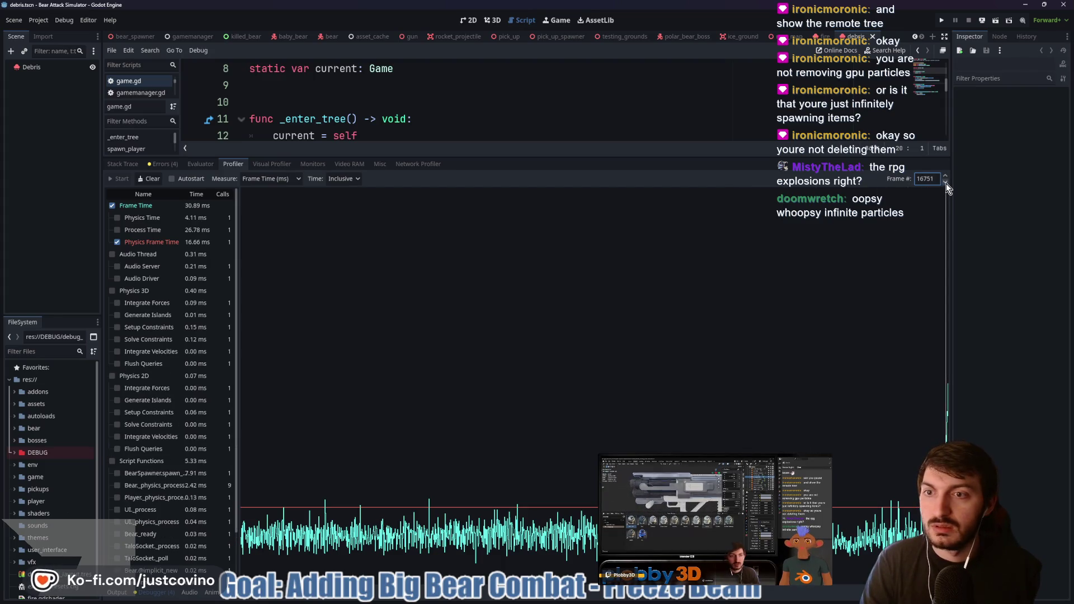
pyautogui.click(946, 175)
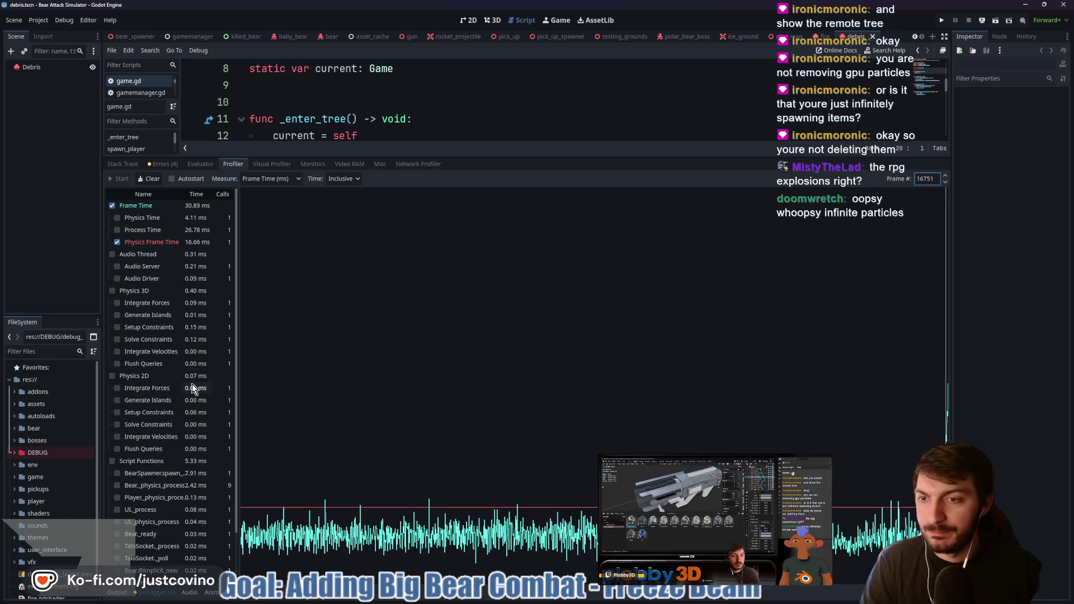
# Step: Scroll through frame 16751's script costs, then select the Debris node
pyautogui.scroll(-3, 192, 384)
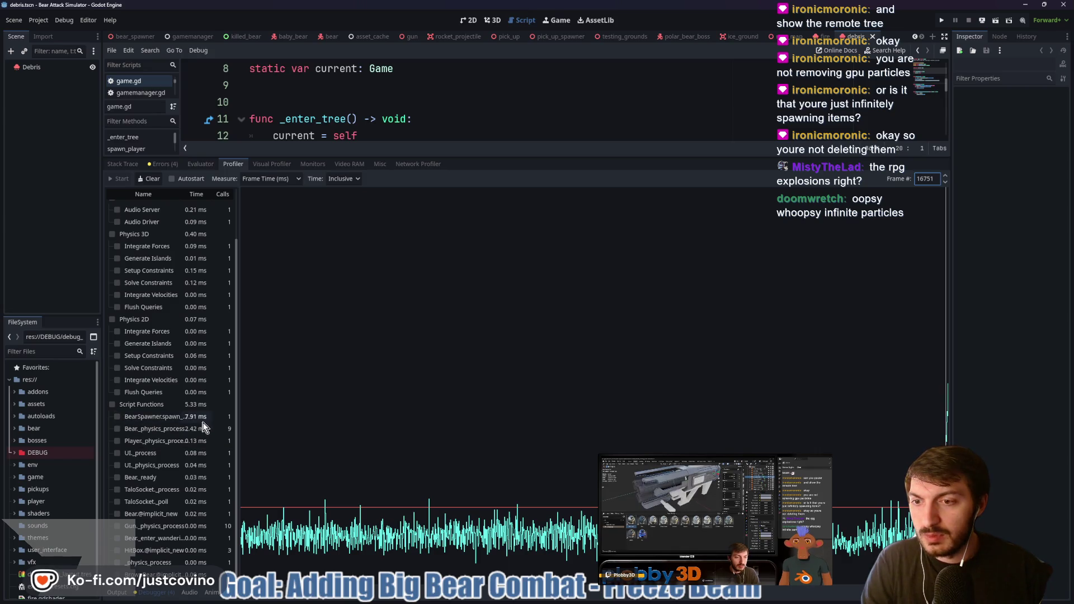
pyautogui.scroll(2, 202, 430)
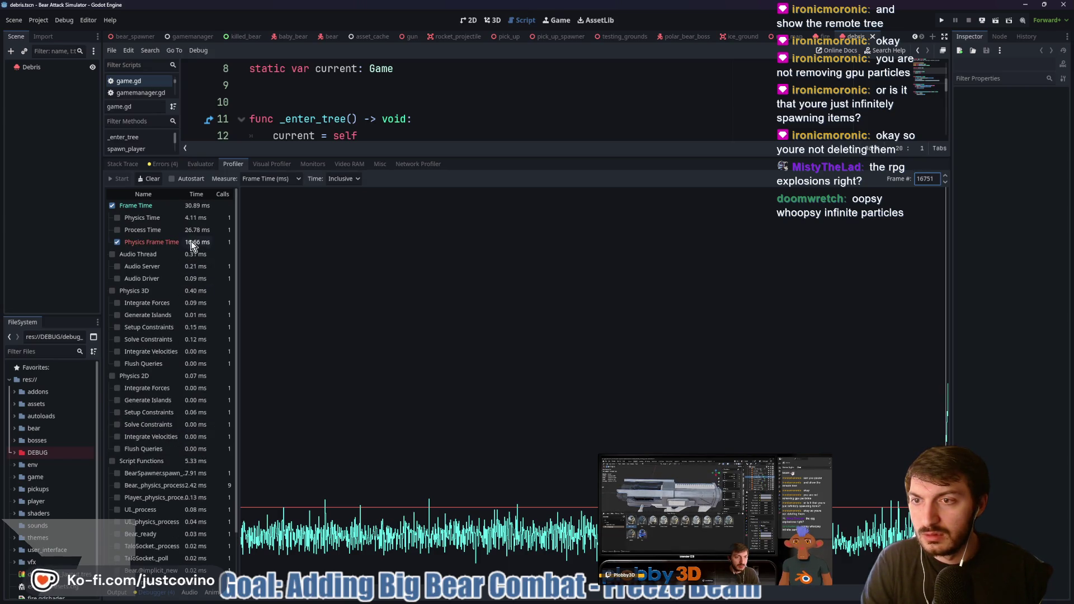
pyautogui.scroll(-2, 191, 335)
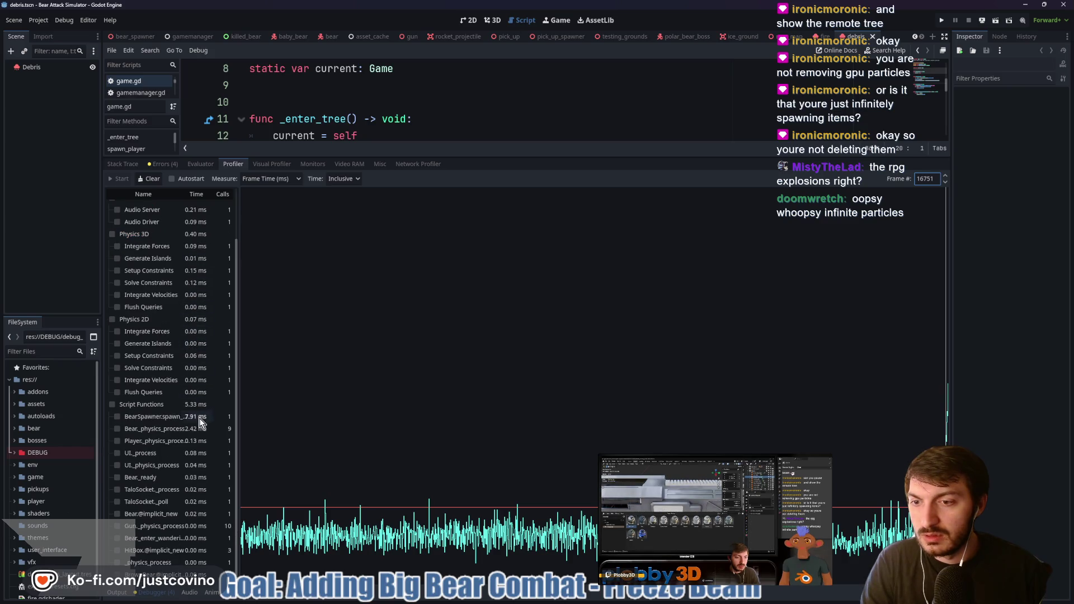
pyautogui.scroll(2, 190, 506)
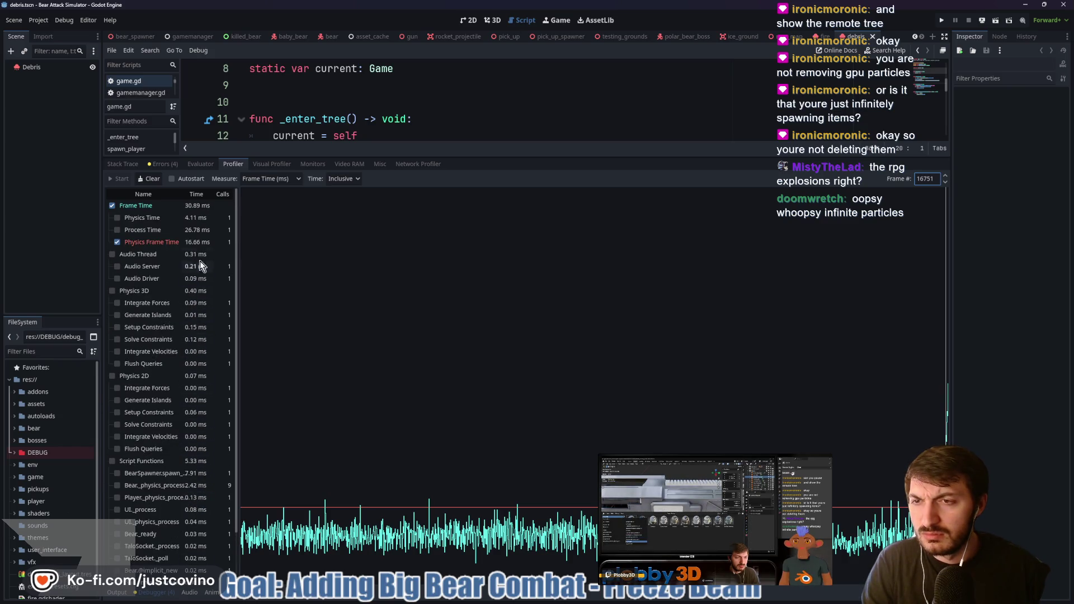
pyautogui.scroll(-2, 170, 374)
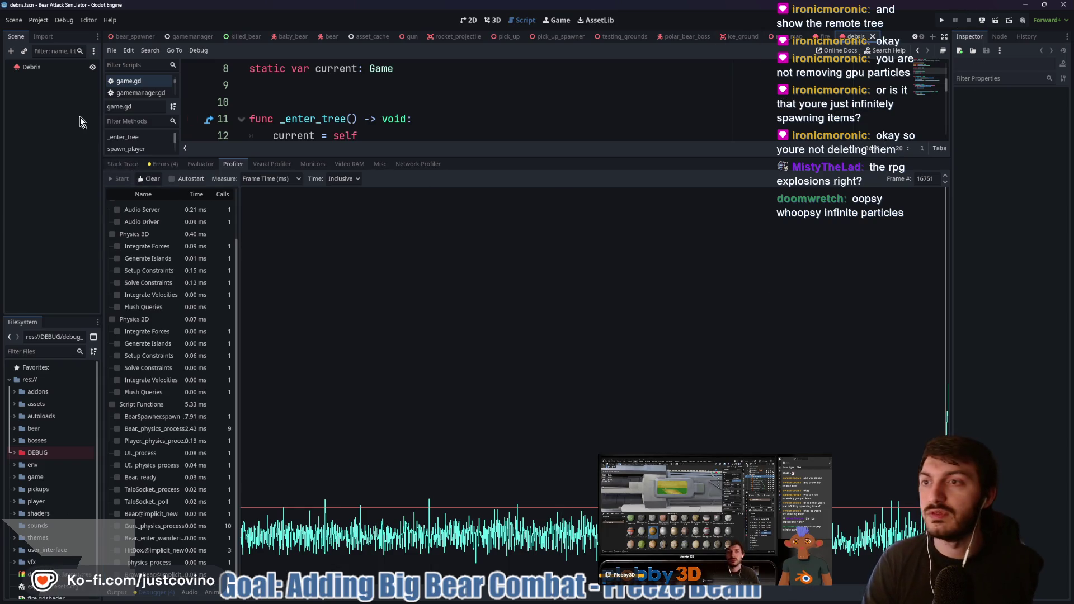
pyautogui.click(49, 67)
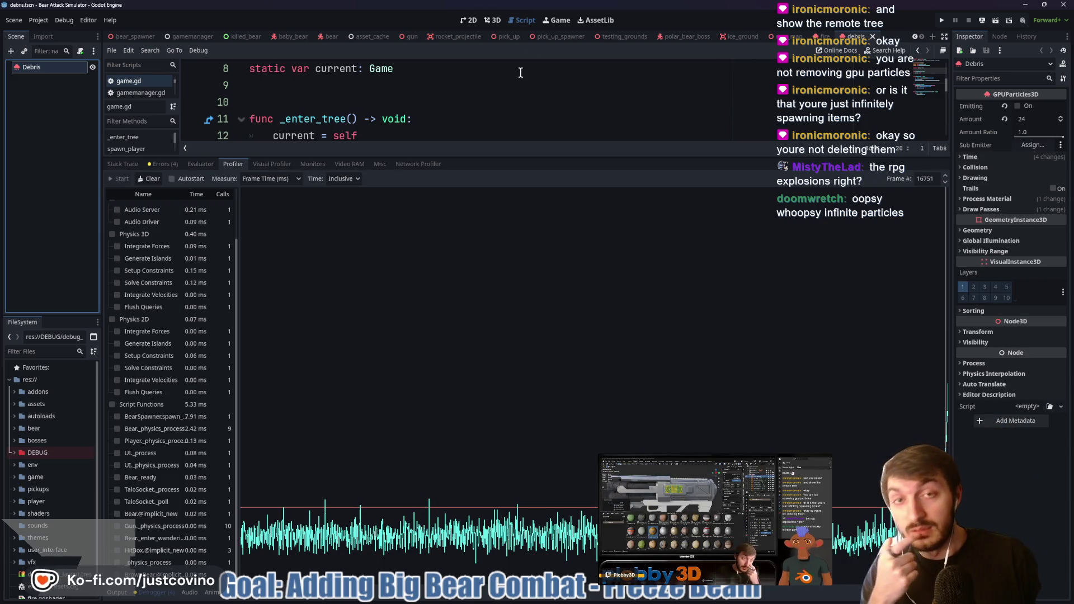
# Step: Show Debris in the 3D view with the profiler cleared and collapsed, then switch to File Explorer
pyautogui.click(496, 20)
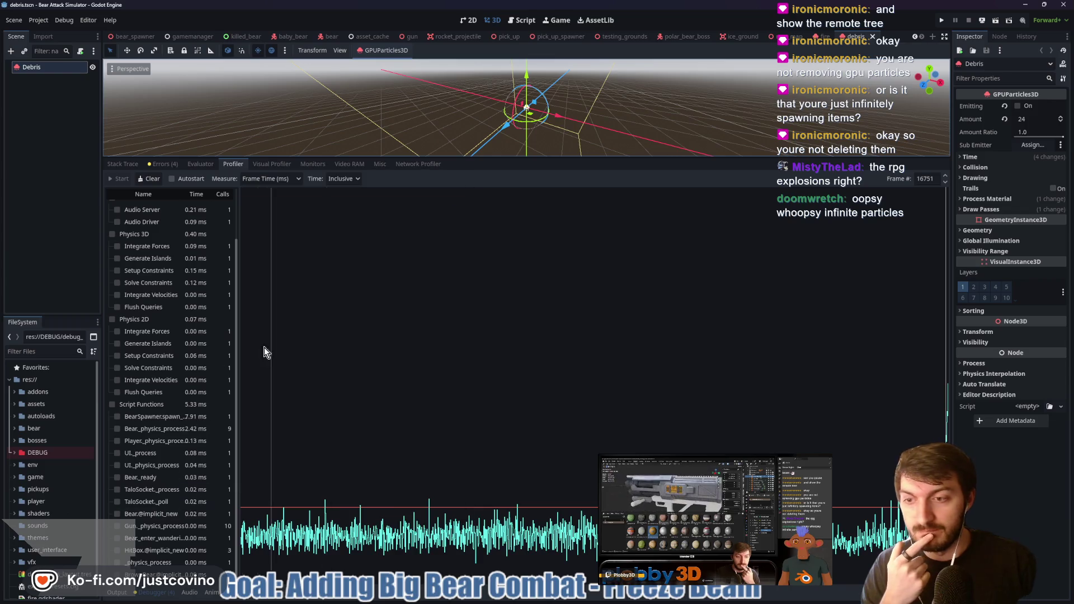
pyautogui.click(150, 188)
pyautogui.click(117, 592)
pyautogui.click(117, 592)
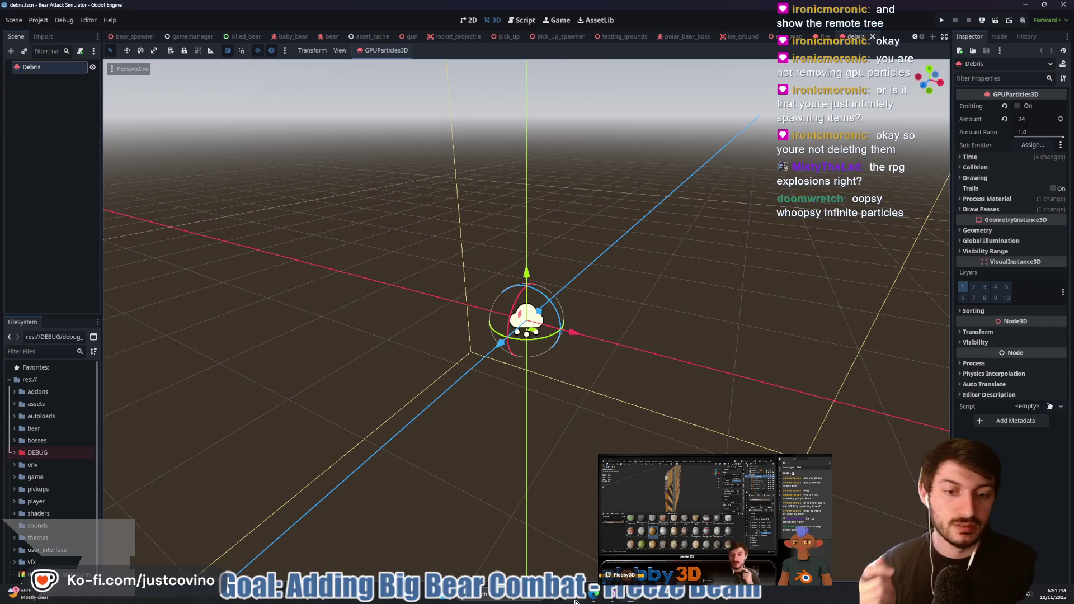
pyautogui.hotkey('alt', 'Tab')
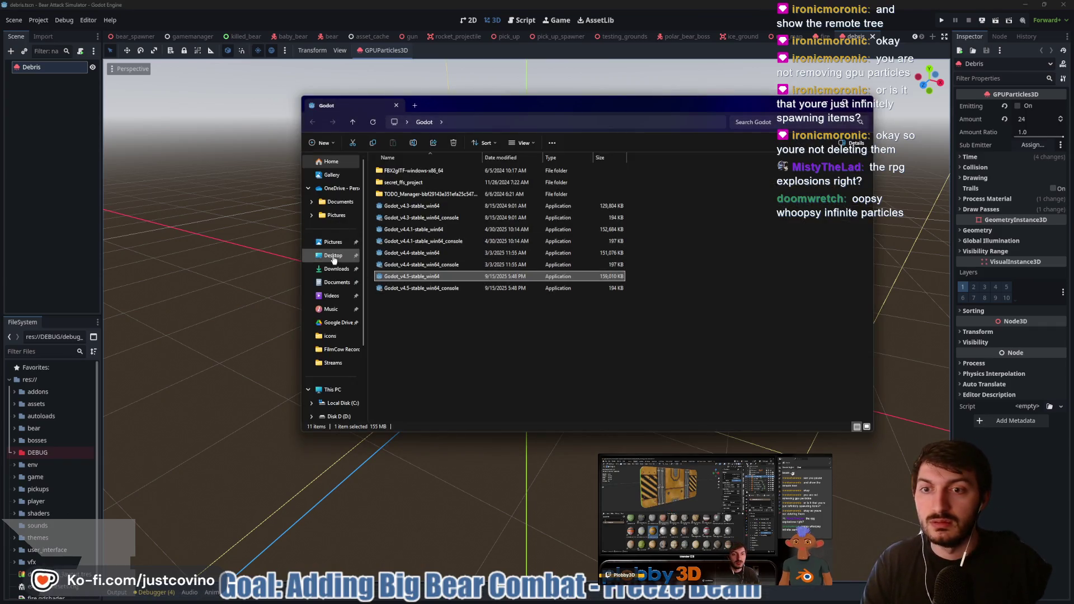
# Step: Create a new folder named 'tools' in the BearAttackSimulator project folder
pyautogui.click(333, 256)
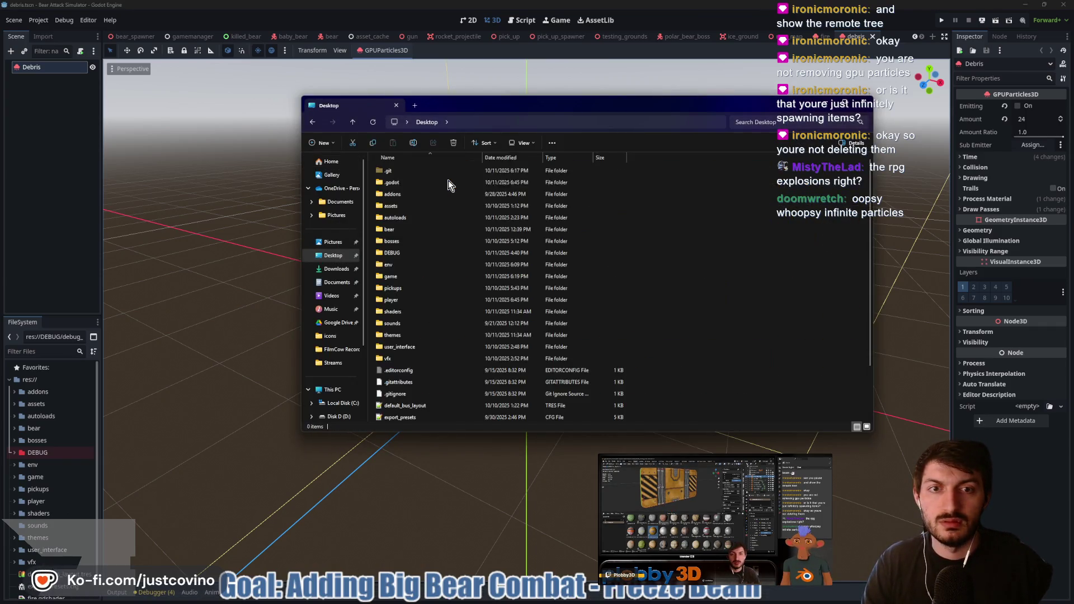
pyautogui.rightClick(706, 324)
pyautogui.moveTo(745, 380)
pyautogui.click(857, 371)
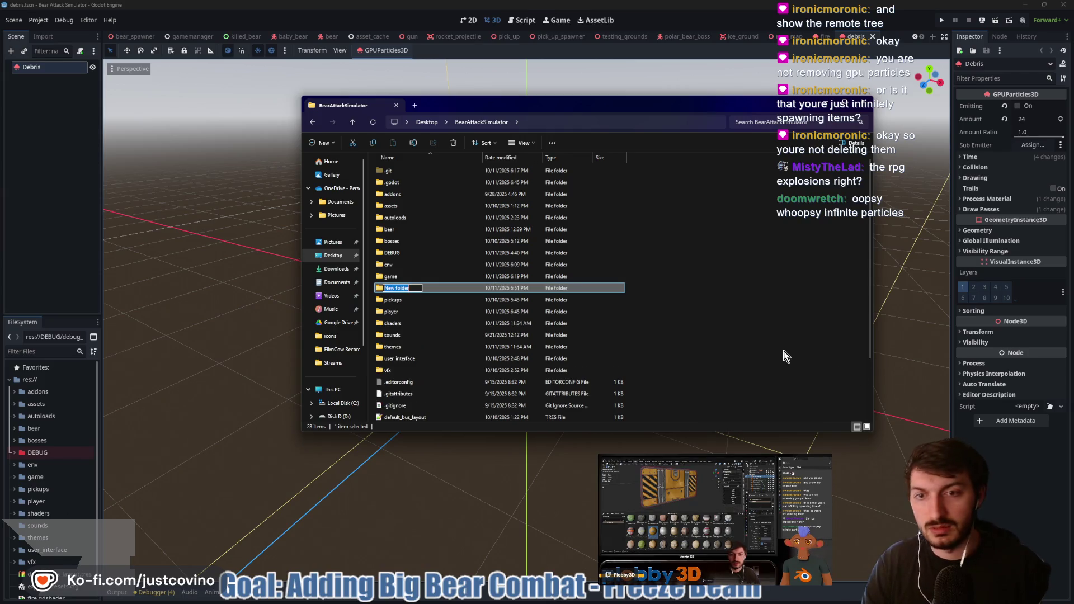
pyautogui.write('tools')
pyautogui.press('Return')
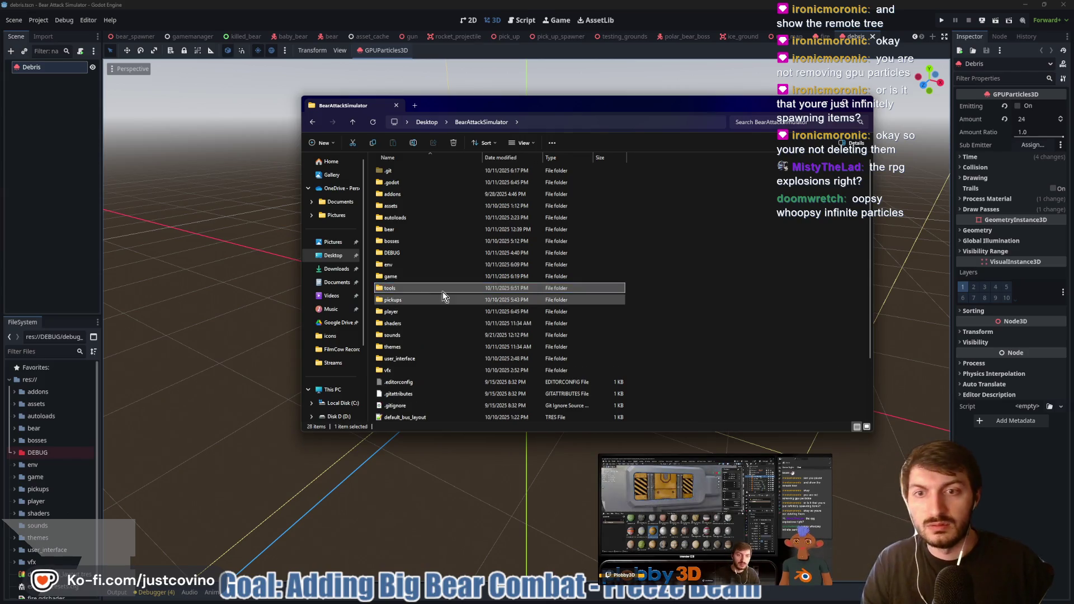
pyautogui.doubleClick(411, 289)
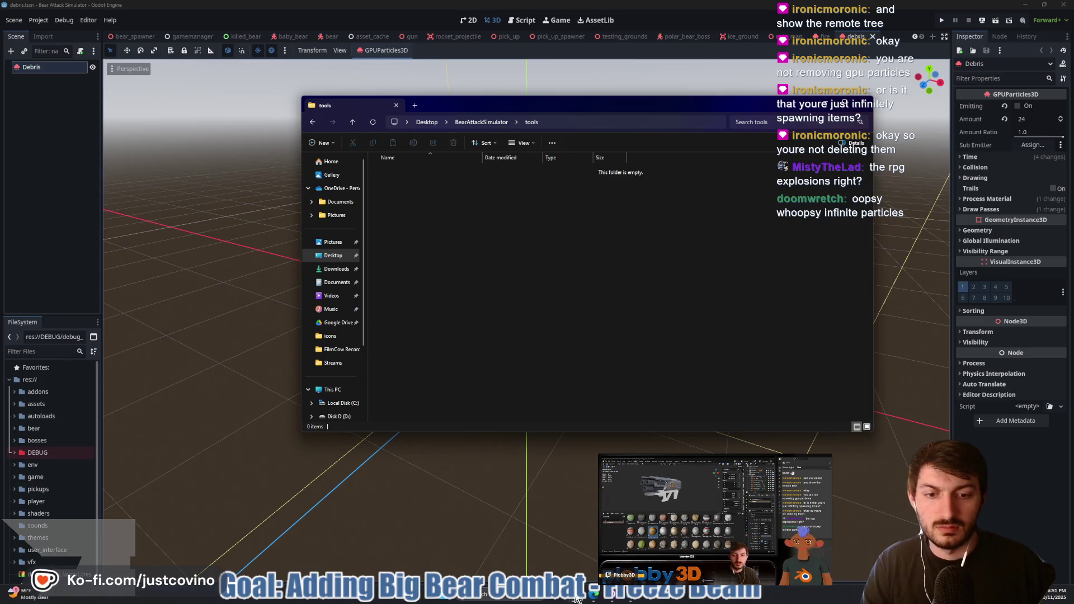
# Step: In a second Explorer window, navigate to the godottools\tools folder
pyautogui.rightClick(328, 257)
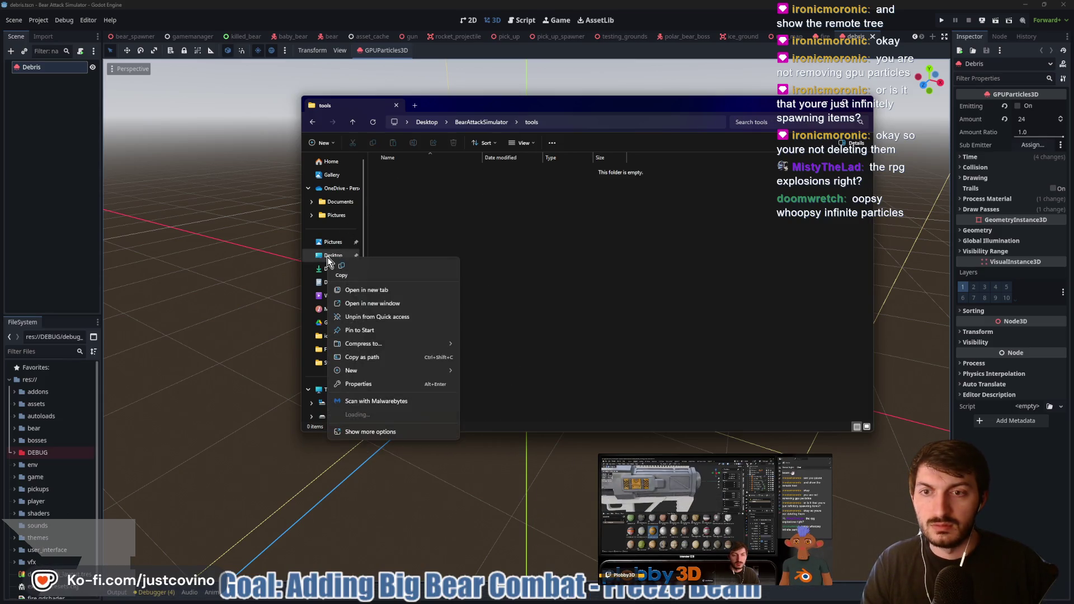
pyautogui.click(376, 304)
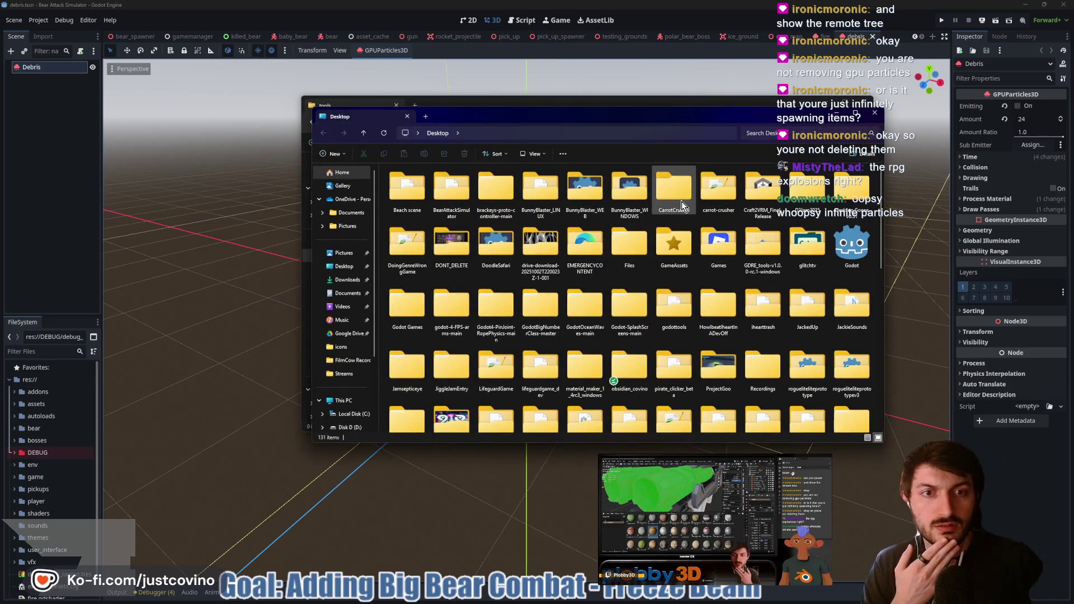
pyautogui.scroll(-2, 746, 233)
pyautogui.scroll(-5, 745, 233)
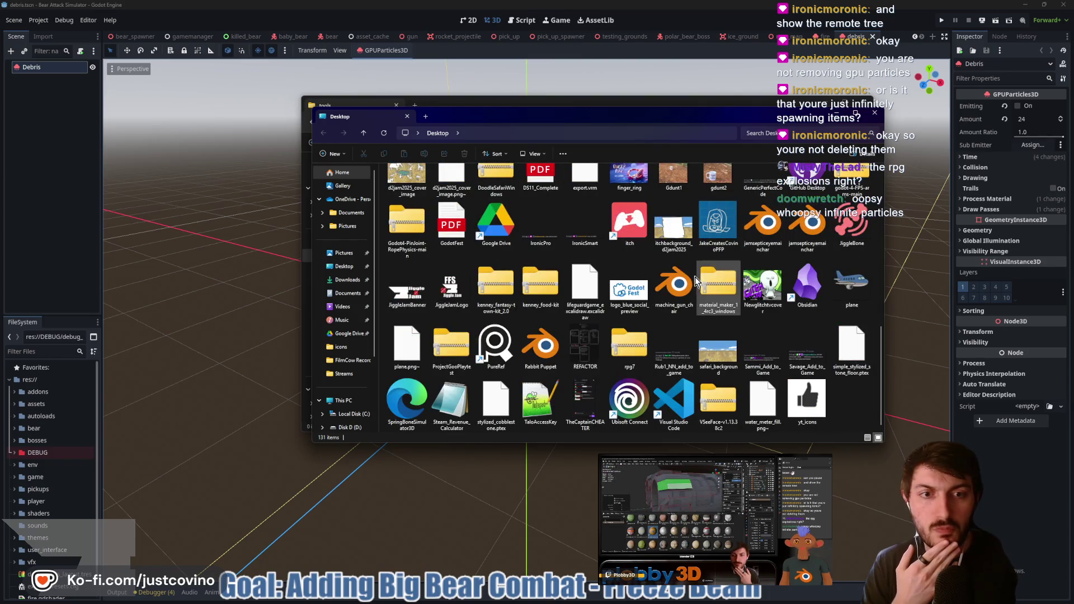
pyautogui.scroll(5, 544, 293)
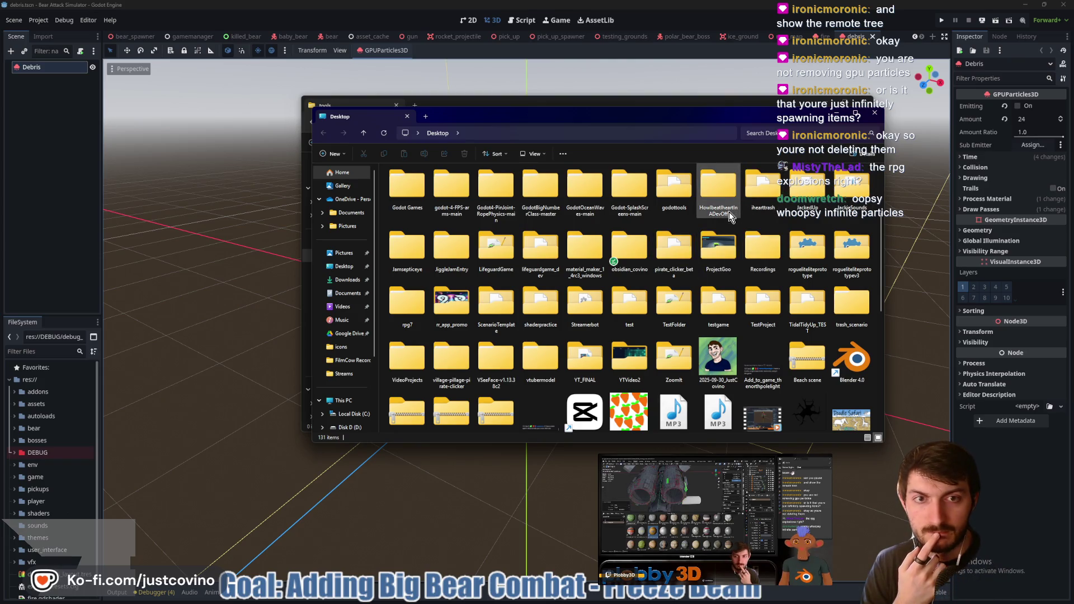
pyautogui.scroll(2, 632, 219)
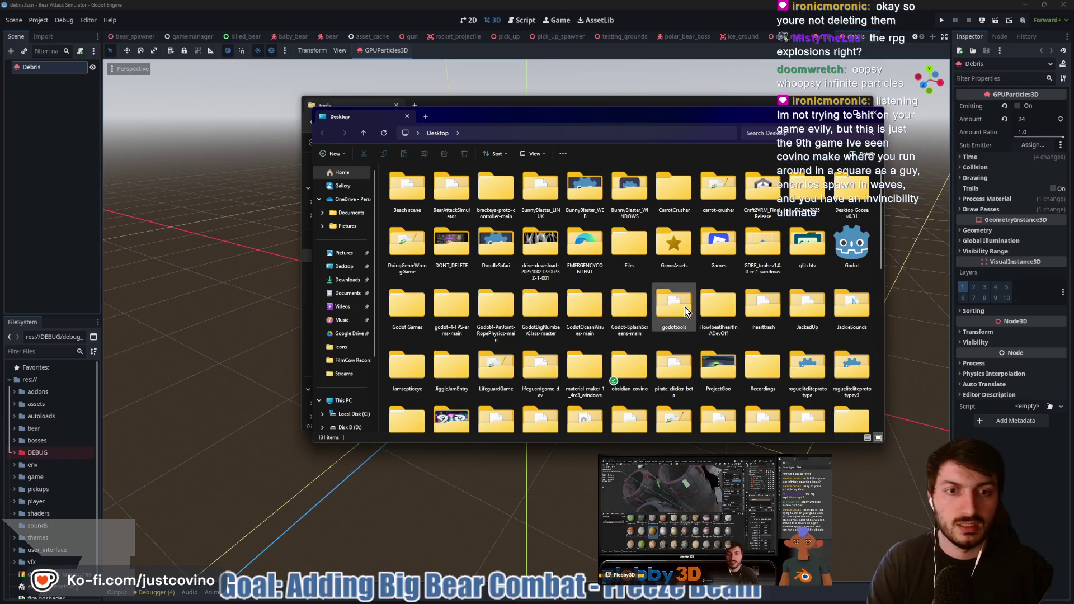
pyautogui.doubleClick(674, 305)
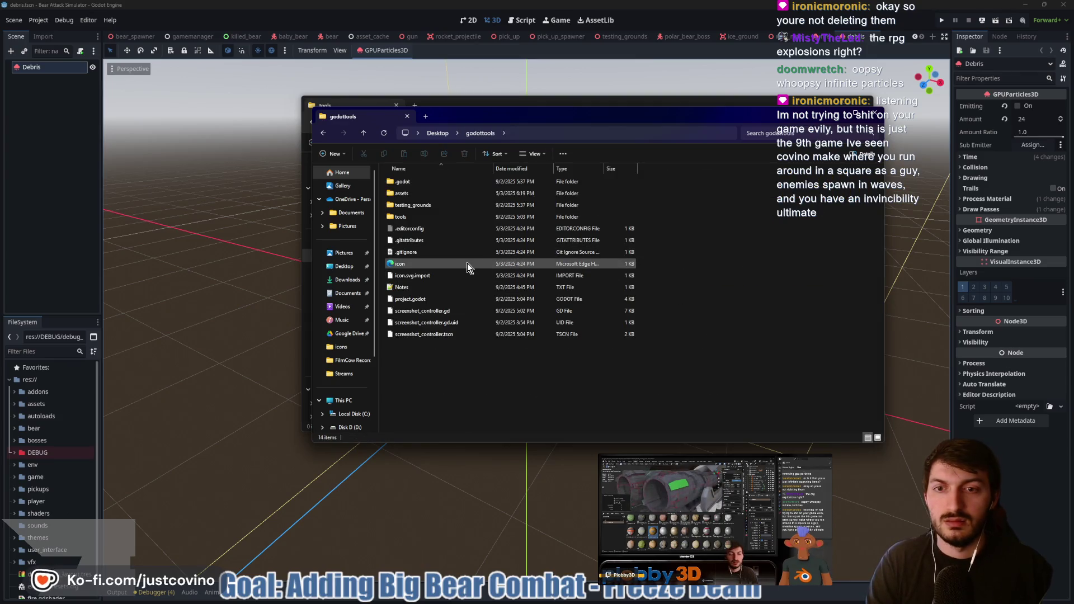
pyautogui.doubleClick(421, 216)
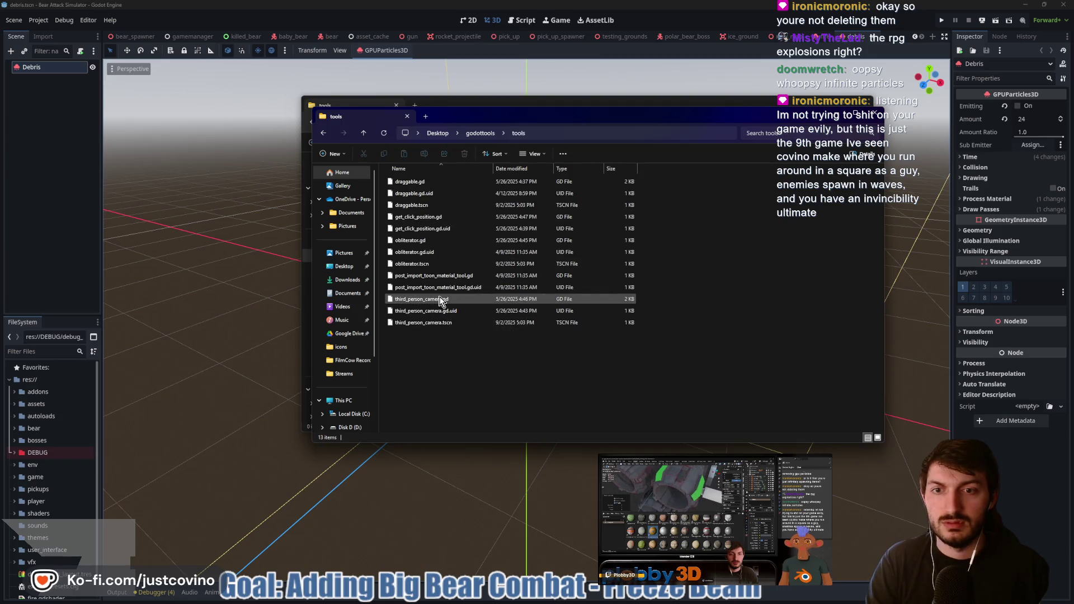
# Step: Copy obliterator.gd and obliterator.tscn into the project's tools folder
pyautogui.click(438, 264)
pyautogui.keyDown('ctrl'); pyautogui.click(431, 240); pyautogui.keyUp('ctrl')
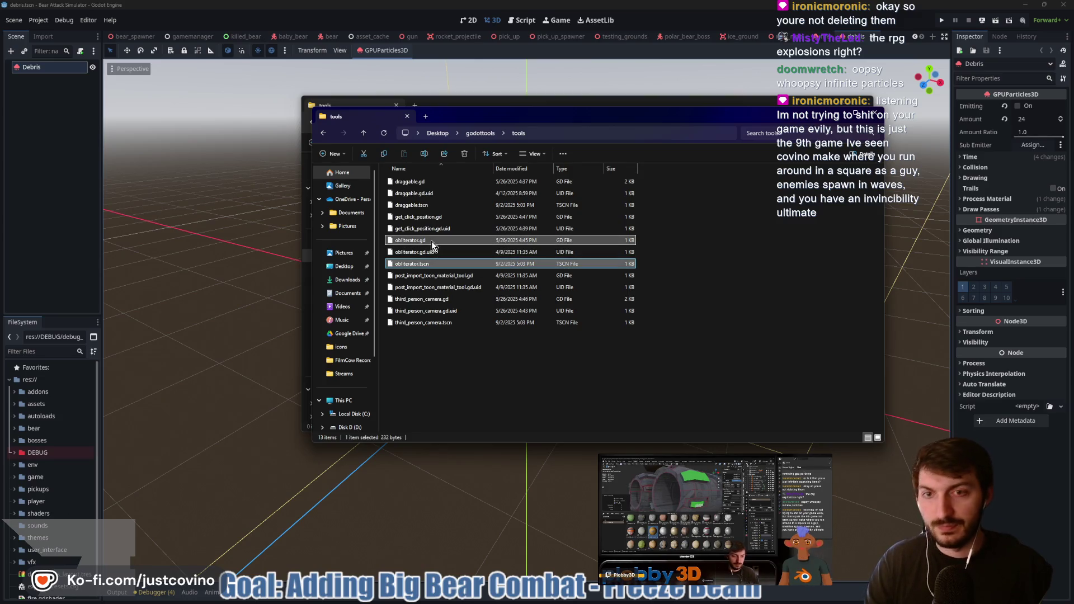
pyautogui.click(382, 154)
pyautogui.click(438, 103)
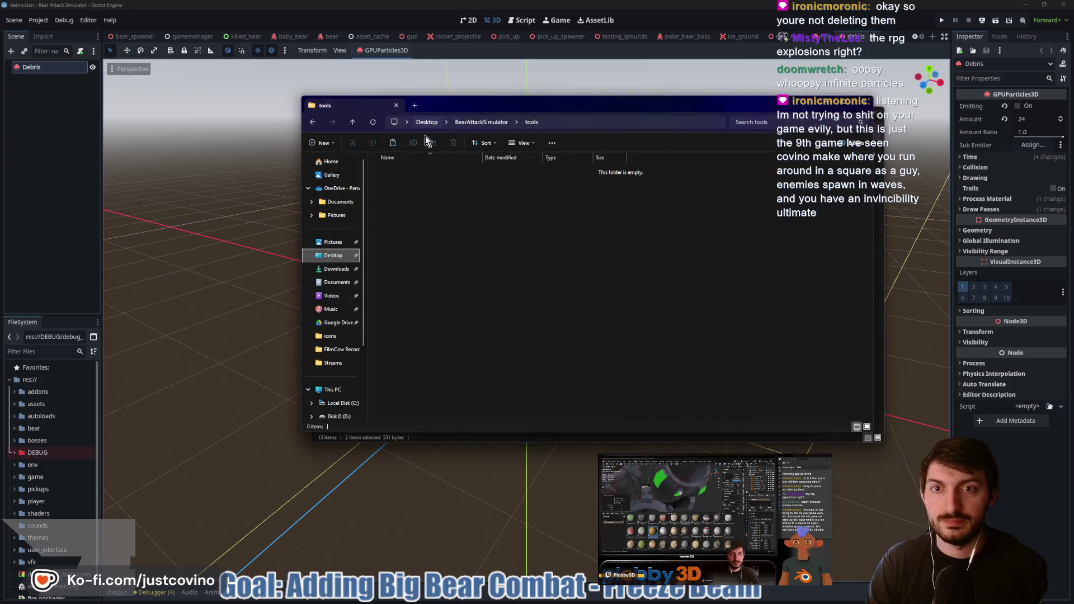
pyautogui.click(390, 150)
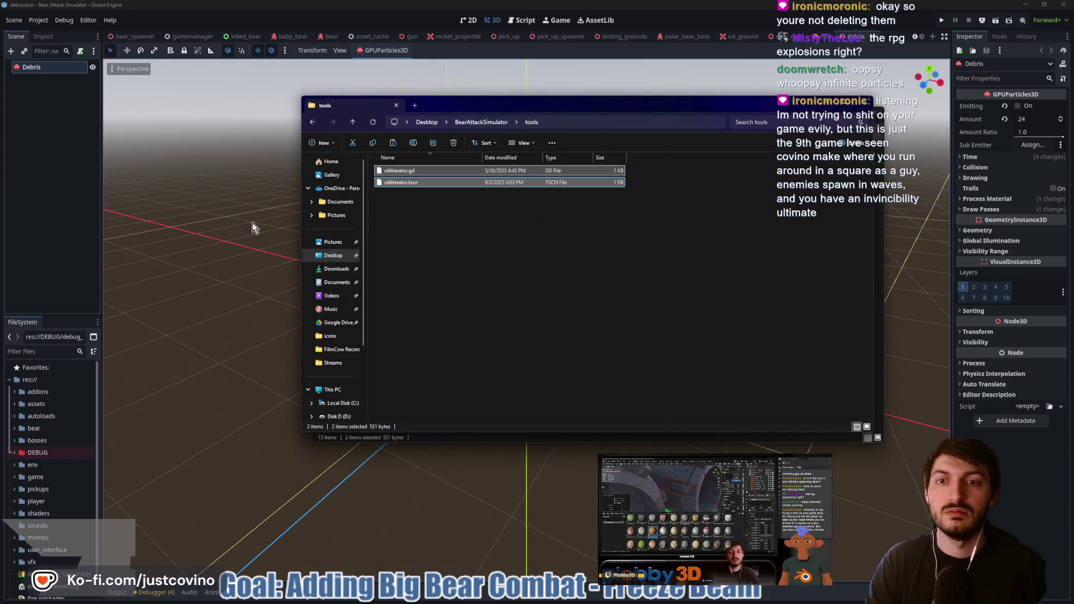
pyautogui.click(60, 224)
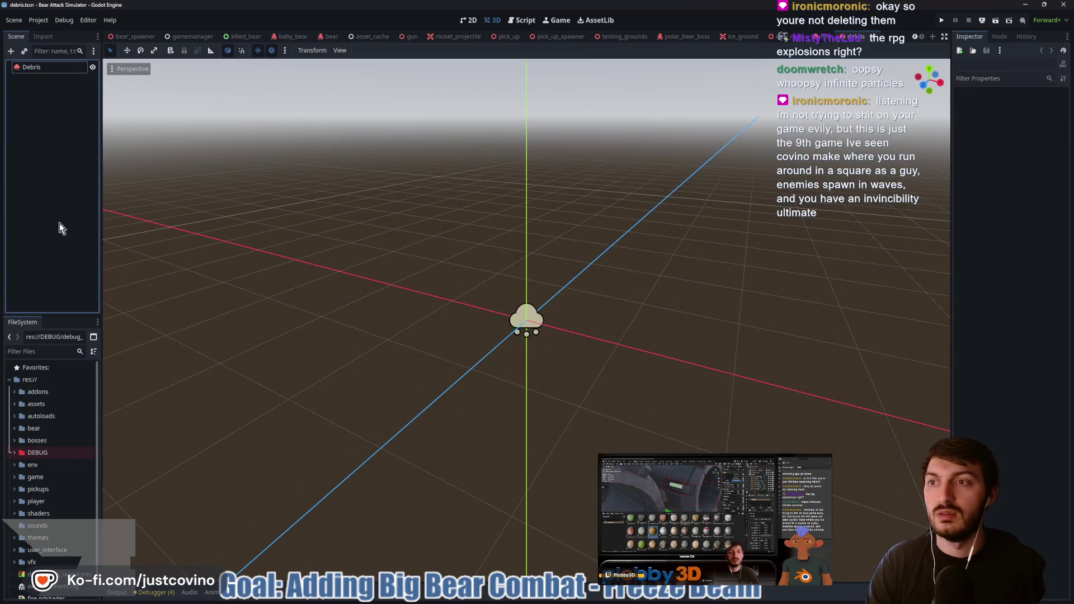
# Step: Add an obliterator.tscn child to the Debris root with a 2.0 Lifespan, and save the scene
pyautogui.click(41, 74)
pyautogui.hotkey('ctrl', 'shift', 'a')
pyautogui.write('obli')
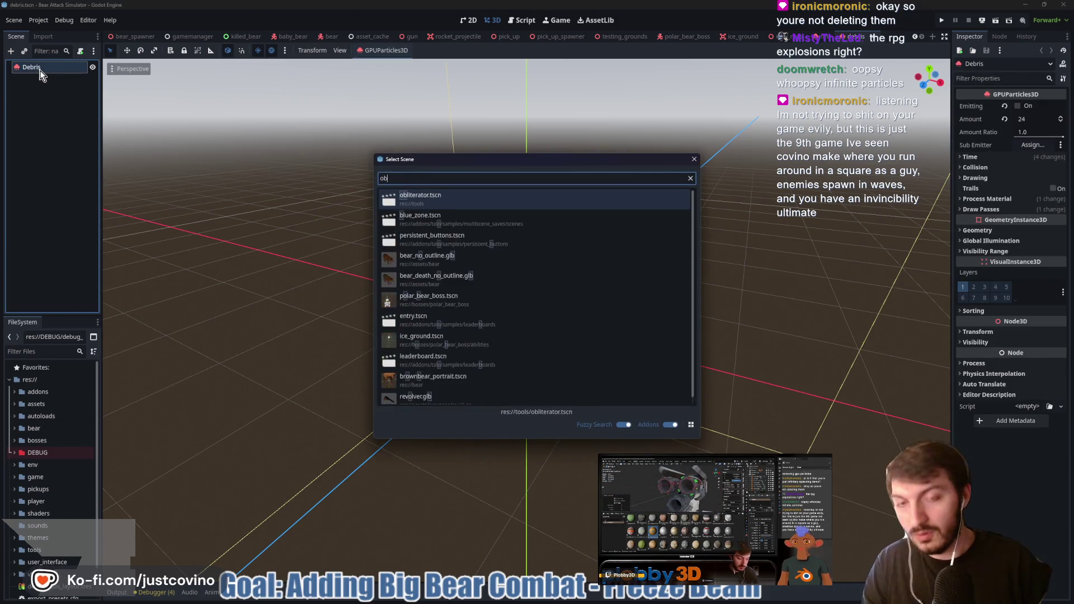
pyautogui.press('Return')
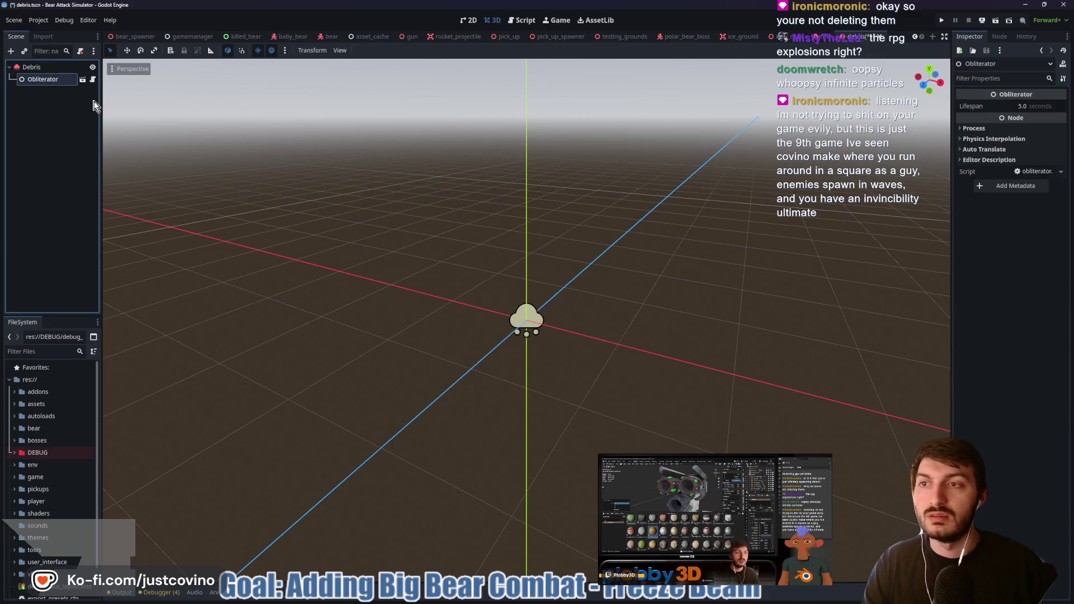
pyautogui.click(1031, 106)
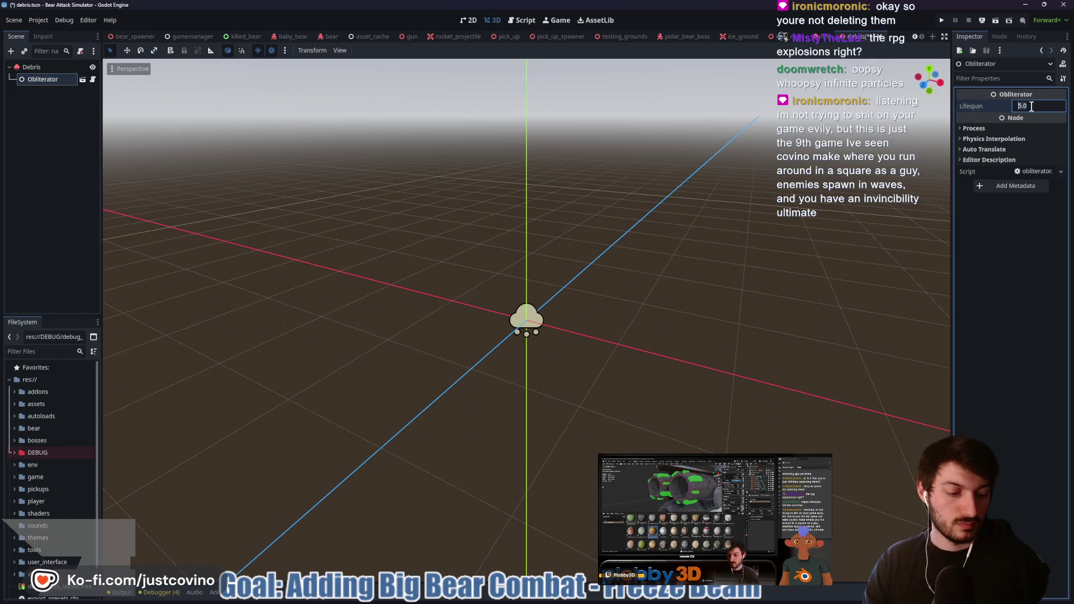
pyautogui.press('Return')
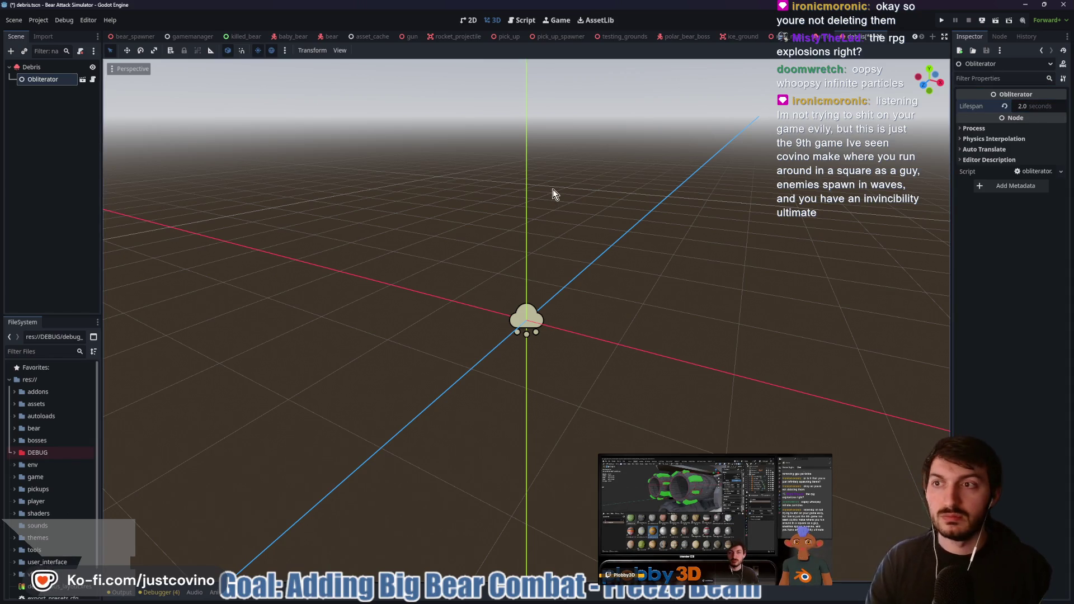
pyautogui.hotkey('ctrl', 's')
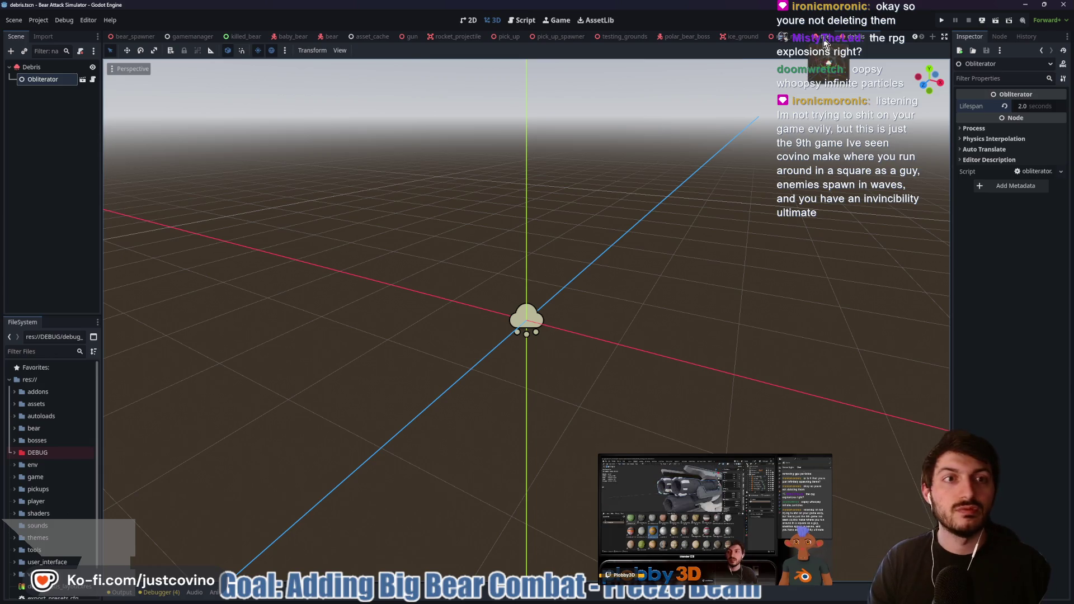
# Step: In fire.tscn, add an obliterator child with Lifespan 2, and save the scene
pyautogui.click(772, 36)
pyautogui.hotkey('ctrl', 'shift', 'o')
pyautogui.write('obliterator')
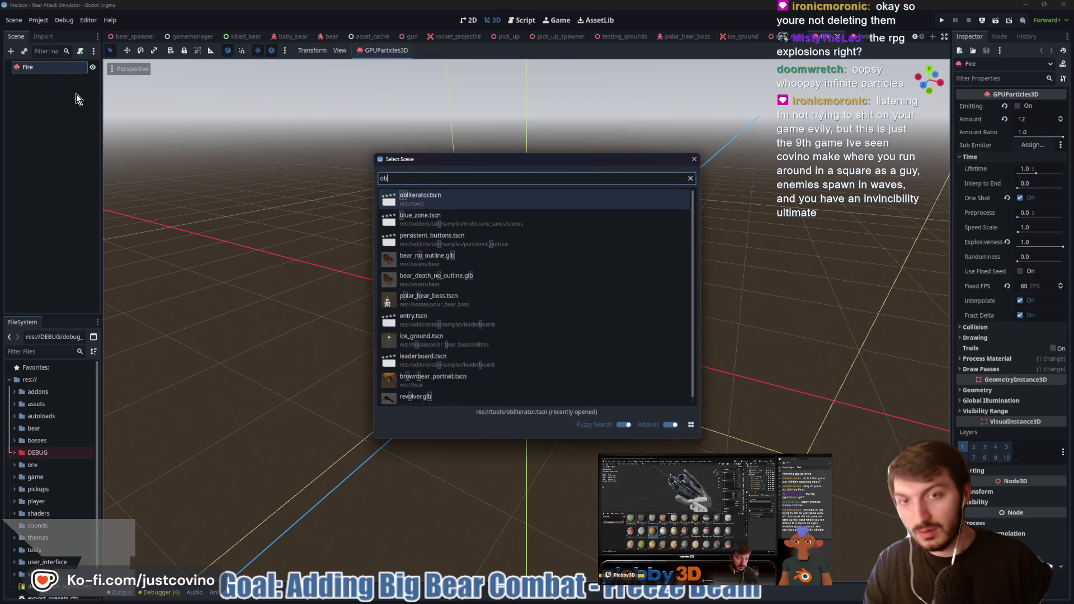
pyautogui.press('Return')
pyautogui.click(1024, 106)
pyautogui.write('2')
pyautogui.press('Return')
pyautogui.hotkey('ctrl', 's')
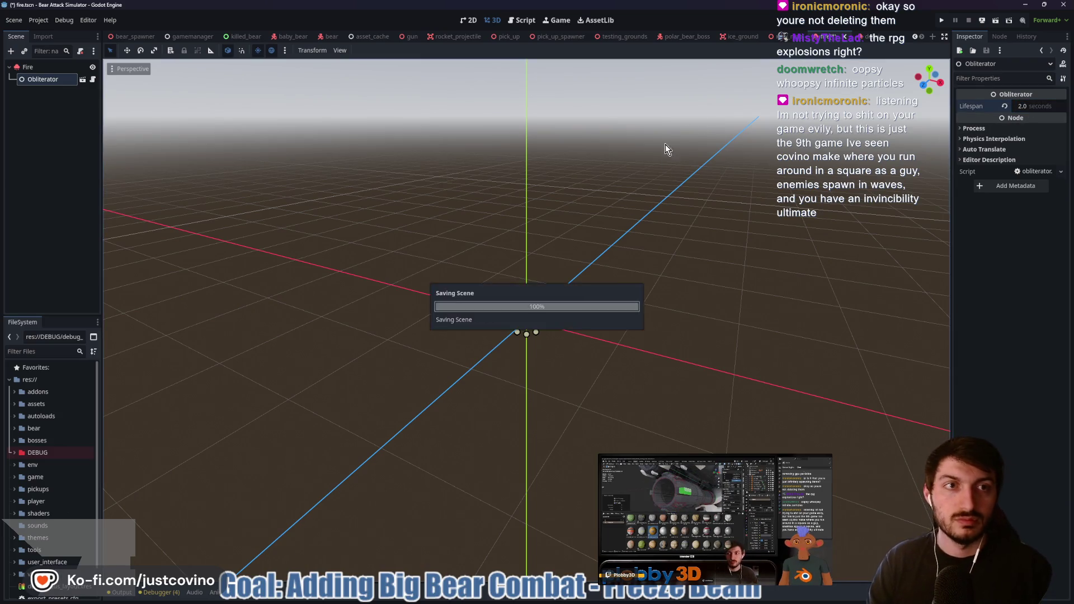
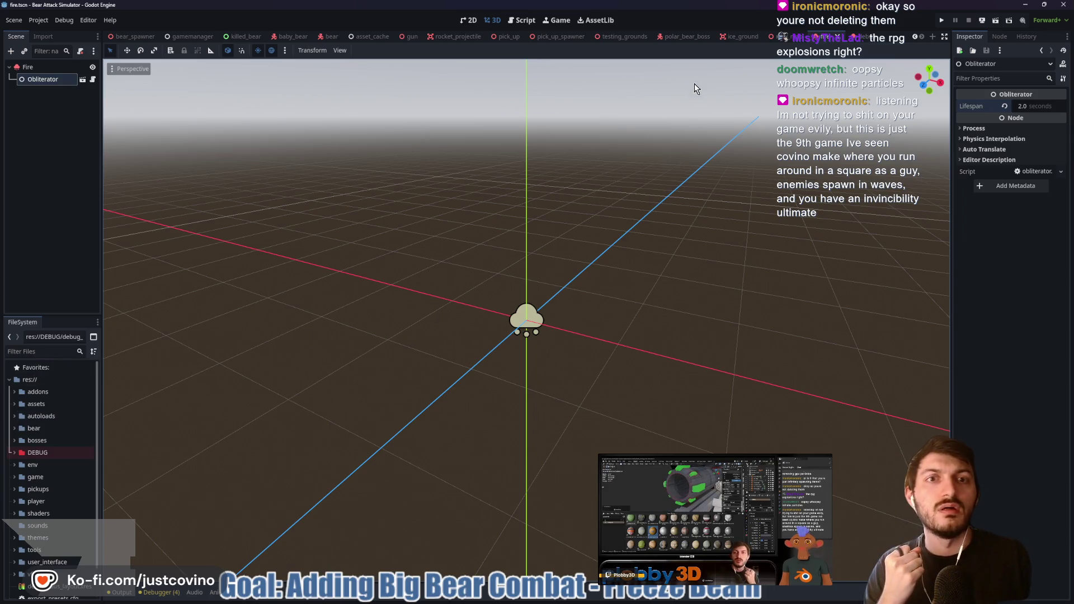
# Step: Filter the FileSystem for 'smoke' and open smoke.tscn
pyautogui.click(51, 351)
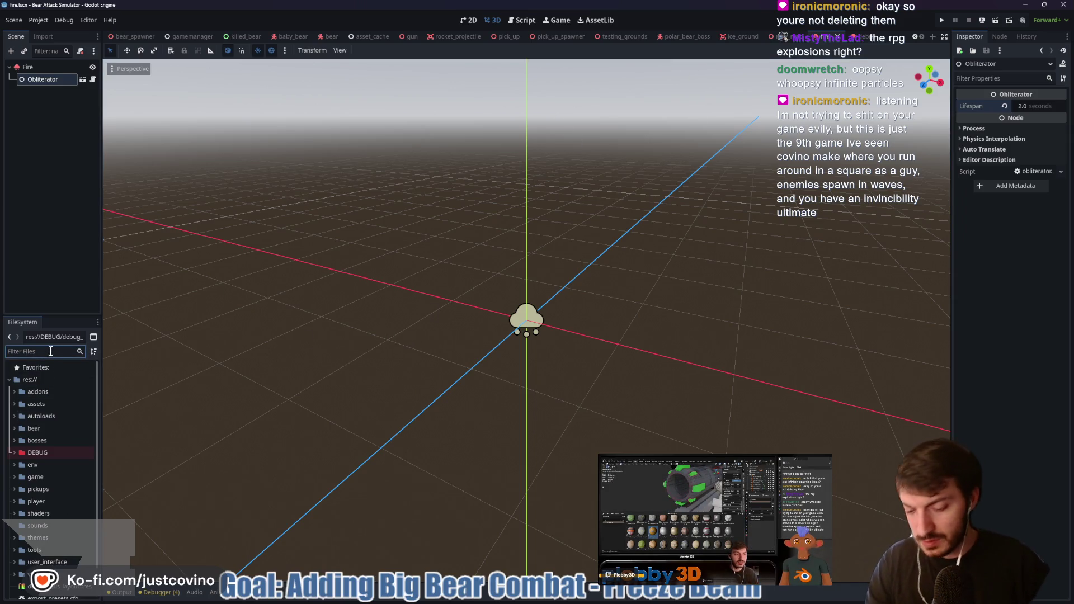
pyautogui.write('smoke')
pyautogui.doubleClick(66, 427)
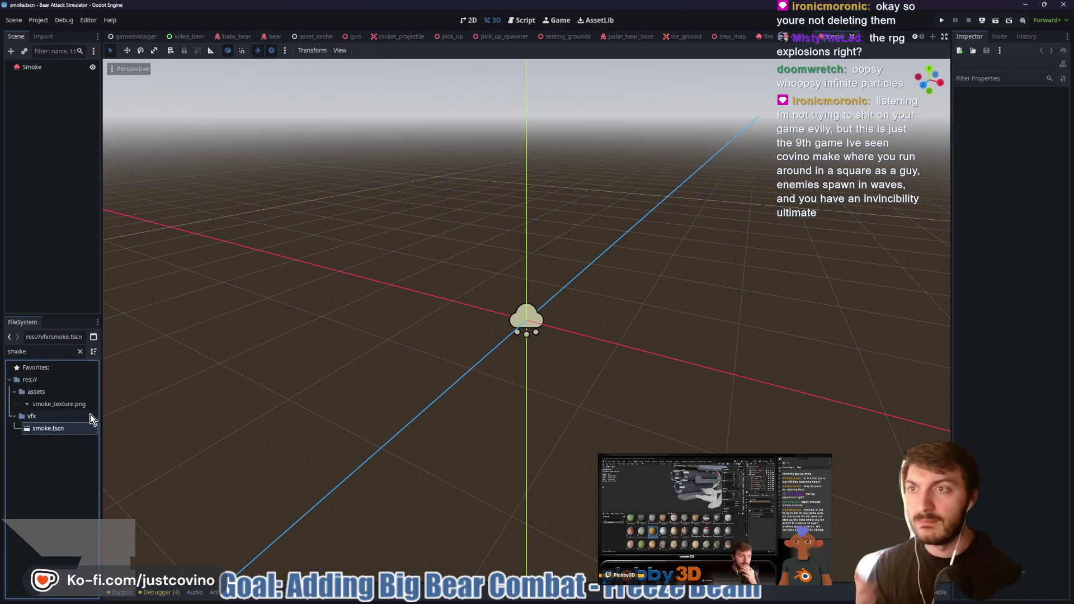
# Step: Instance the Obliterator scene as a child of Smoke
pyautogui.hotkey('ctrl', 'shift', 'o')
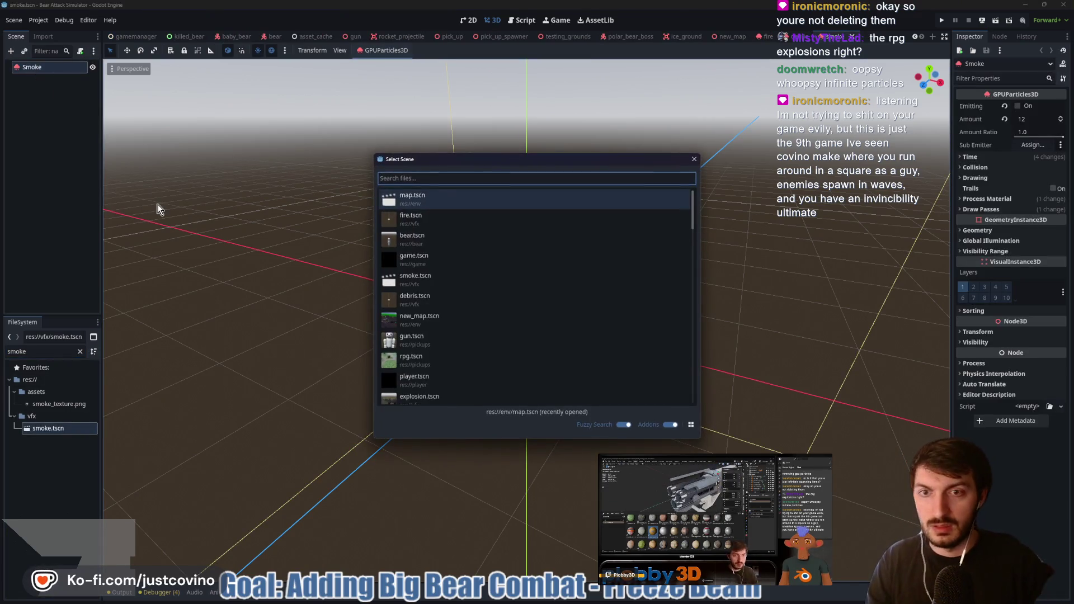
pyautogui.write('on')
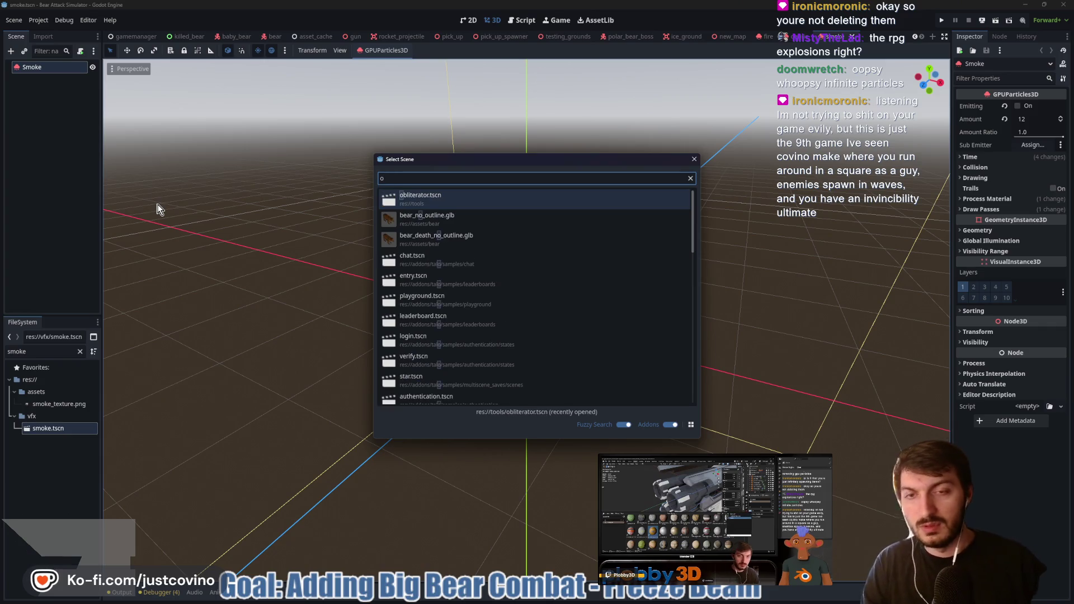
pyautogui.press('BackSpace')
pyautogui.press('BackSpace')
pyautogui.write('obl')
pyautogui.click(575, 201)
# Step: Set the Obliterator's Lifespan to 2, save smoke.tscn and close its tab
pyautogui.click(1034, 105)
pyautogui.write('2')
pyautogui.press('Return')
pyautogui.hotkey('ctrl', 's')
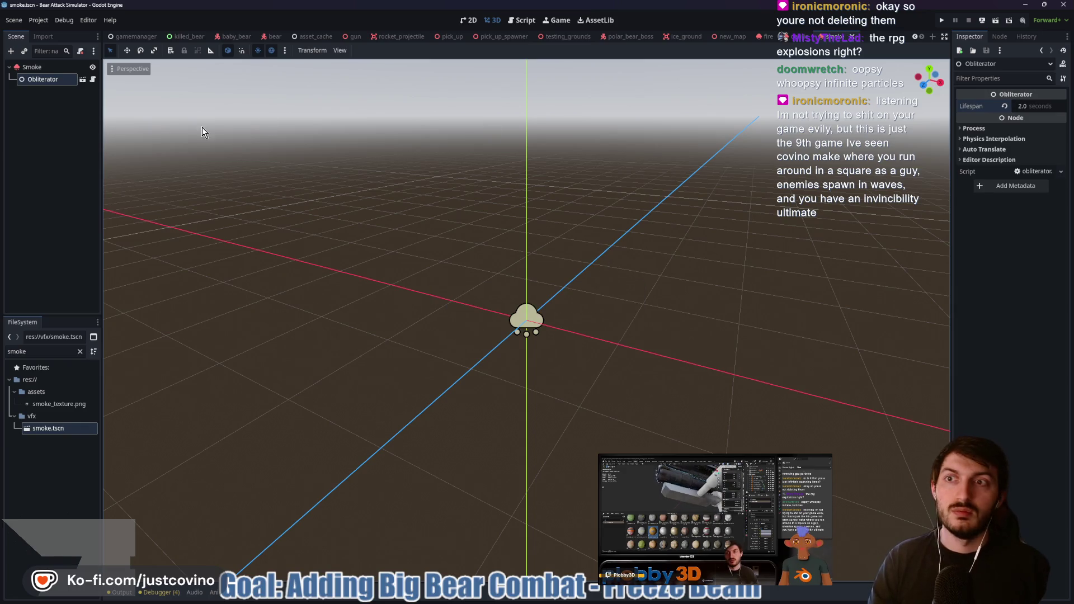
pyautogui.hotkey('ctrl', 'w')
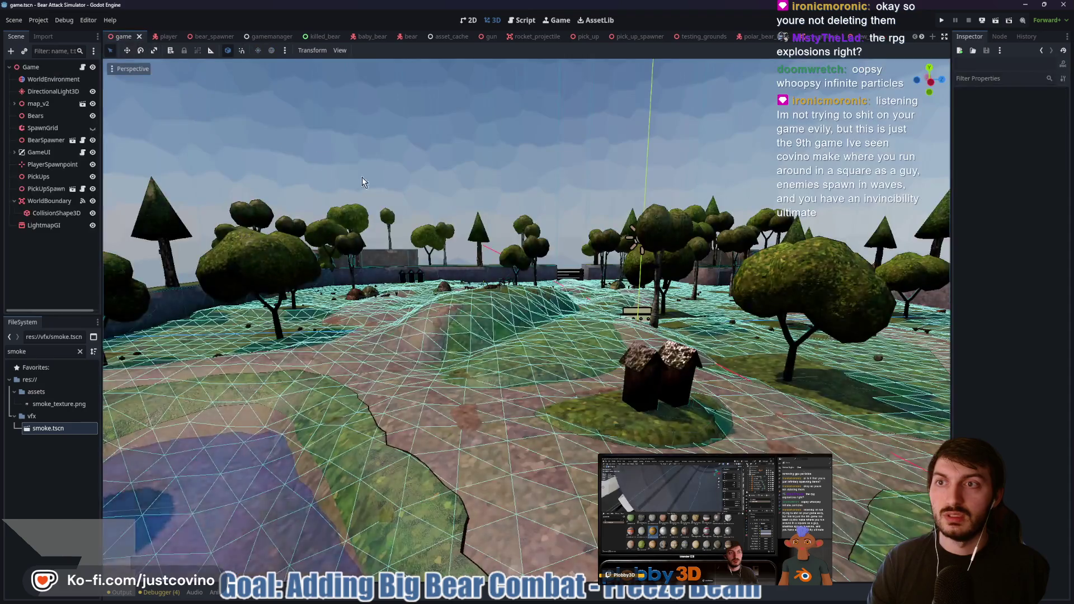
# Step: Run the project with F5 and drag the splitters to make the embedded game view taller
pyautogui.press('F5')
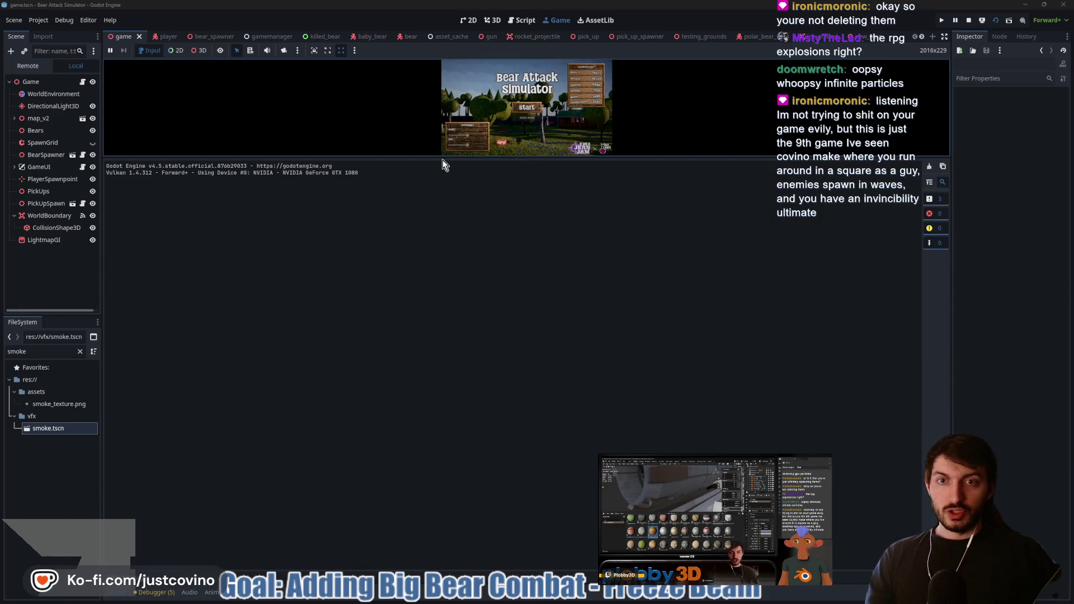
pyautogui.moveTo(442, 163); pyautogui.dragTo(440, 493)
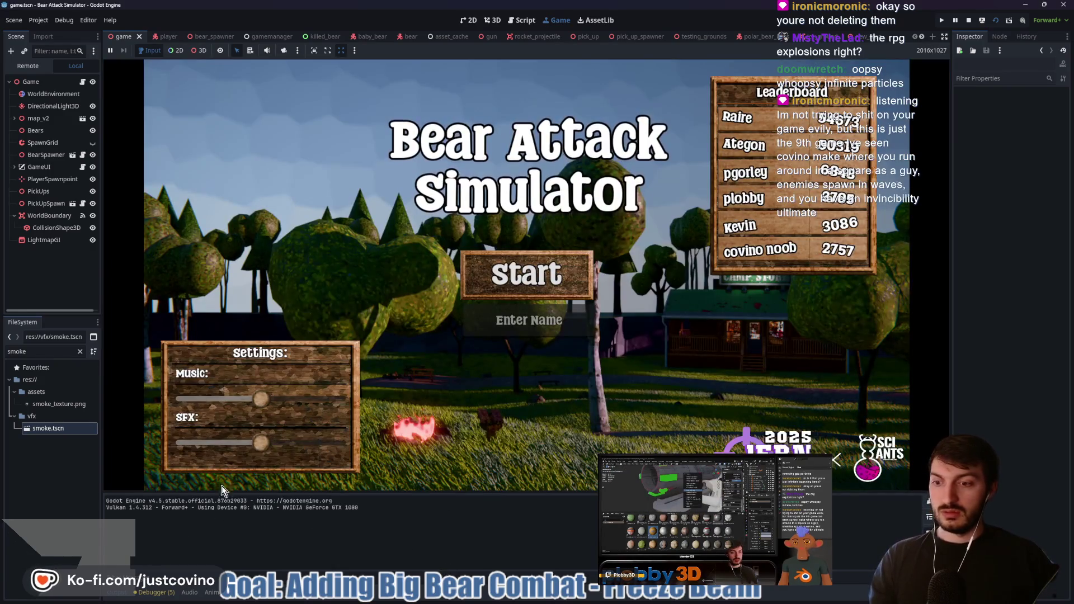
pyautogui.moveTo(140, 572); pyautogui.dragTo(169, 559)
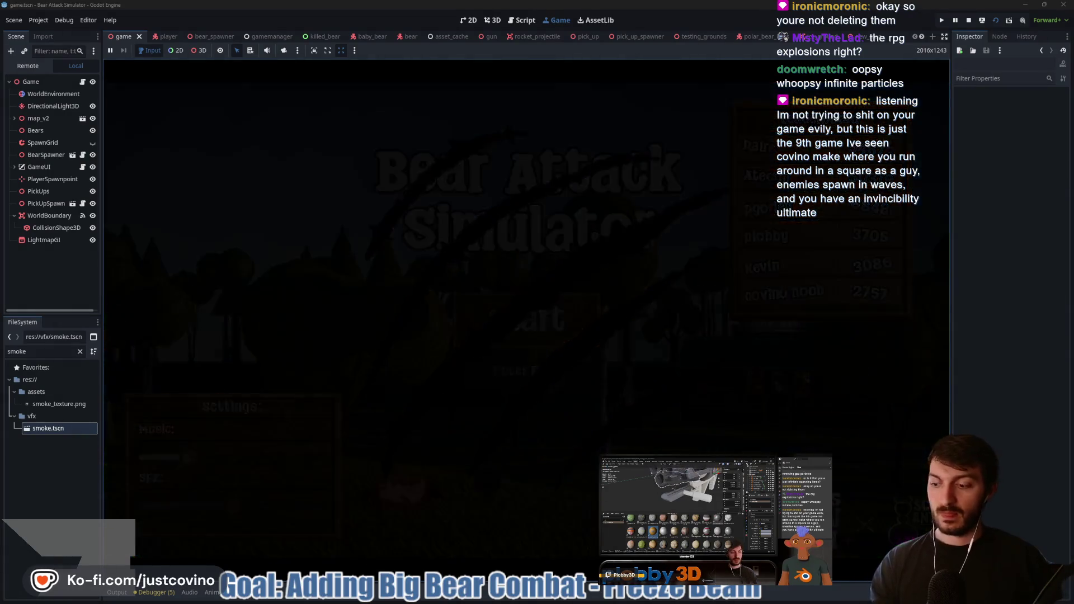
# Step: Start the run, walk forward and pick up the energy drink
pyautogui.press('w')
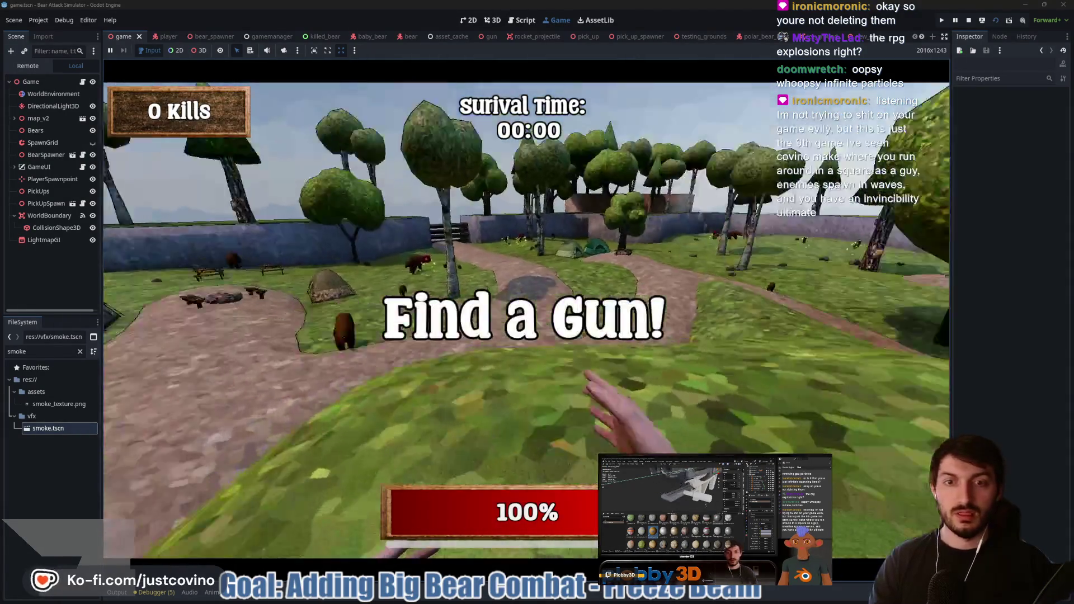
pyautogui.press('w')
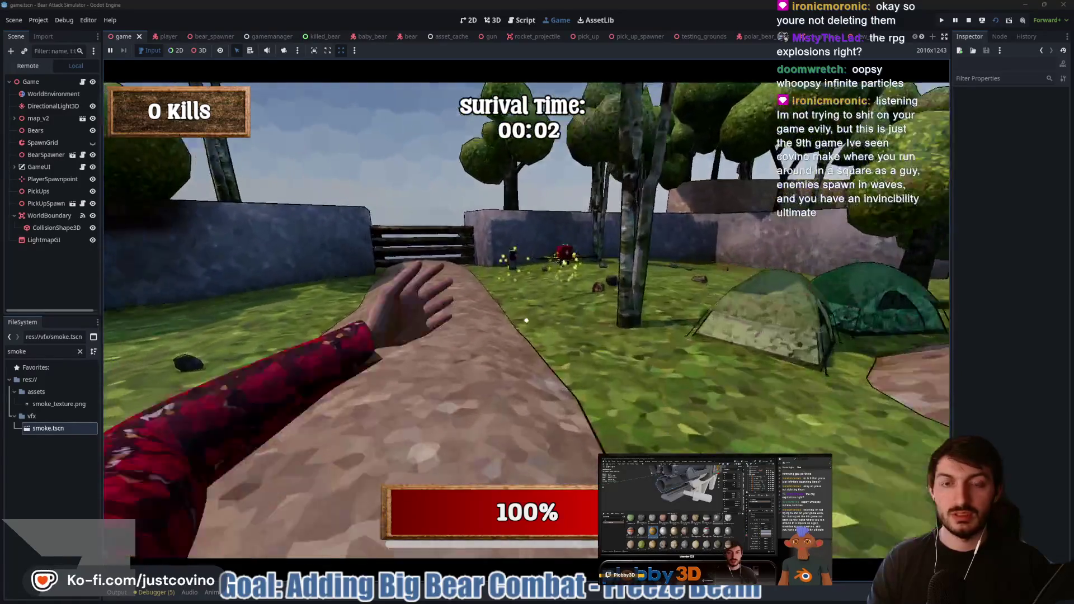
pyautogui.press('e')
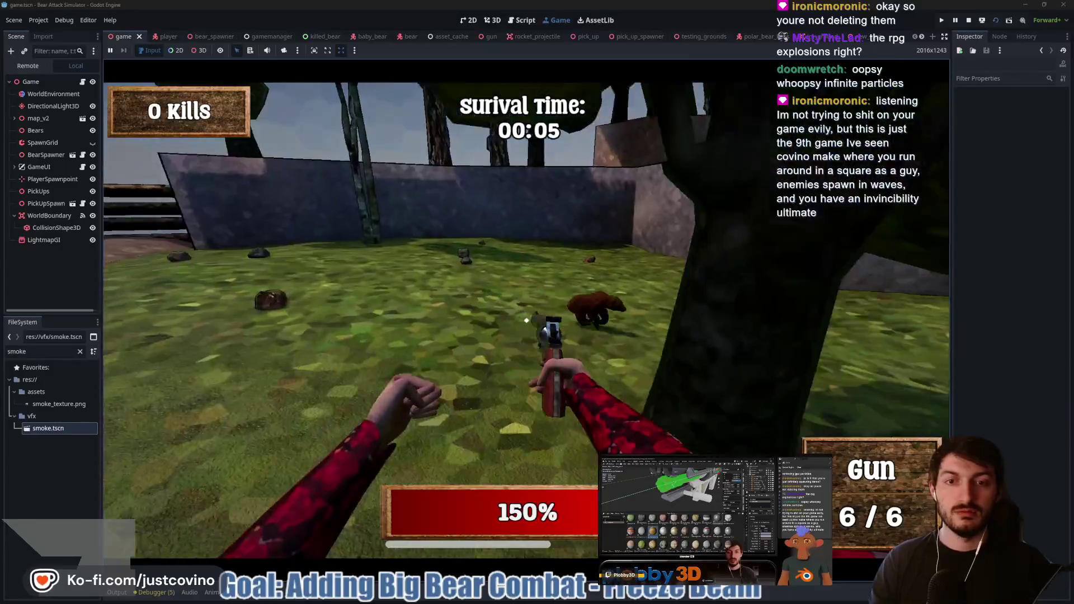
# Step: Shoot the approaching bears with the pistol until its shots run out
pyautogui.click(527, 321)
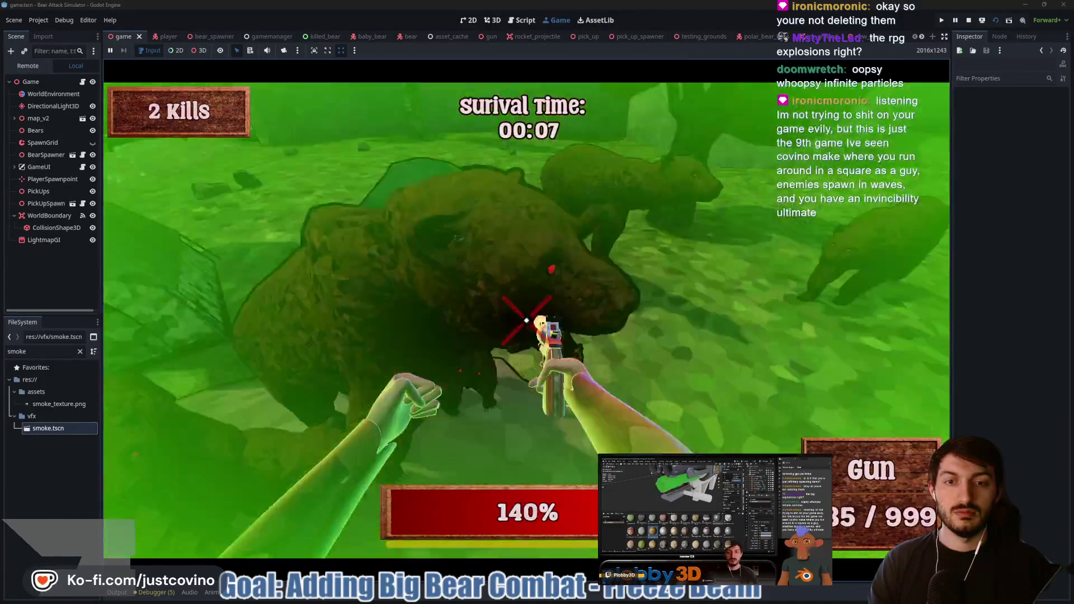
pyautogui.click(527, 321)
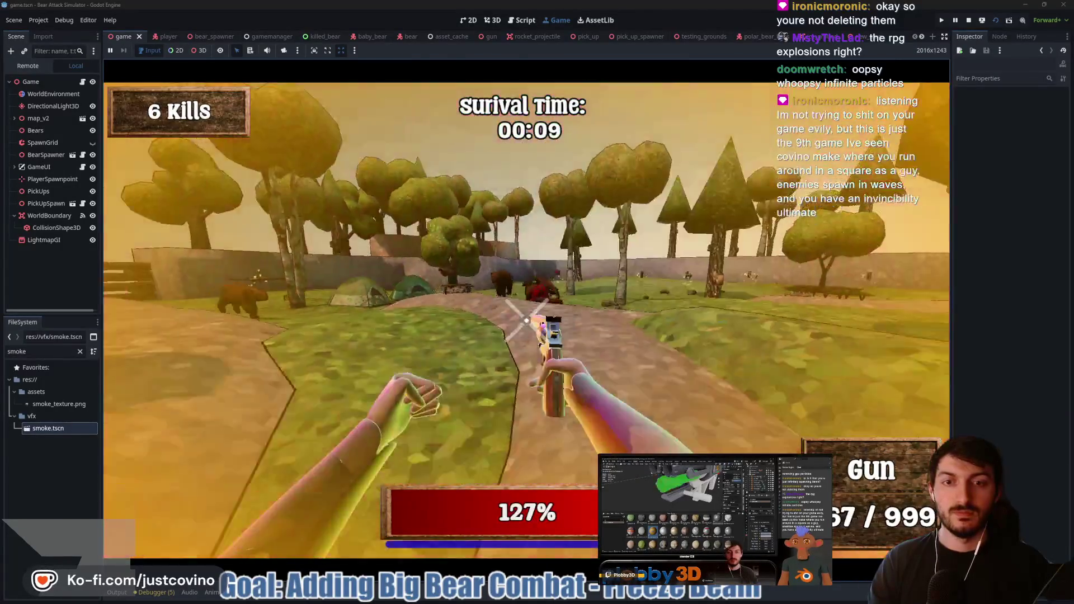
pyautogui.click(527, 320)
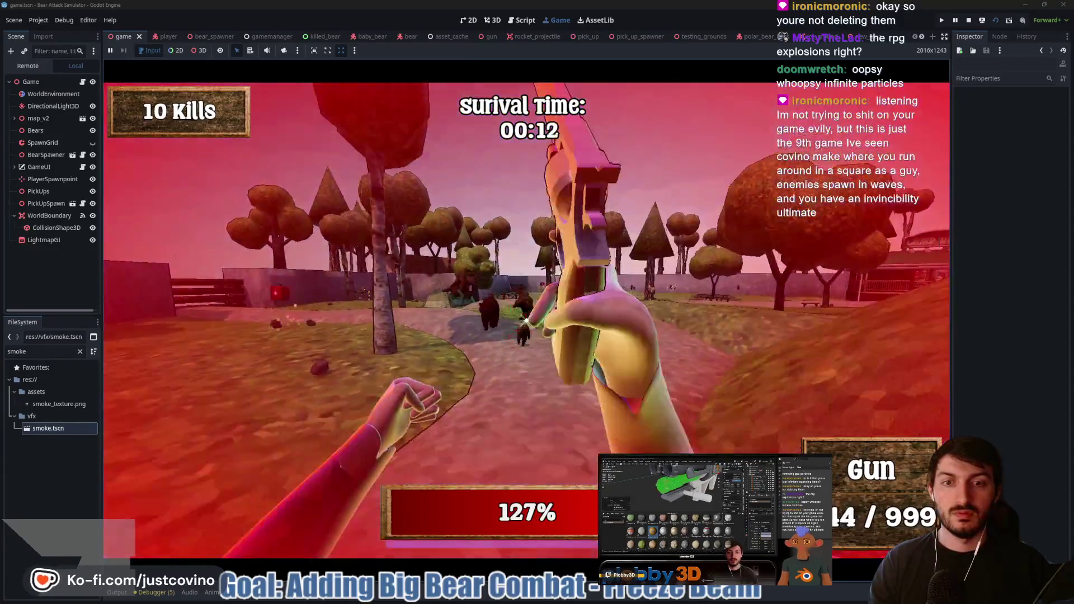
pyautogui.click(527, 320)
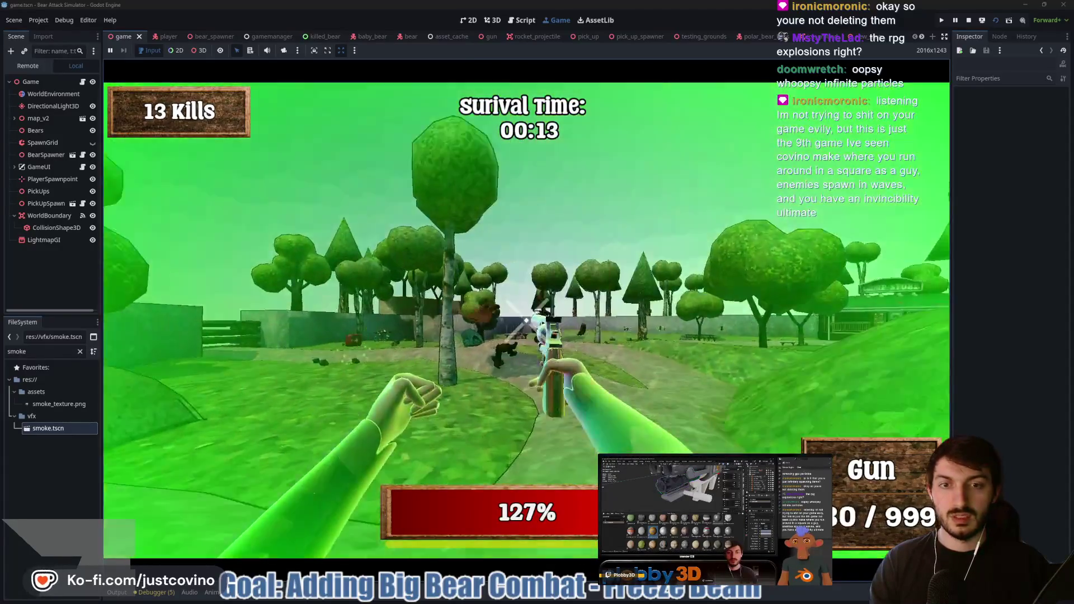
pyautogui.click(526, 321)
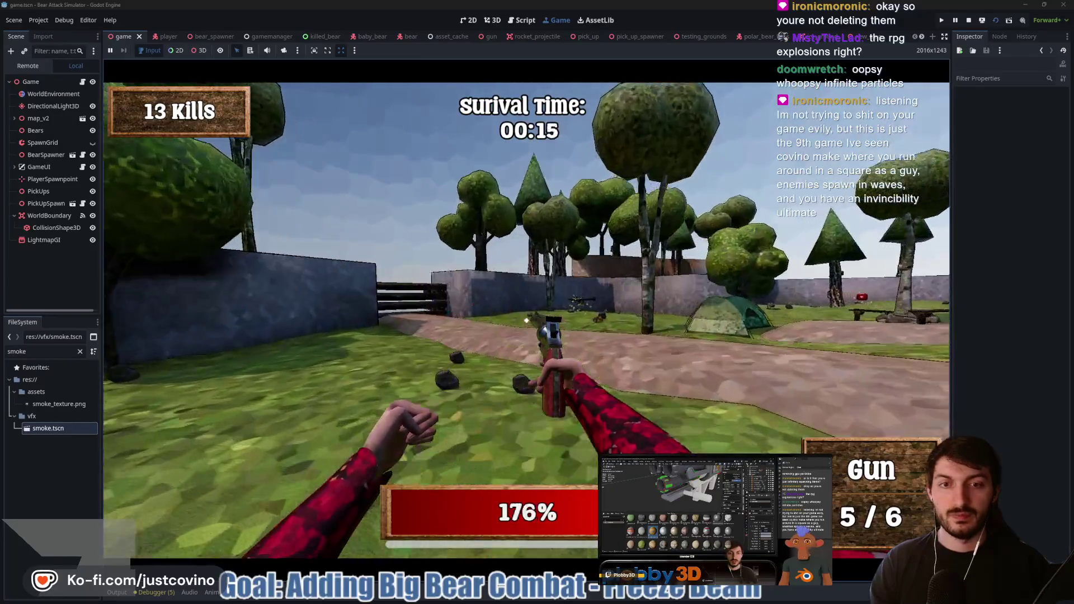
pyautogui.click(527, 320)
pyautogui.click(527, 321)
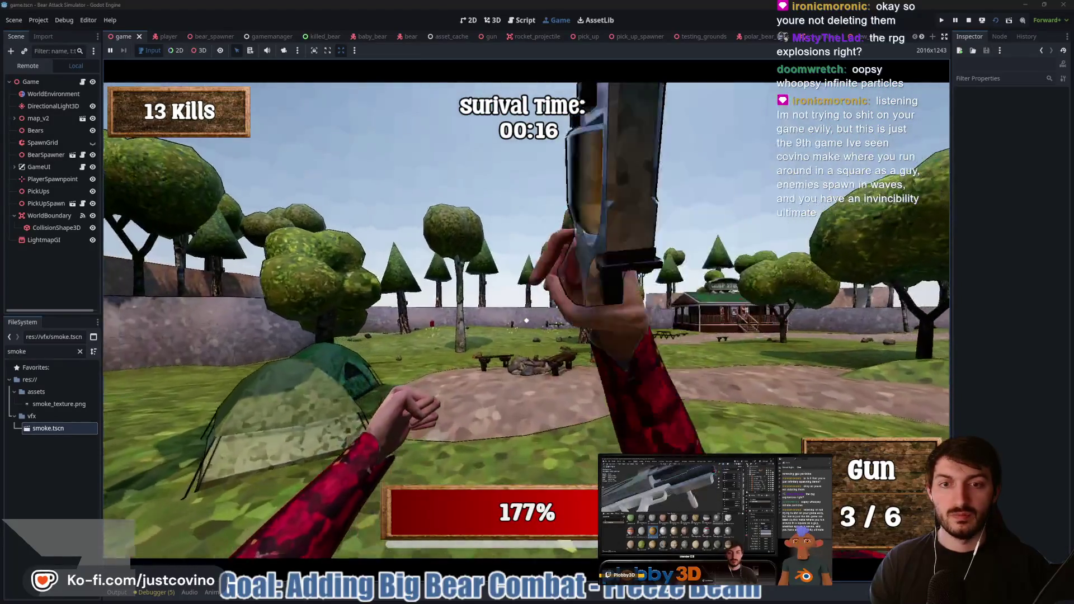
pyautogui.click(526, 320)
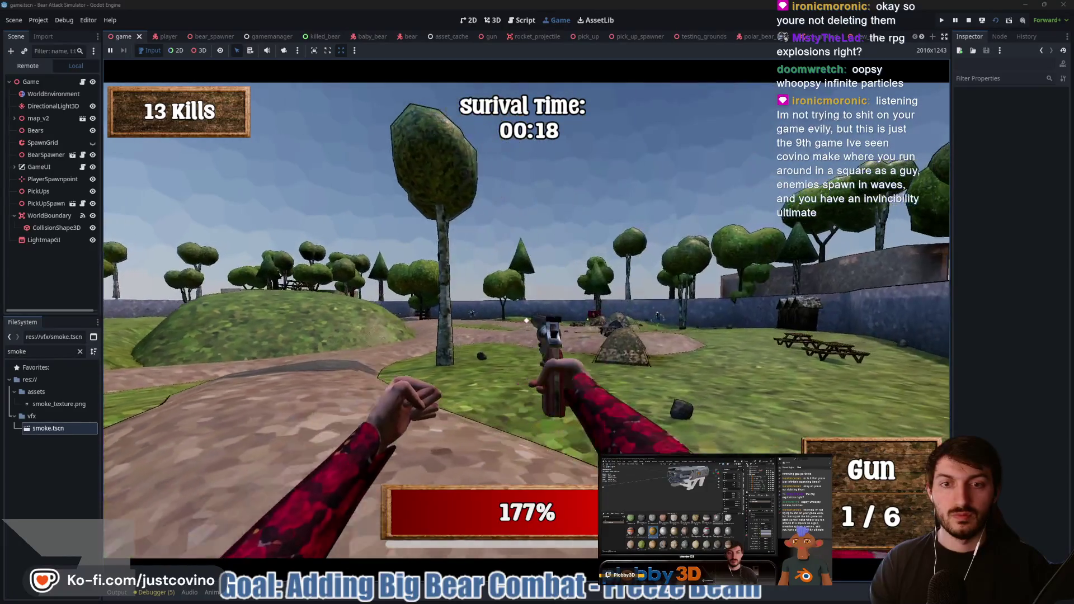
# Step: Move around the map firing rockets, then pick up the RPG lying on the path
pyautogui.press('w')
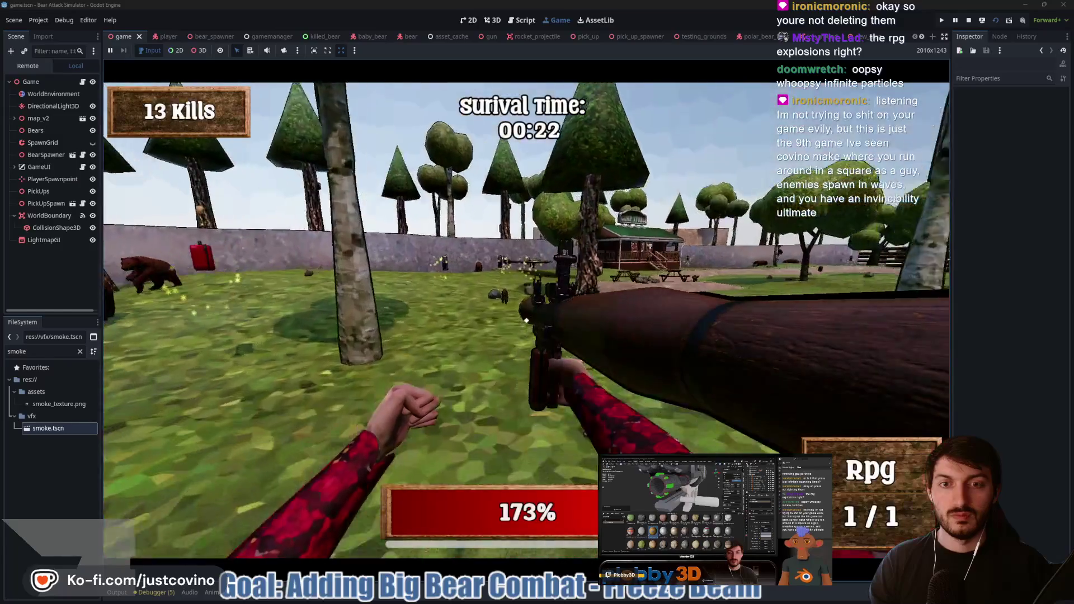
pyautogui.press('w')
pyautogui.press('w')
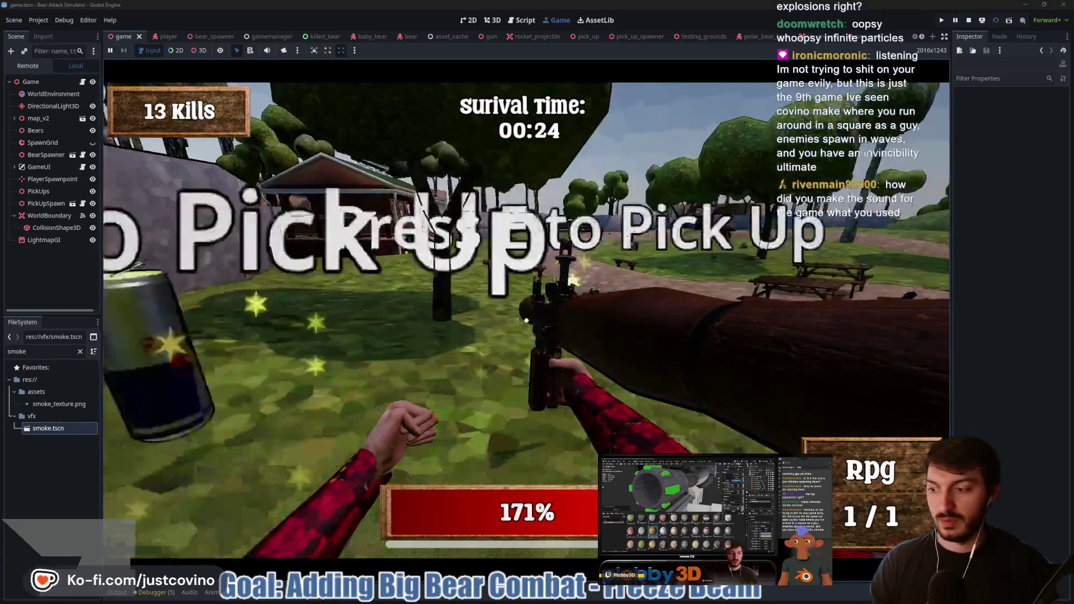
pyautogui.press('w')
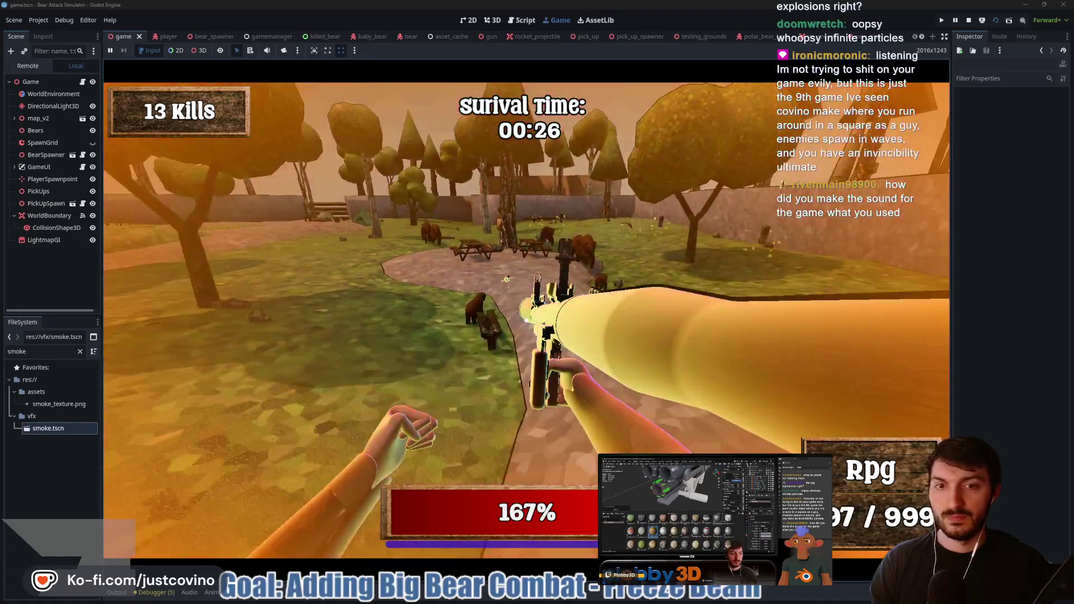
pyautogui.press('w')
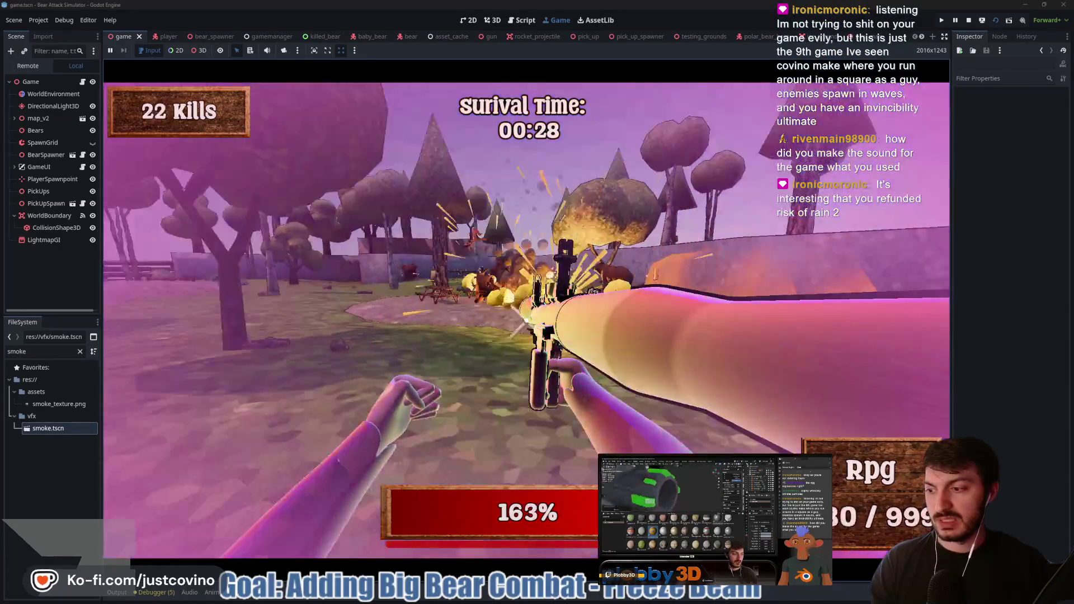
pyautogui.press('w')
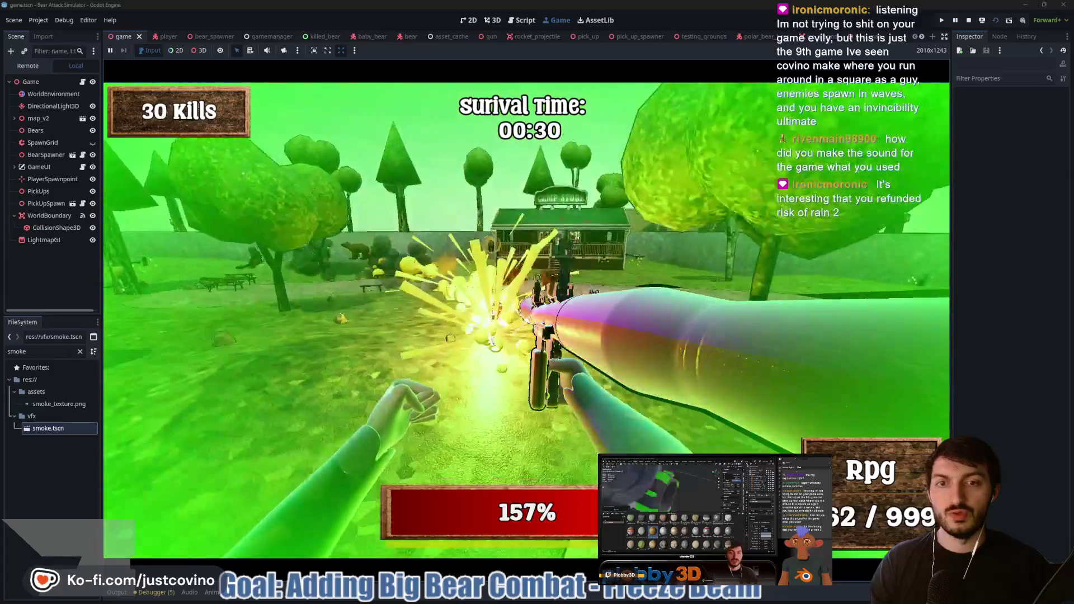
pyautogui.press('w')
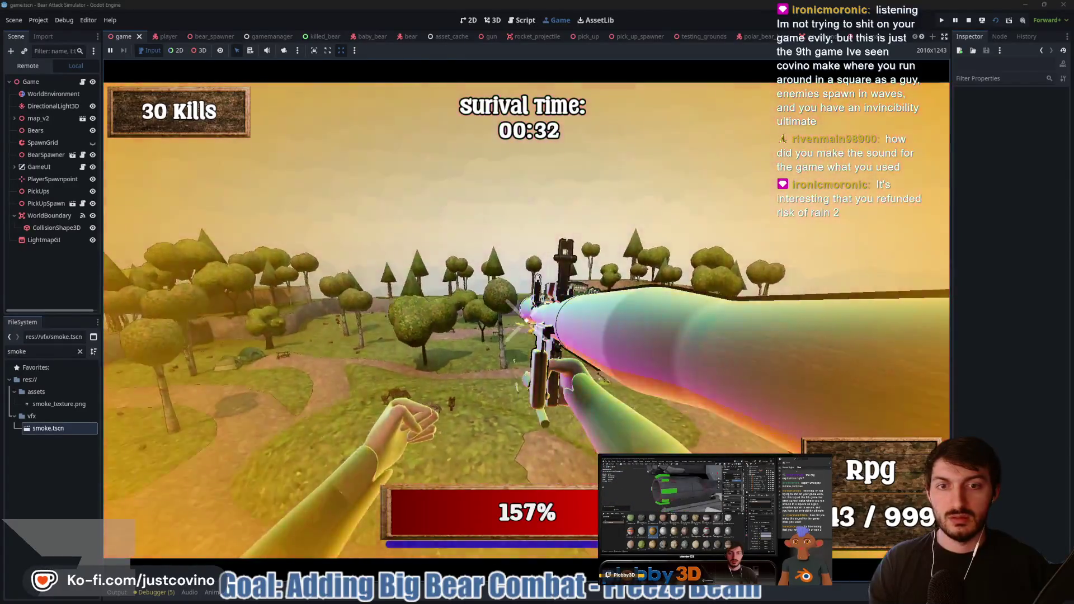
pyautogui.press('w')
pyautogui.press('w')
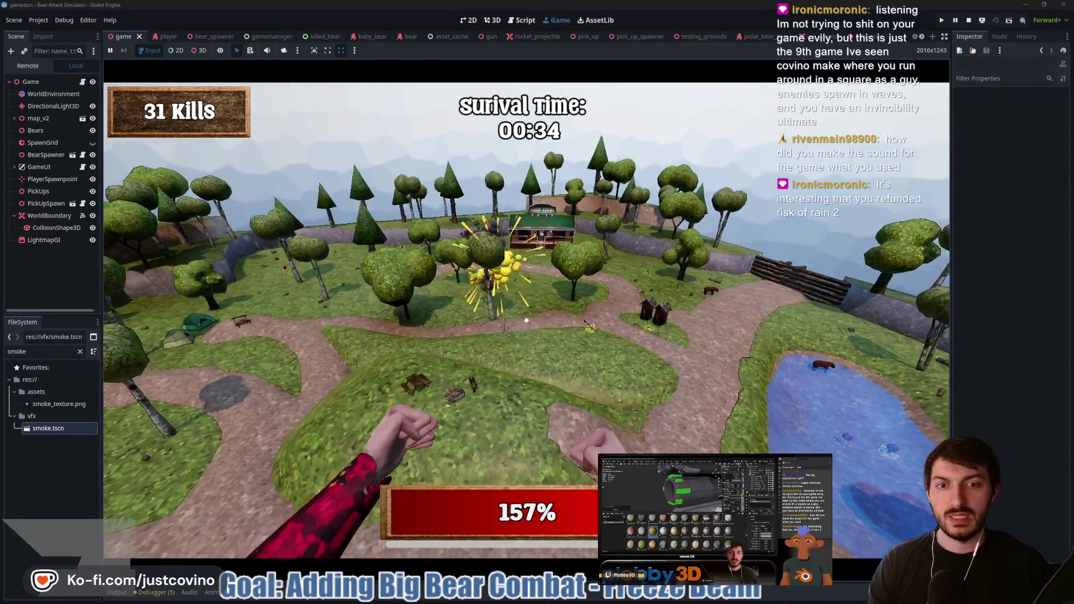
pyautogui.press('w')
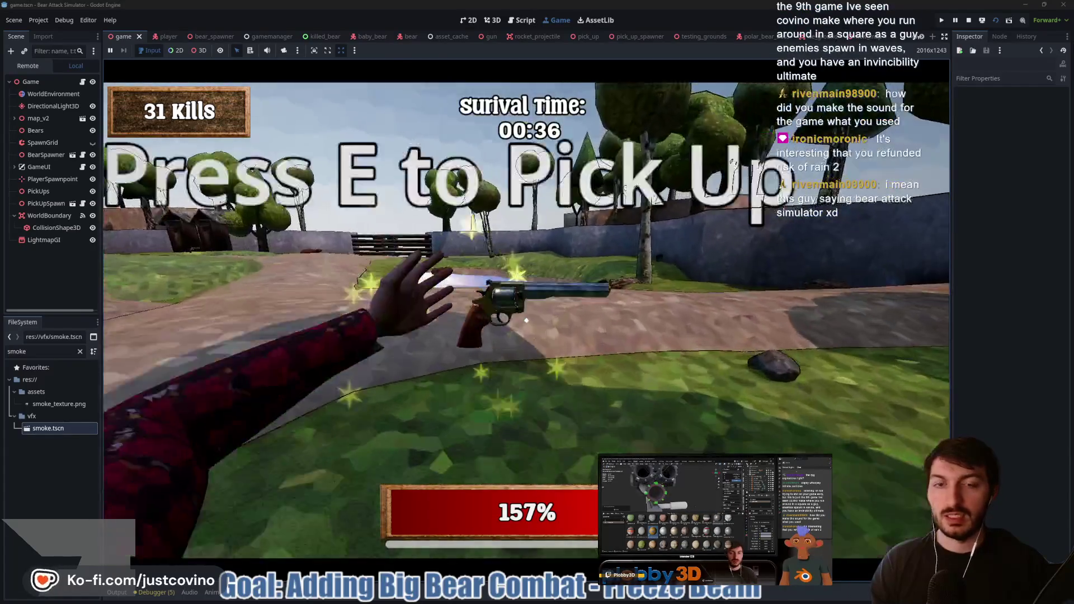
pyautogui.press('w')
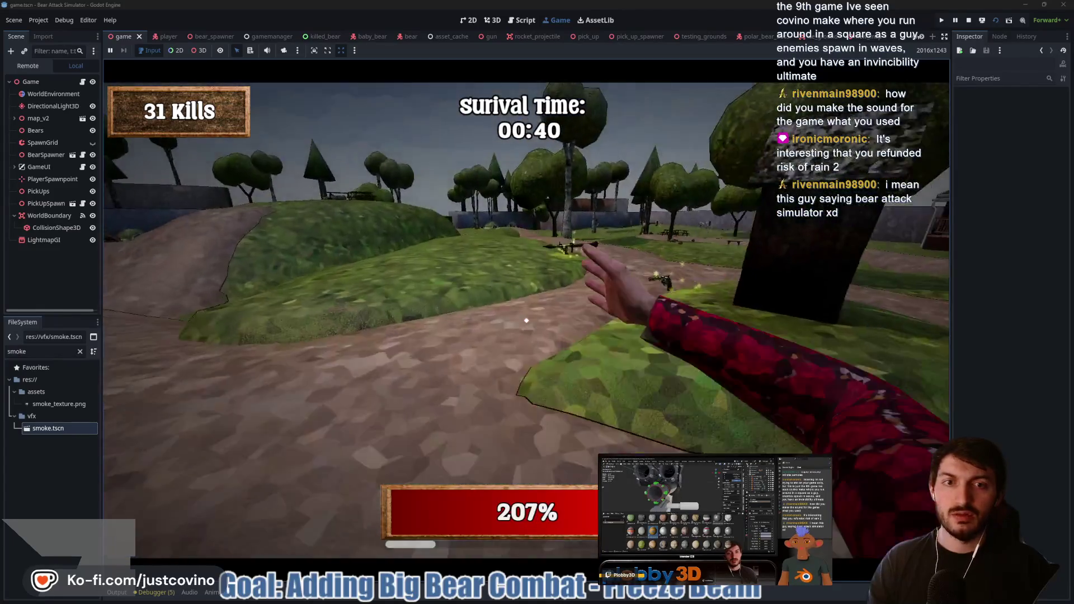
pyautogui.press('e')
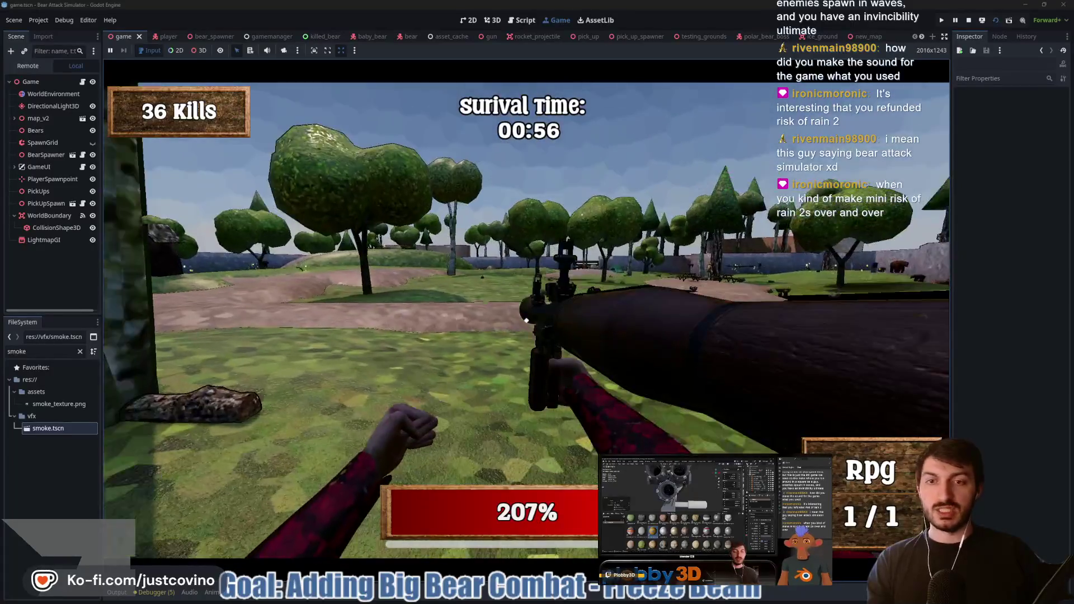
# Step: Grab the rocket ammo power-up and fire the RPG repeatedly at the bear waves
pyautogui.press('q')
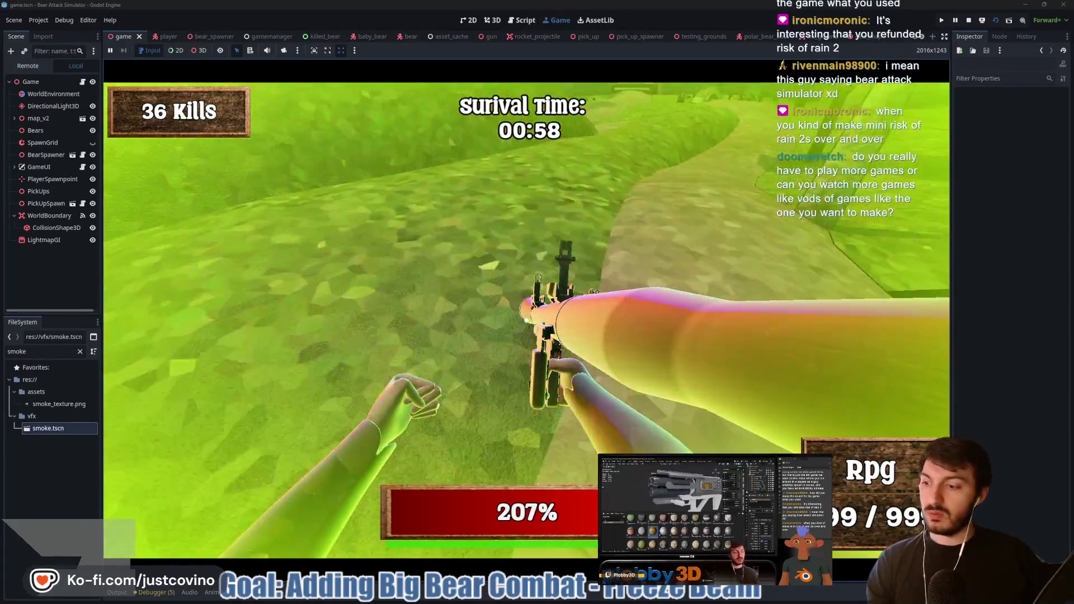
pyautogui.click(526, 319)
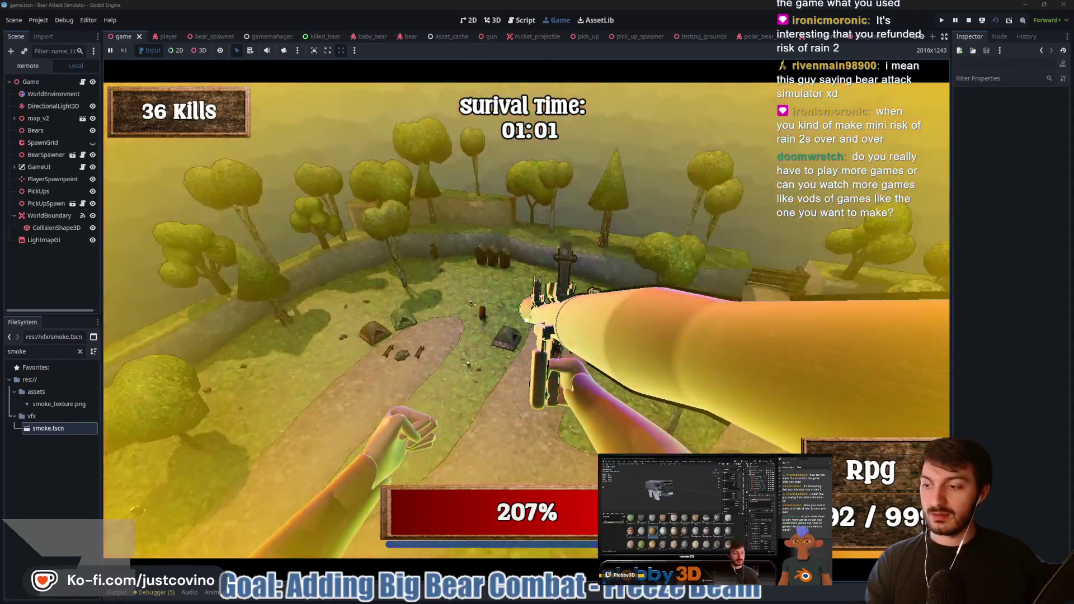
pyautogui.click(537, 303)
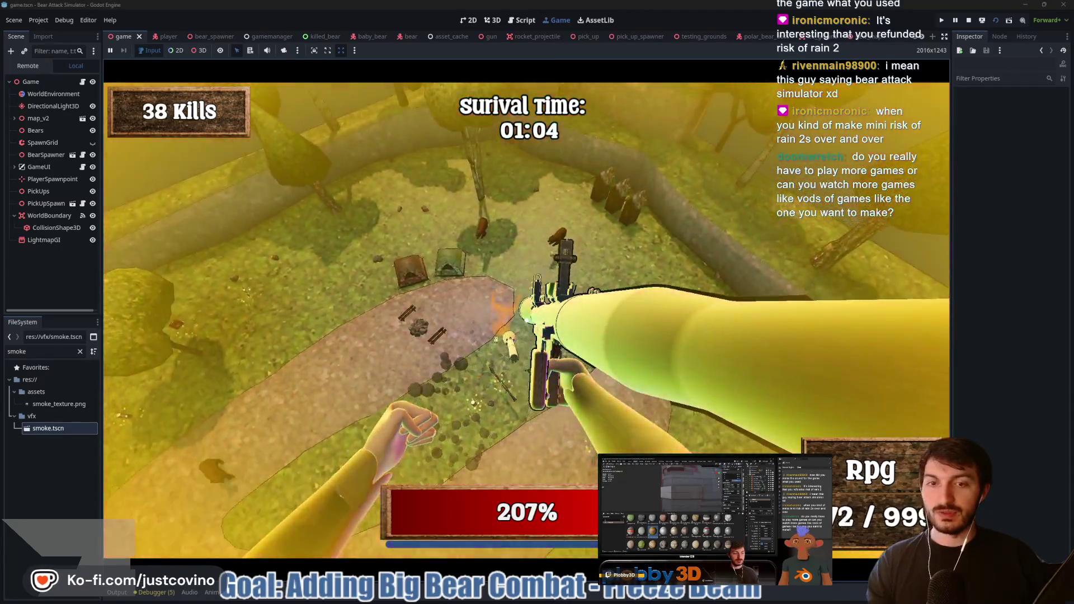
pyautogui.click(537, 302)
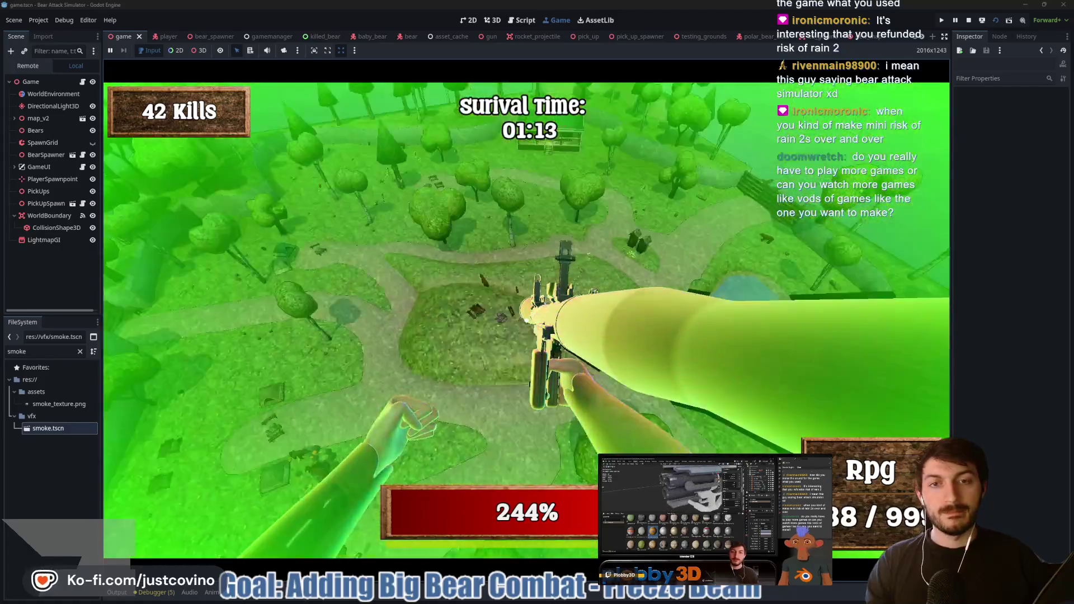
pyautogui.click(537, 302)
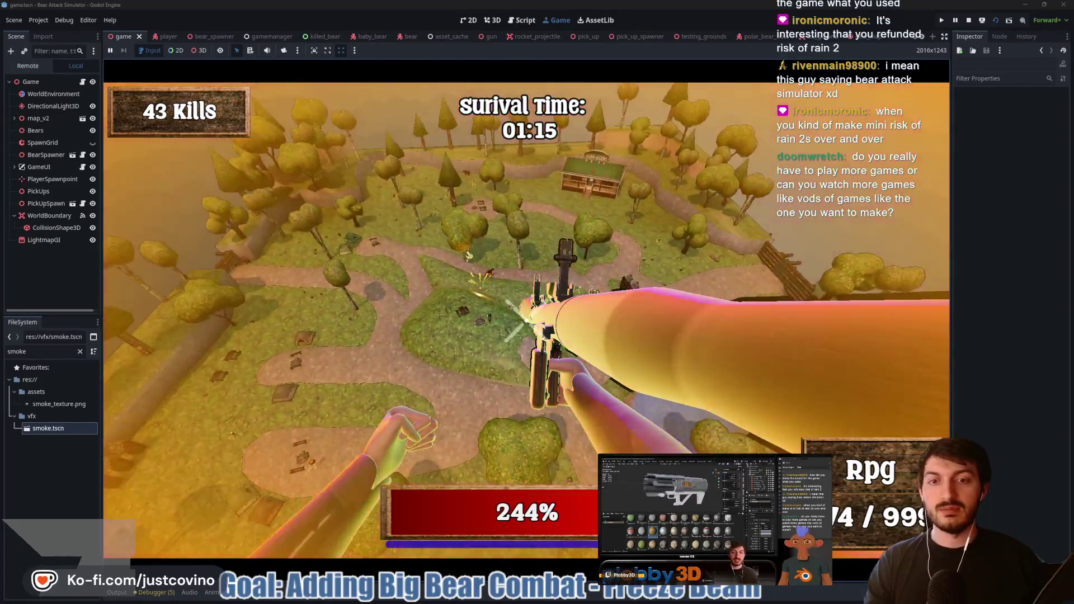
pyautogui.click(537, 302)
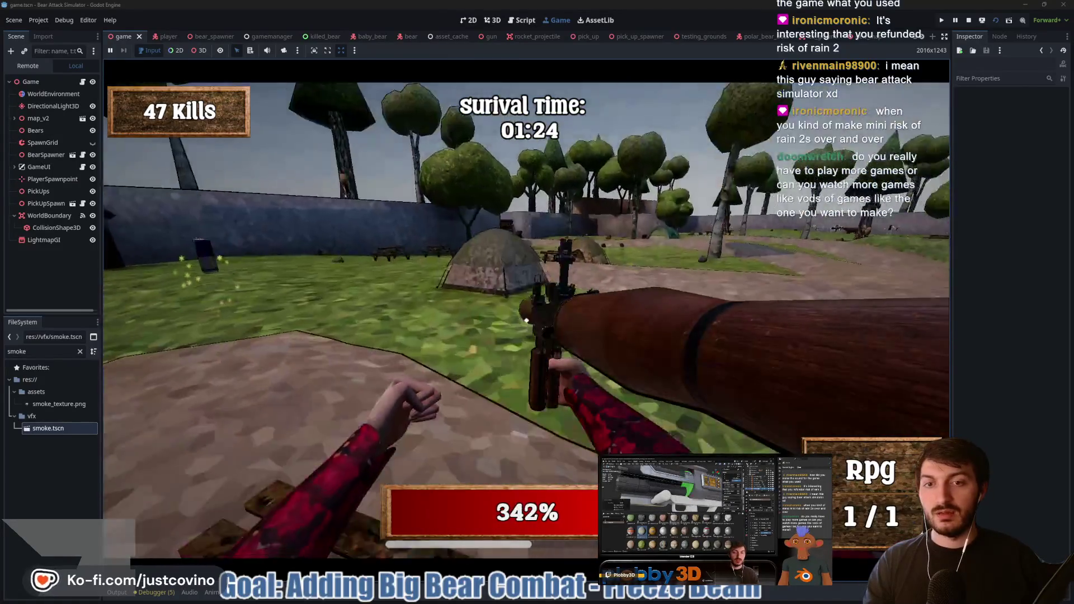
# Step: Pick up the ammo boost, fire the RPG once more, and pause the game
pyautogui.press('w')
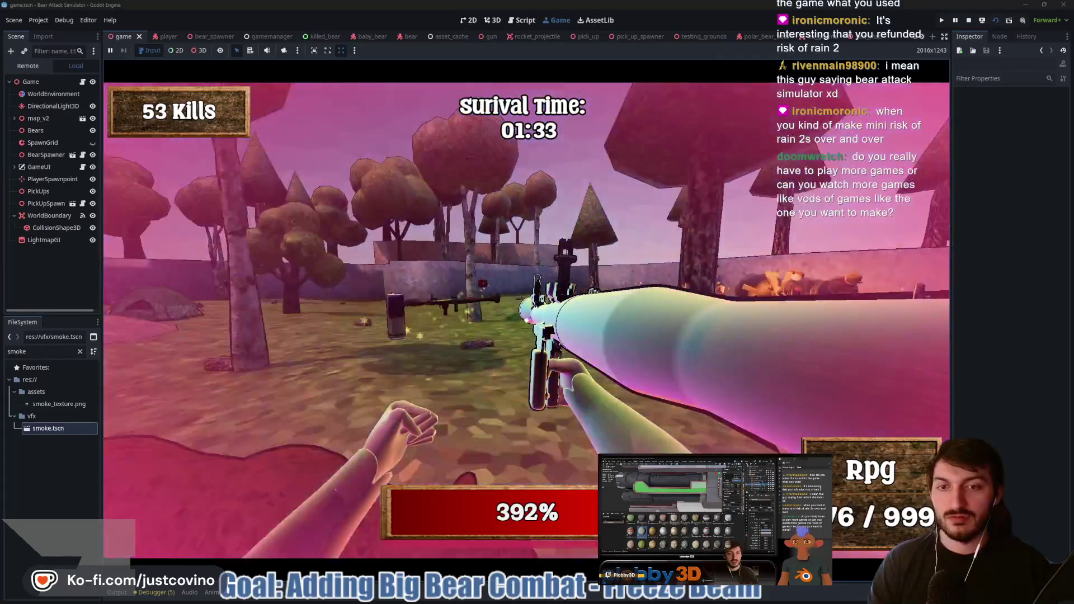
pyautogui.click(526, 313)
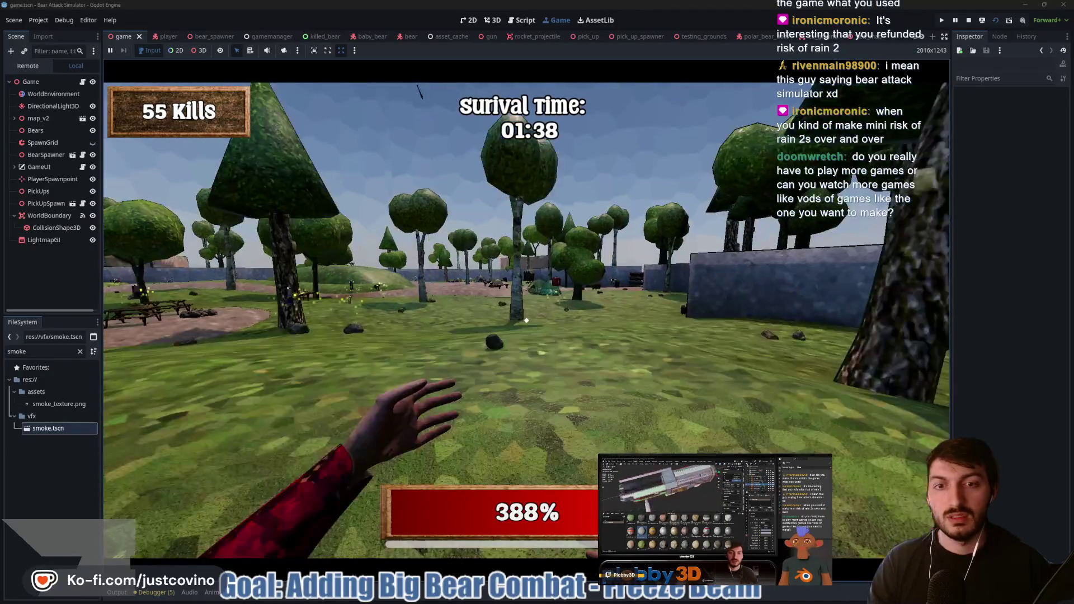
pyautogui.press('Escape')
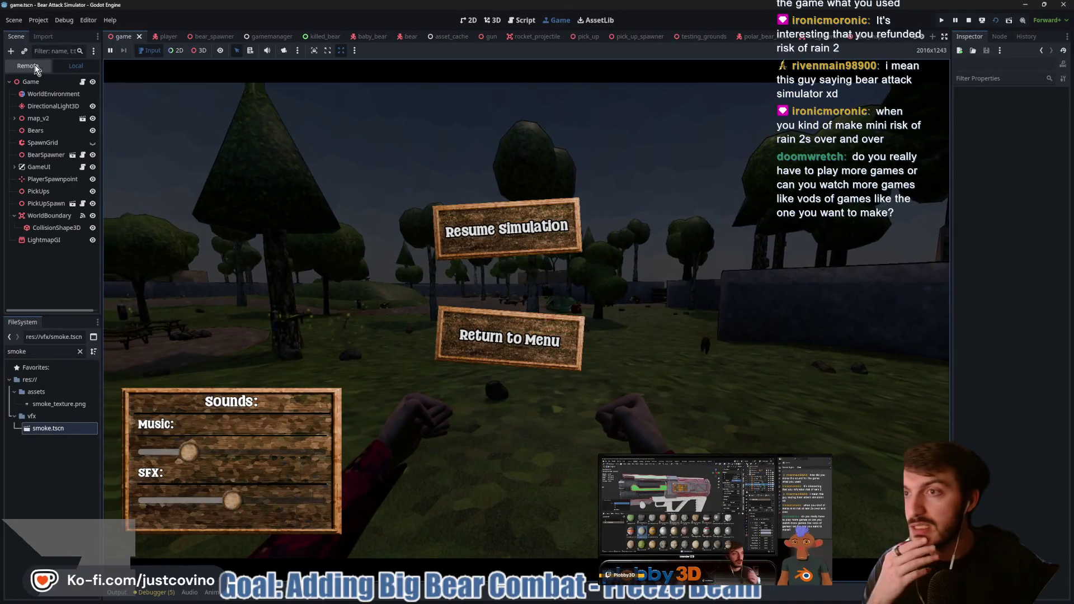
pyautogui.click(35, 65)
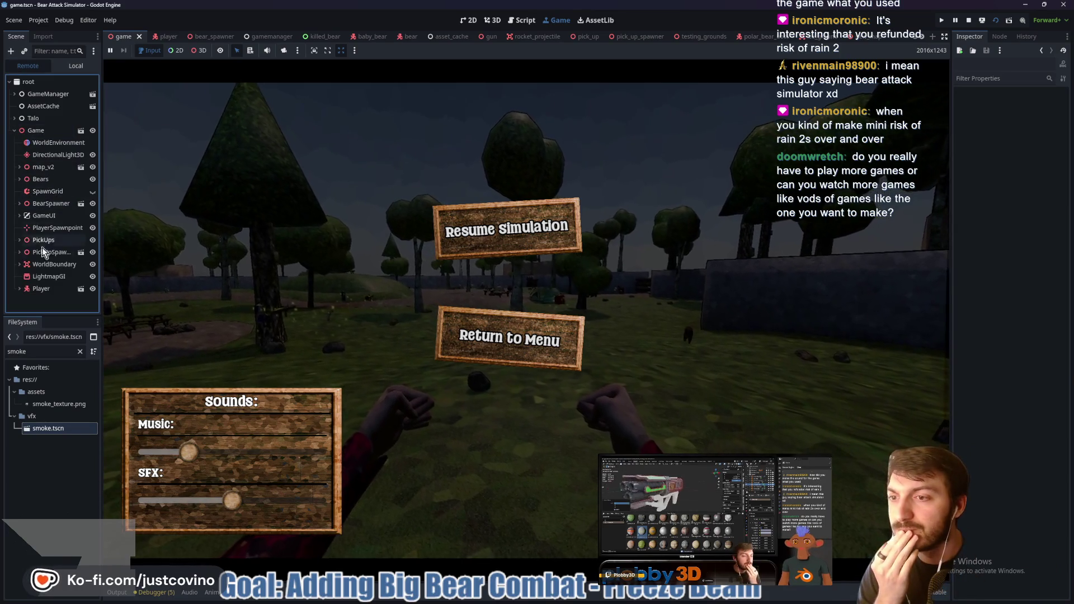
pyautogui.scroll(-5, 50, 257)
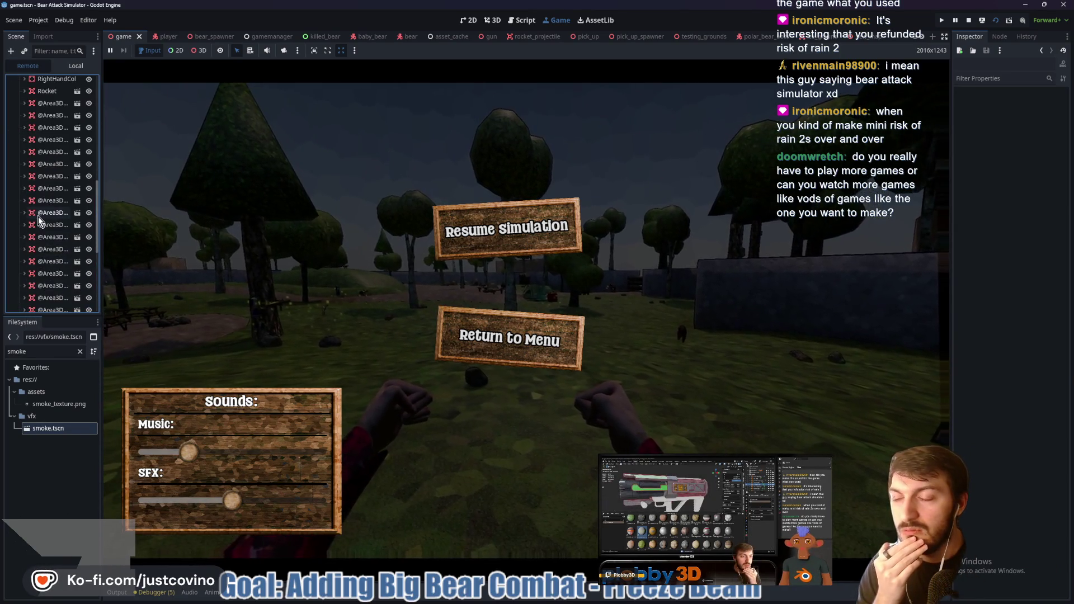
pyautogui.click(38, 216)
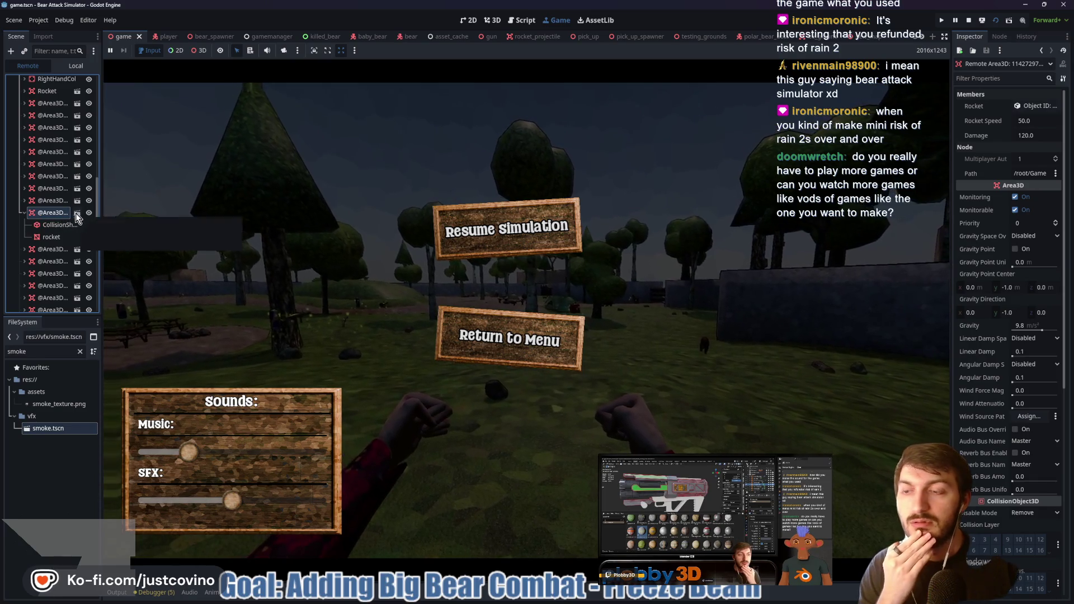
pyautogui.click(49, 191)
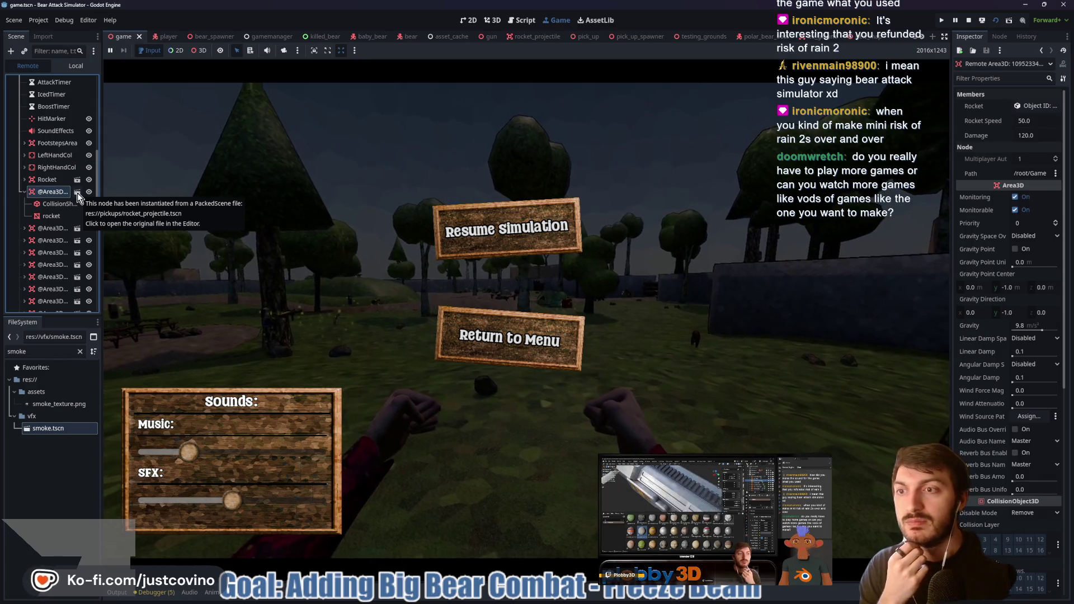
pyautogui.click(77, 192)
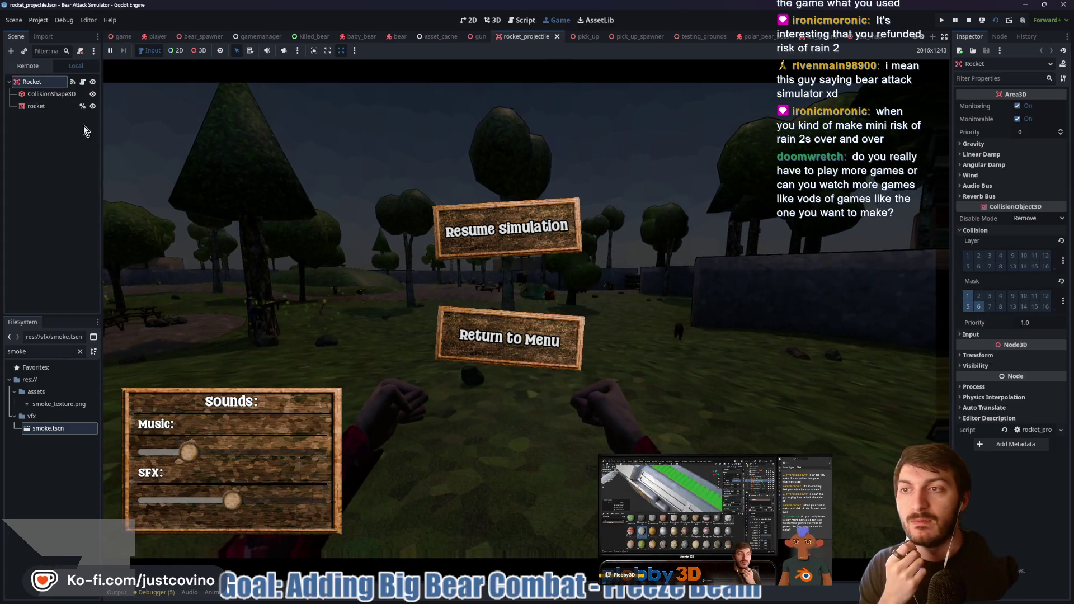
# Step: Stop the game, add an Obliterator child under Rocket, save, and relaunch from the game scene
pyautogui.click(969, 19)
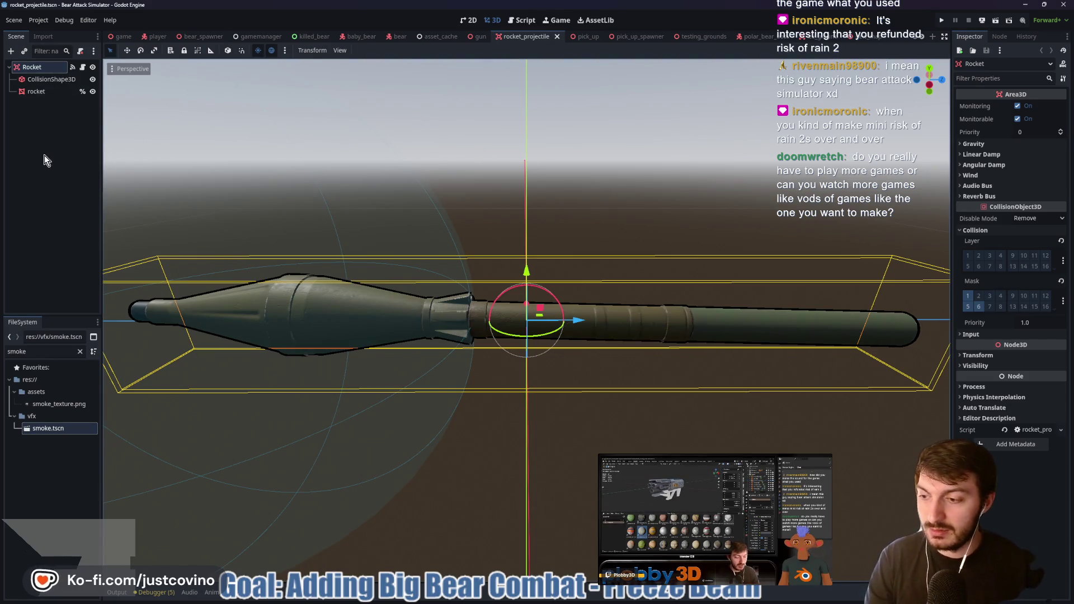
pyautogui.hotkey('ctrl', 'a')
pyautogui.write('obl')
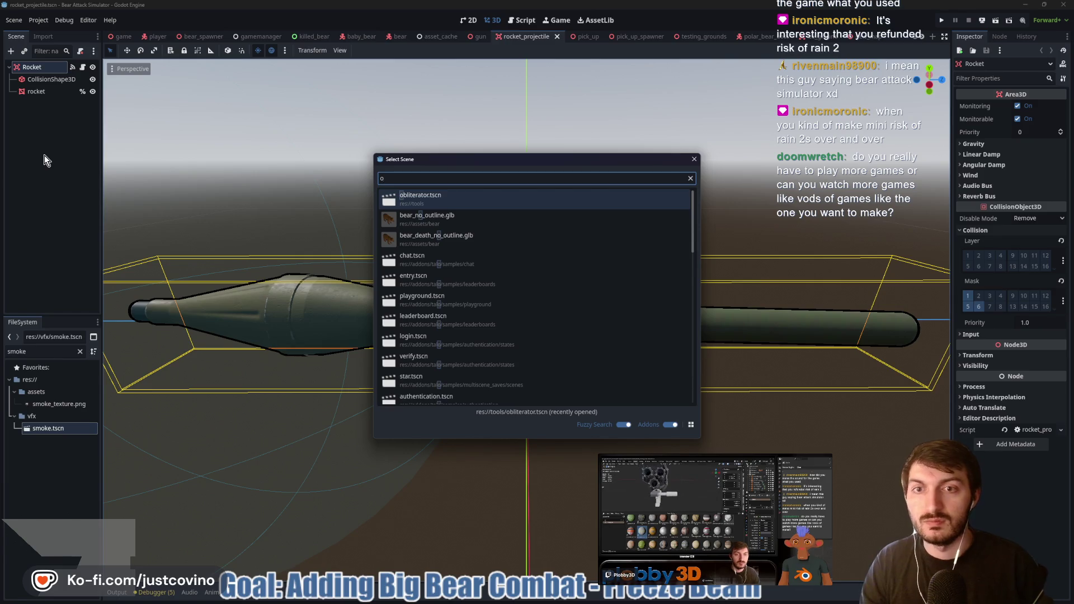
pyautogui.press('Return')
pyautogui.hotkey('ctrl', 's')
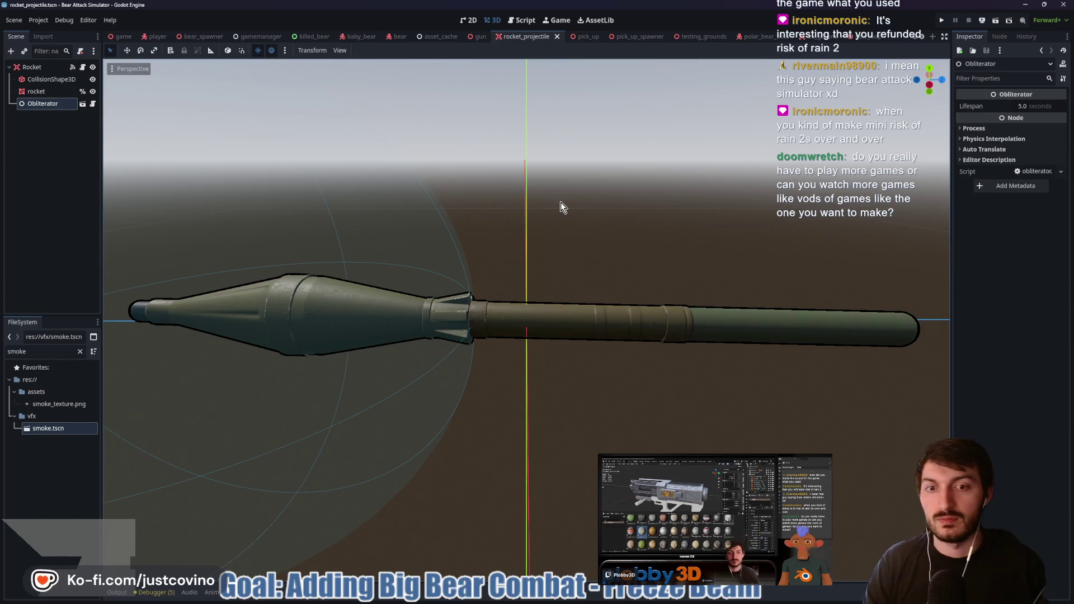
pyautogui.click(123, 37)
pyautogui.press('F5')
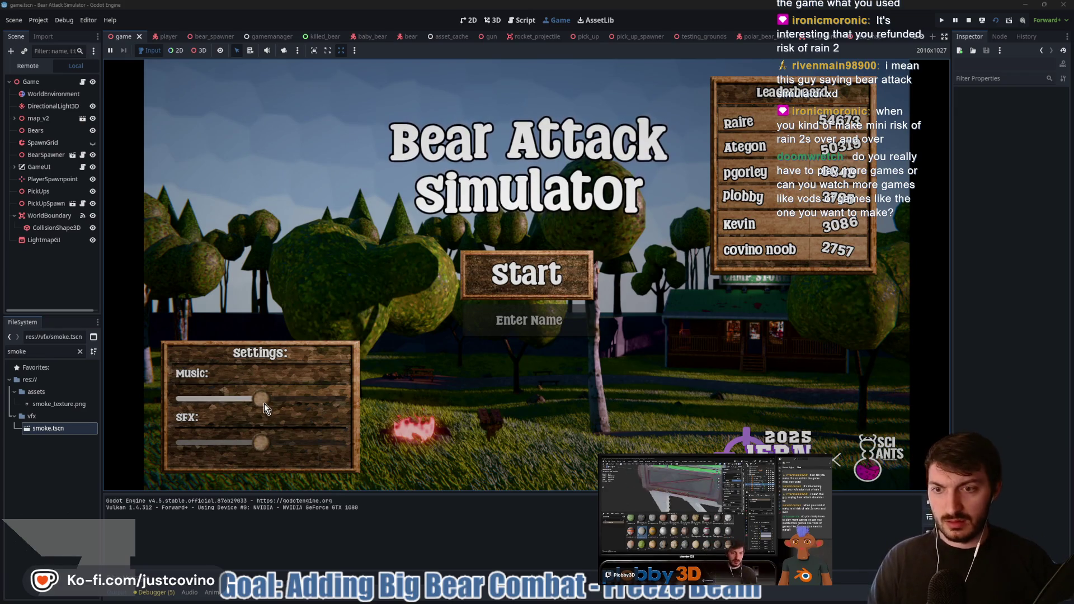
# Step: Turn the music volume down, start a round, pick up the RPG and fire at bears
pyautogui.moveTo(261, 399); pyautogui.dragTo(226, 399)
pyautogui.click(525, 274)
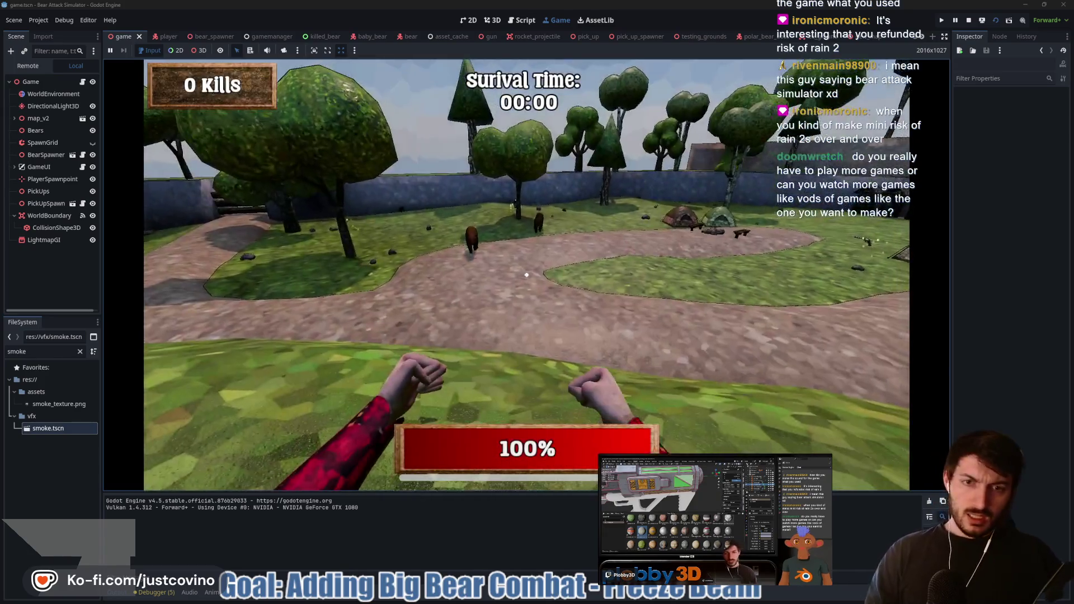
pyautogui.press('w')
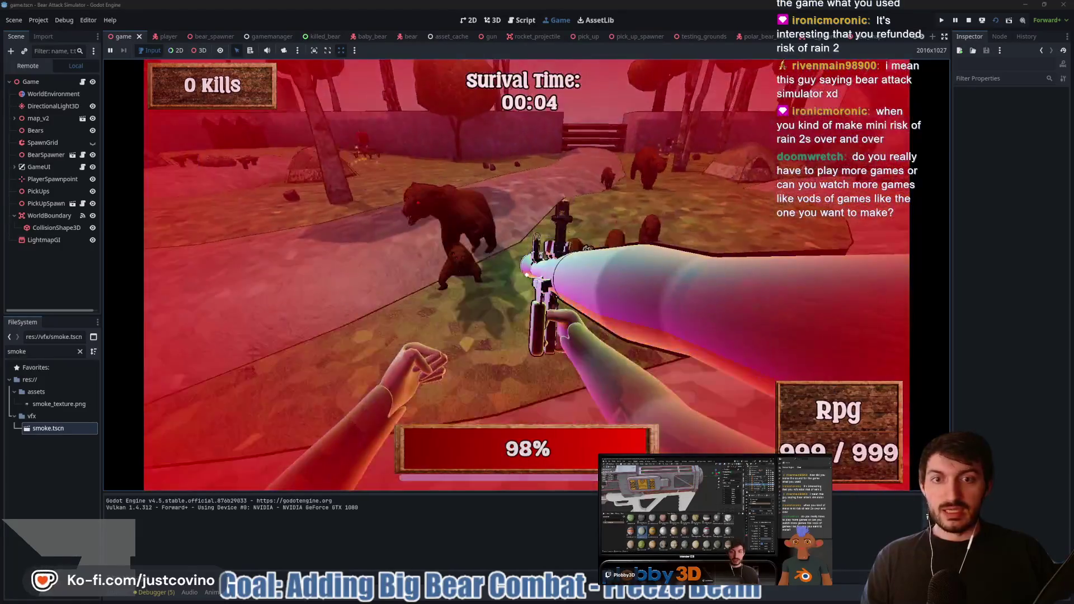
pyautogui.click(526, 274)
pyautogui.click(526, 275)
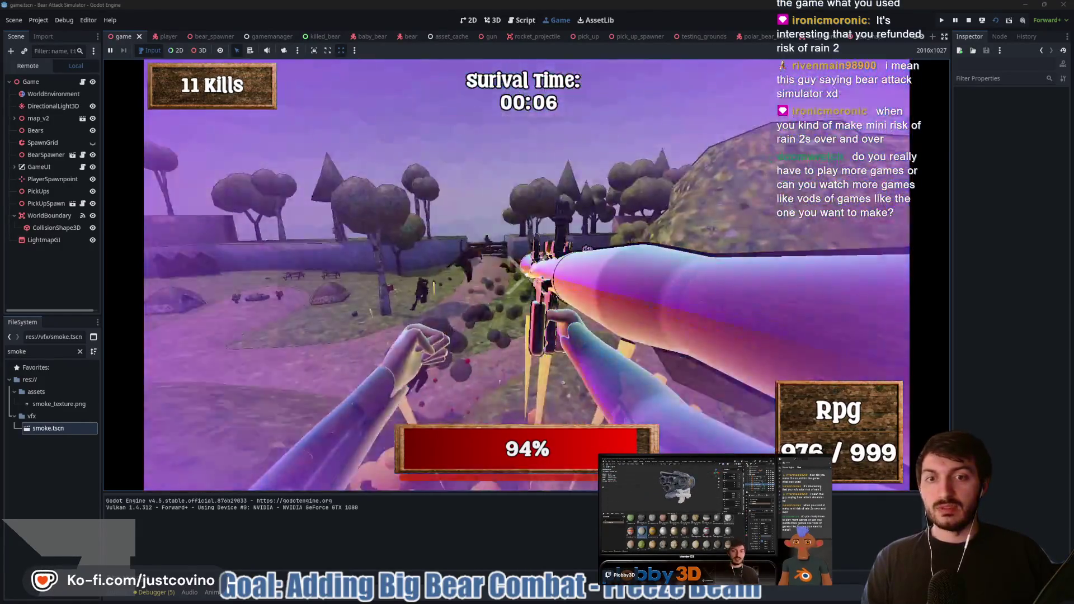
pyautogui.click(526, 274)
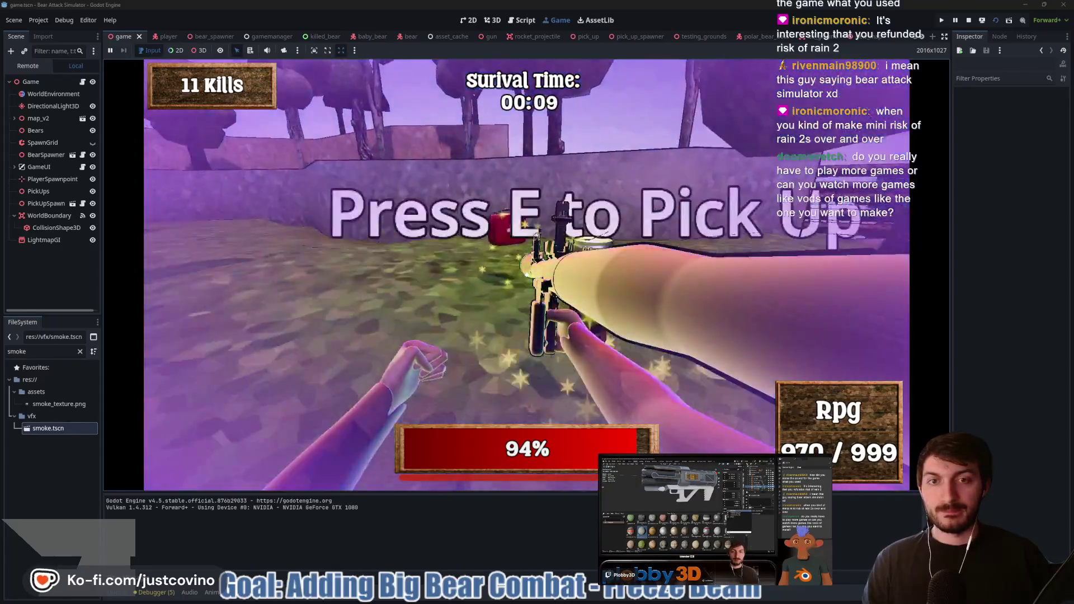
# Step: Grab the health power-up and a fresh RPG, then fire until the reparent error halts the game
pyautogui.press('e')
pyautogui.press('w')
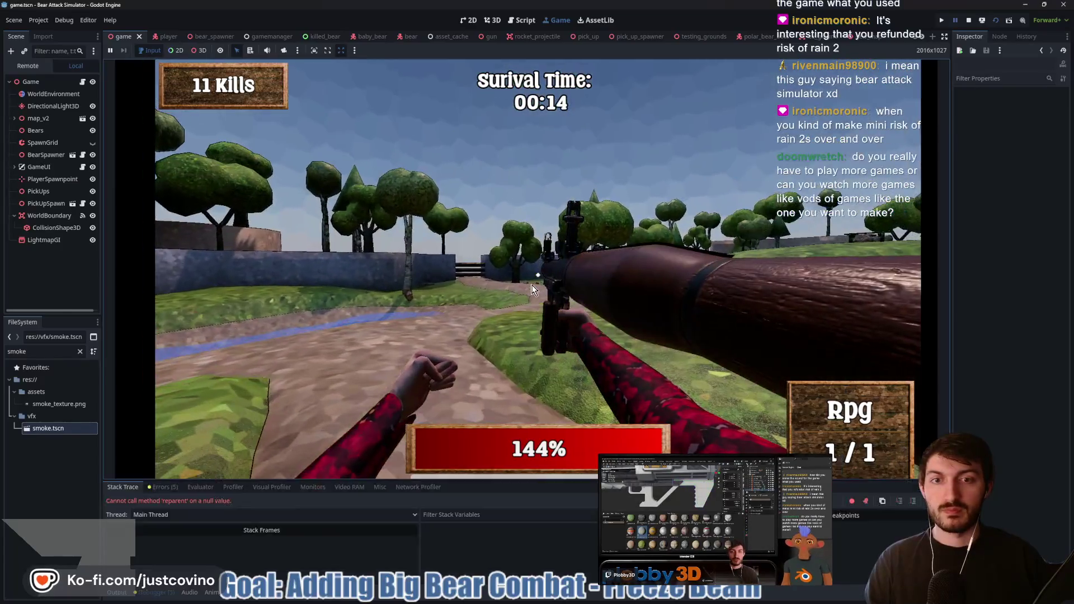
pyautogui.click(526, 274)
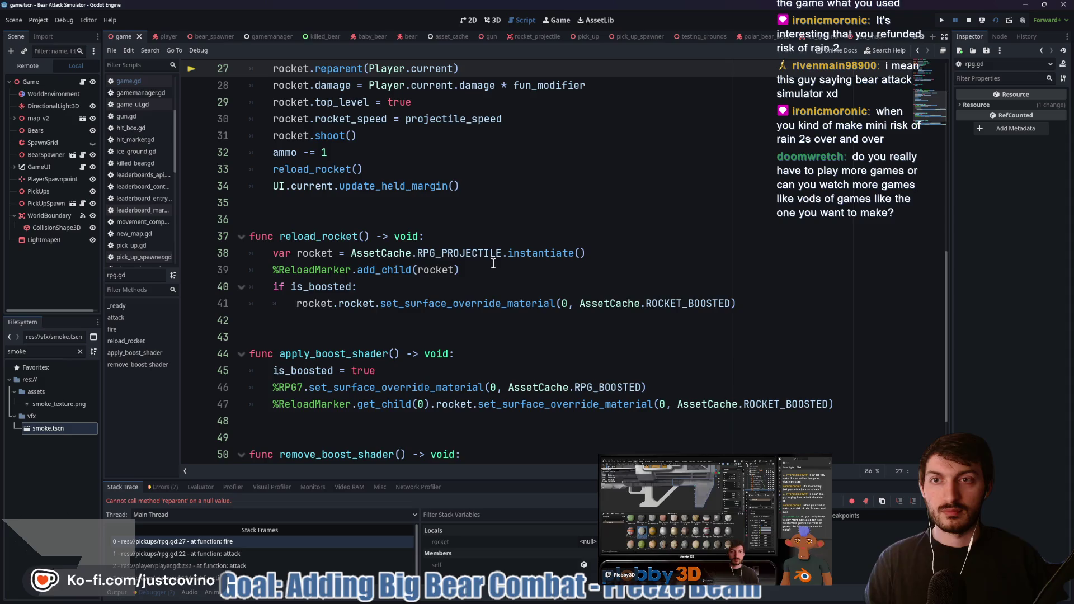
# Step: Stop the debug session and switch to the rocket_projectile scene
pyautogui.click(970, 23)
pyautogui.scroll(3, 505, 179)
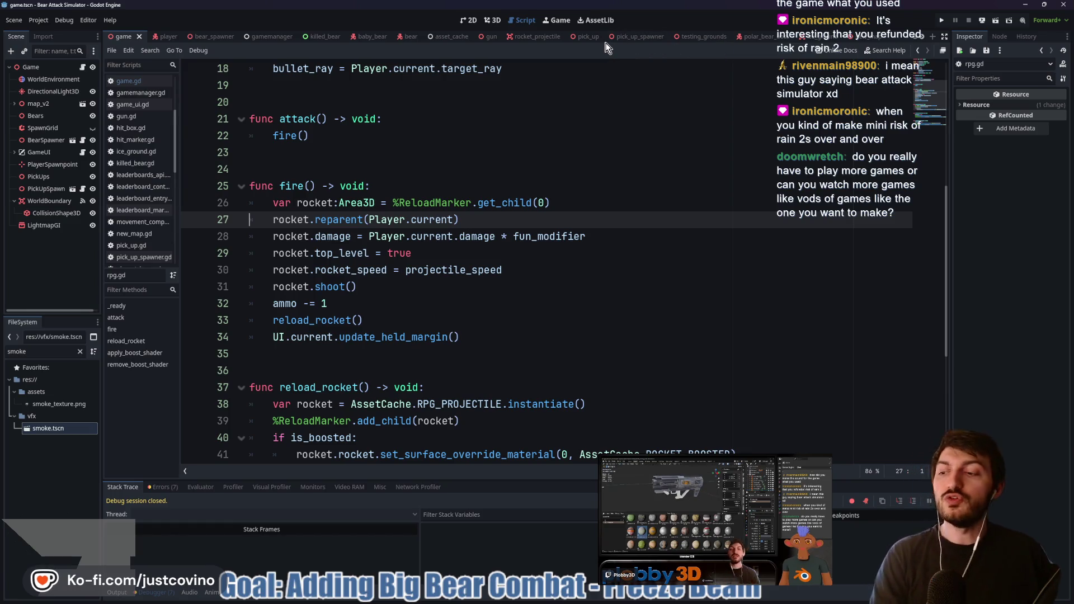
pyautogui.click(543, 37)
pyautogui.click(50, 105)
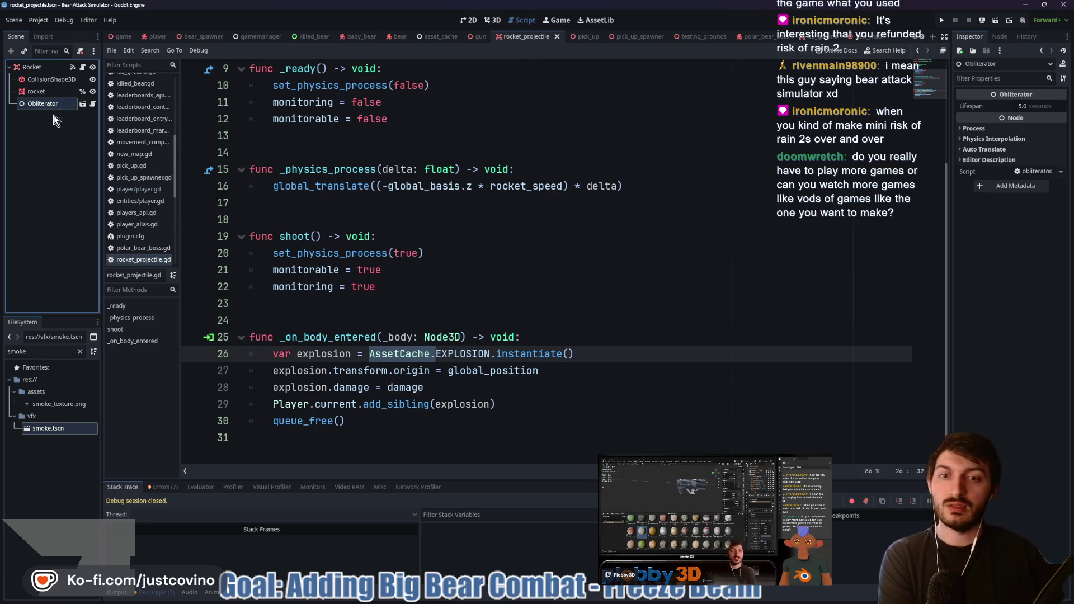
pyautogui.click(594, 356)
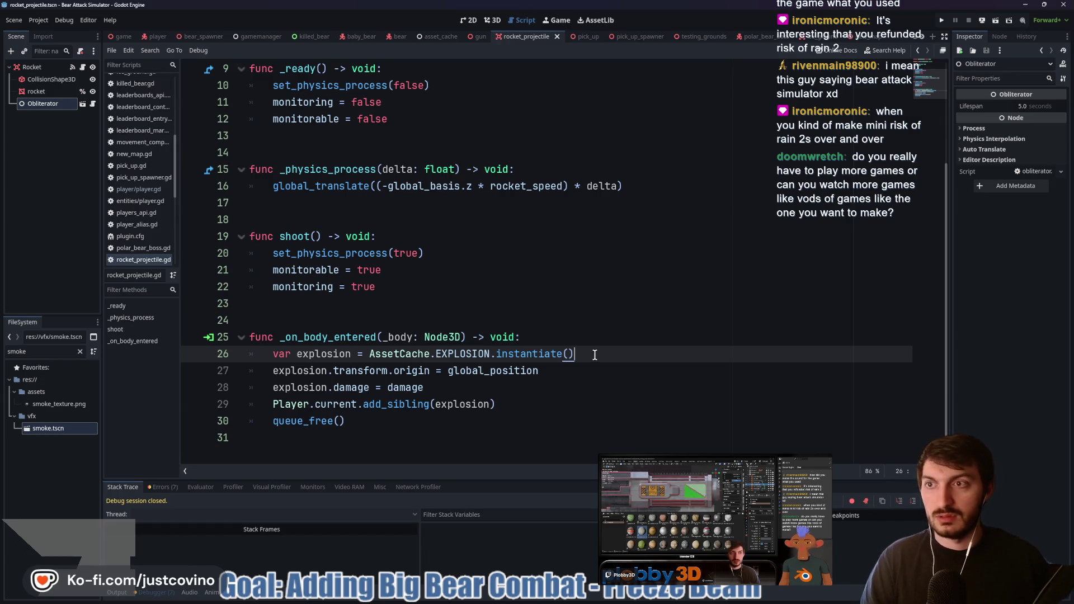
# Step: Delete the Obliterator node from Rocket and confirm the deletion
pyautogui.click(36, 103)
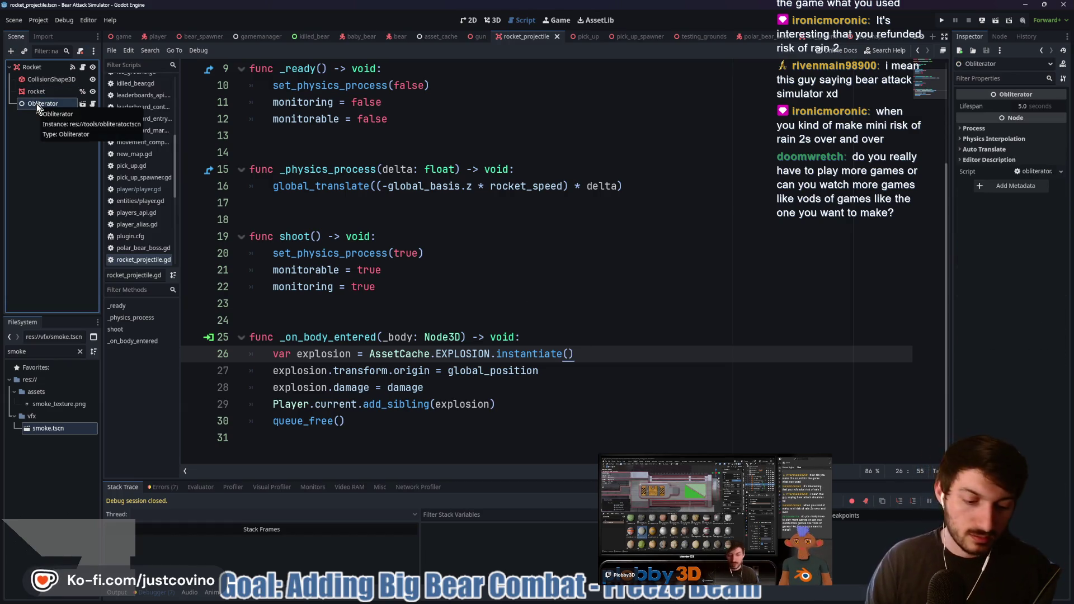
pyautogui.press('Delete')
pyautogui.click(505, 311)
pyautogui.click(399, 221)
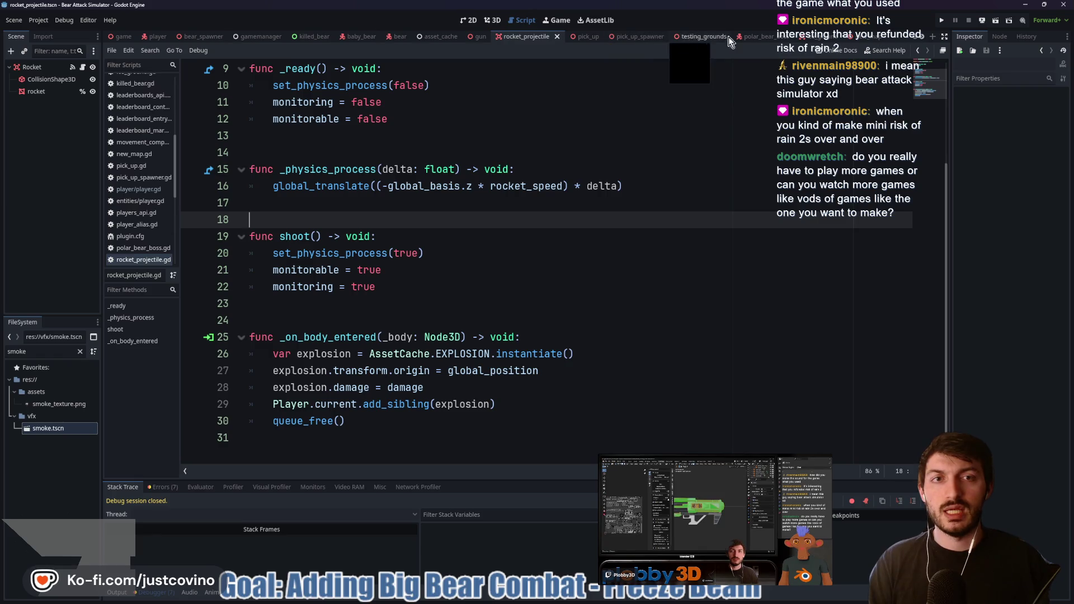
pyautogui.scroll(-3, 814, 37)
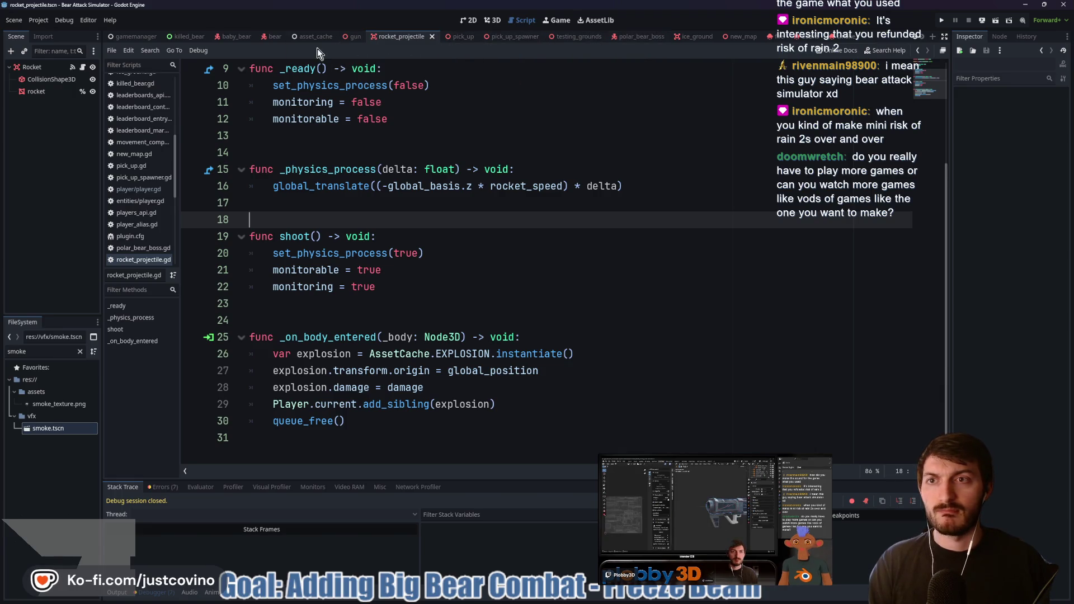
pyautogui.scroll(3, 312, 38)
pyautogui.scroll(-3, 311, 38)
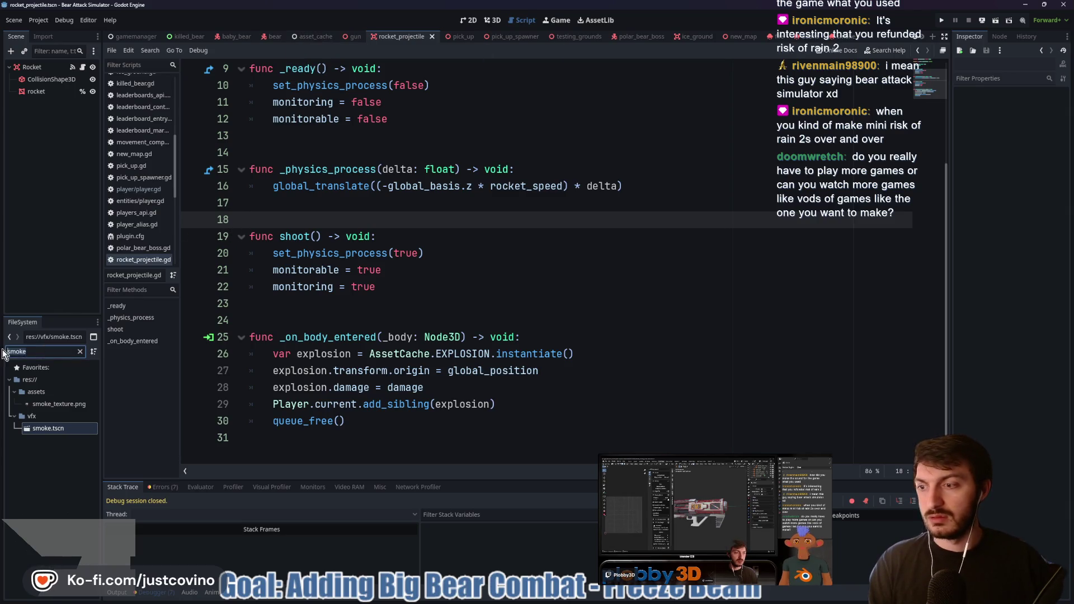
# Step: Filter the FileSystem for 'RP' and open the RPG scene
pyautogui.hotkey('ctrl', 'a')
pyautogui.write('RP')
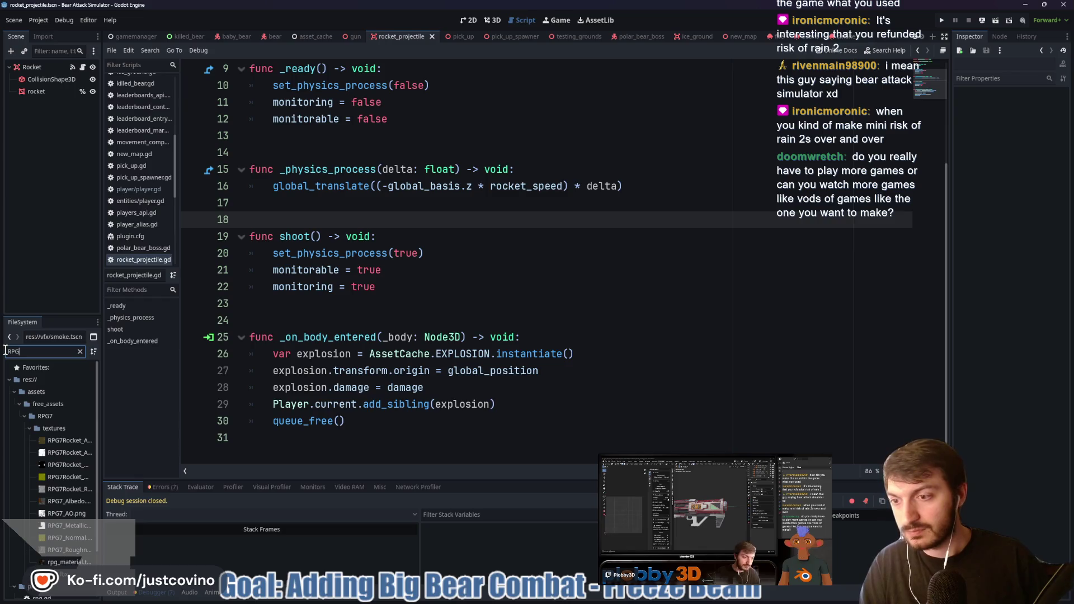
pyautogui.scroll(-2, 55, 512)
pyautogui.doubleClick(40, 554)
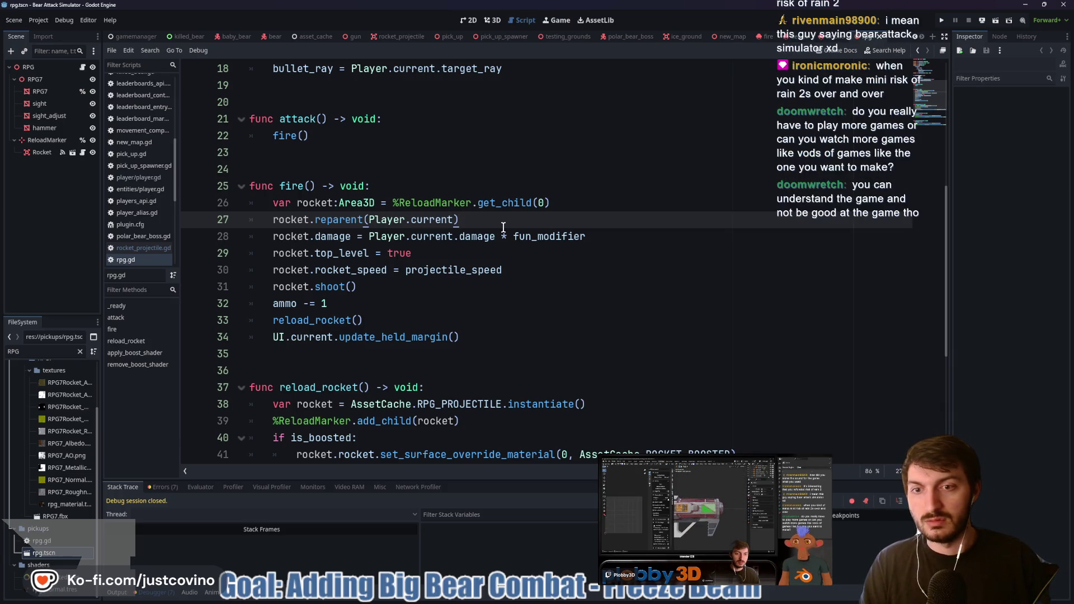
# Step: Add 'rocket.add_child(AssetCache.OBLITERATOR.instantiate())' after the reparent call, then open AssetCache's definition
pyautogui.press('Return')
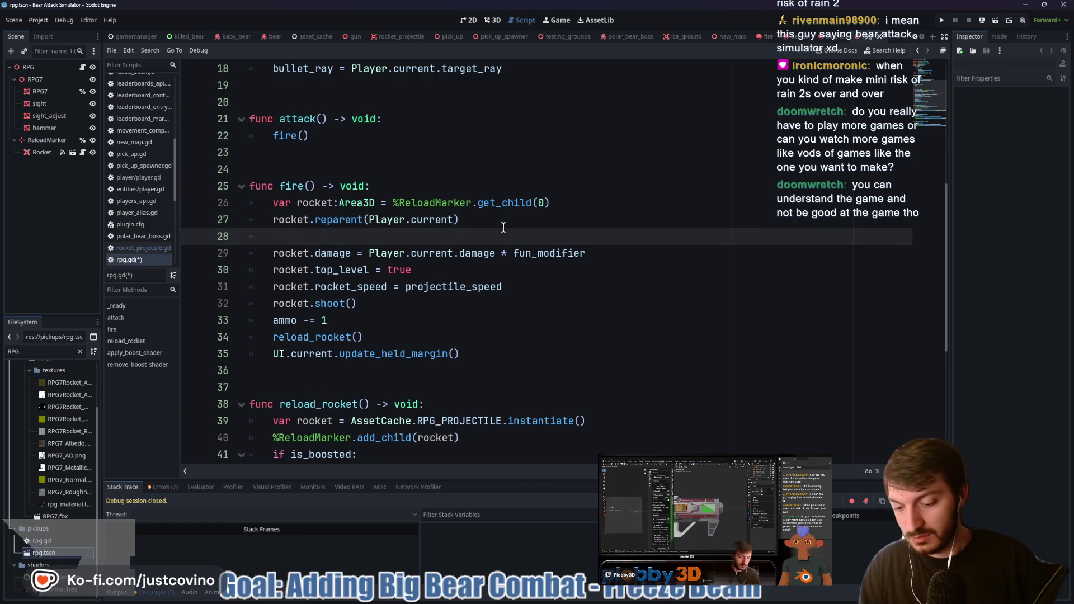
pyautogui.write('rocket.add_c')
pyautogui.press('Return')
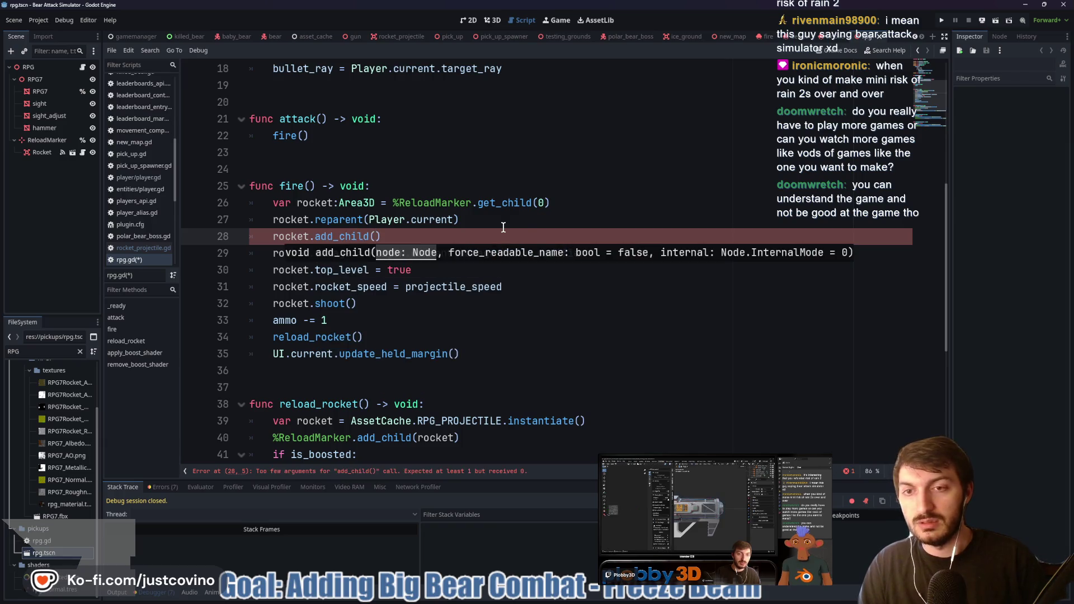
pyautogui.write('AssetCache')
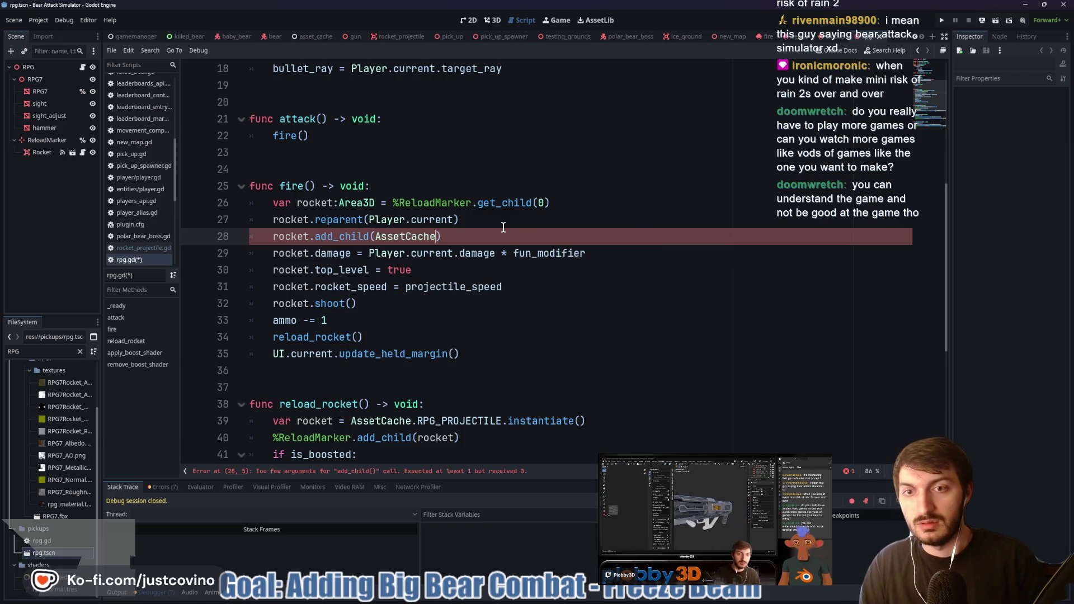
pyautogui.press('Down')
pyautogui.press('Down')
pyautogui.press('Down')
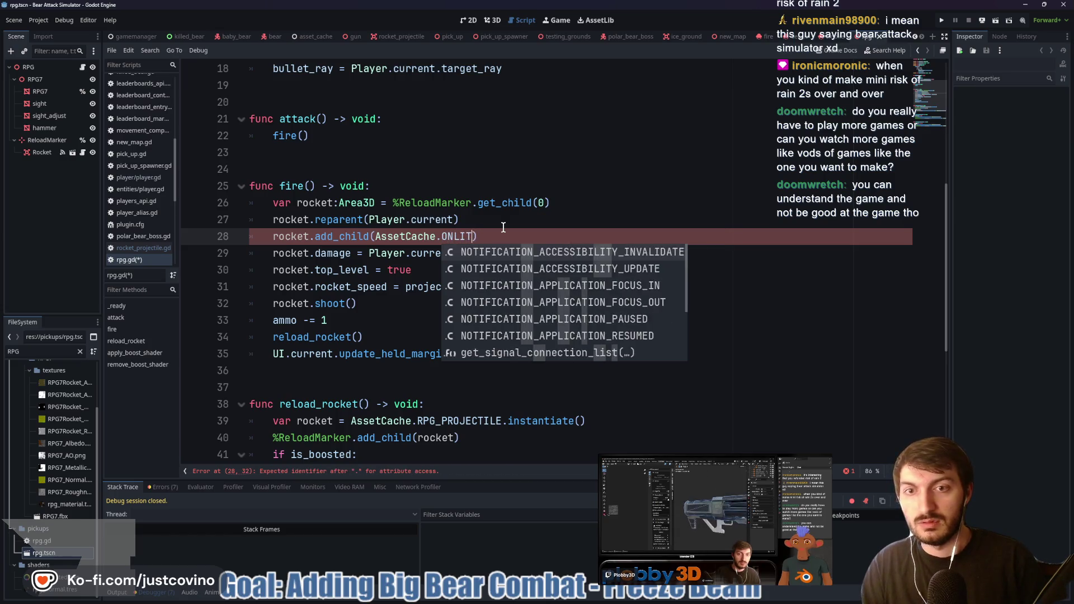
pyautogui.write('OBLITERATOR.instantiate(')
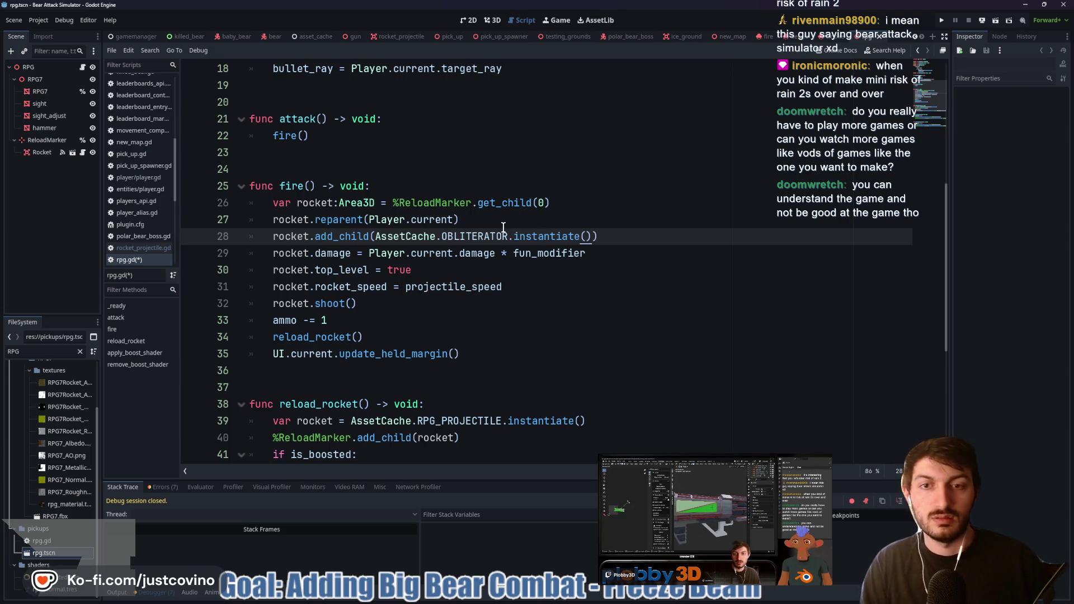
pyautogui.keyDown('ctrl'); pyautogui.click(412, 239); pyautogui.keyUp('ctrl')
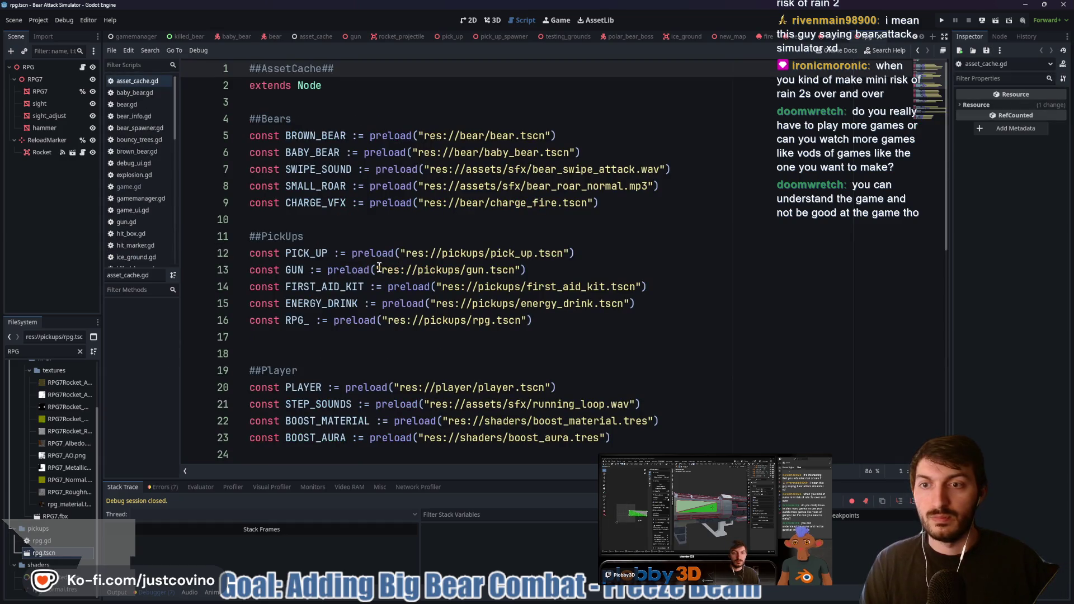
# Step: Add 'const OBLITERATOR := preload()' below the leaderboard constant in the Misc section
pyautogui.scroll(-9, 379, 269)
pyautogui.click(828, 285)
pyautogui.press('Return')
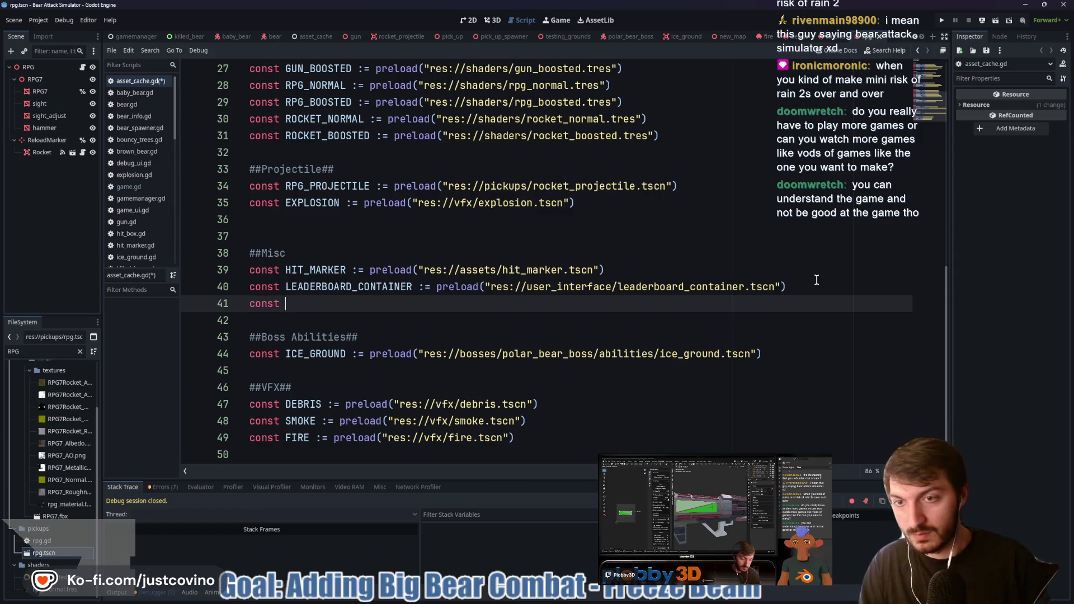
pyautogui.write('OBLITERATOR :=')
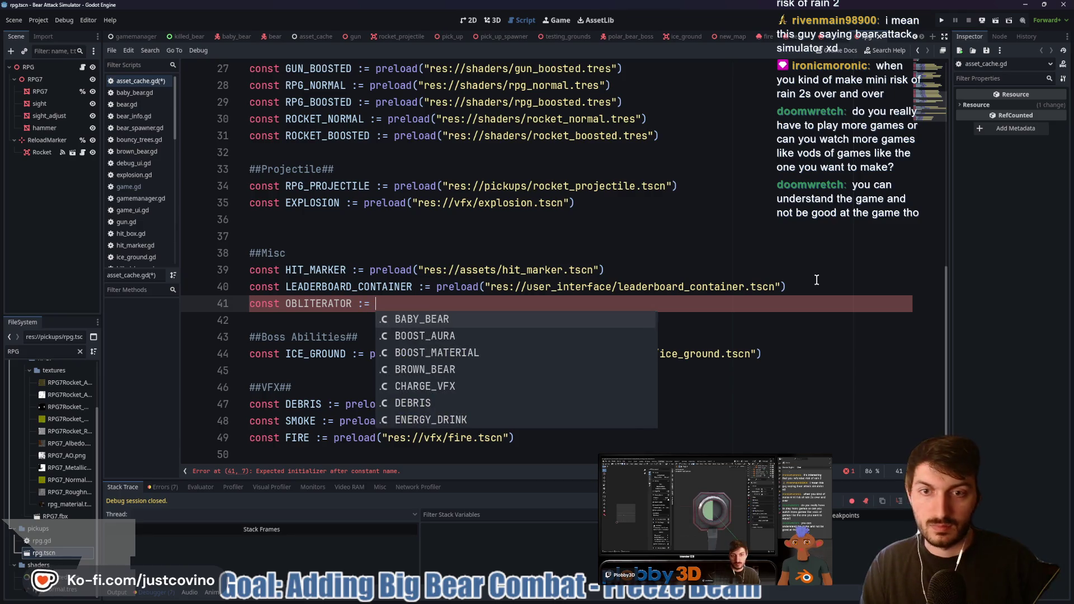
pyautogui.write(' preload(')
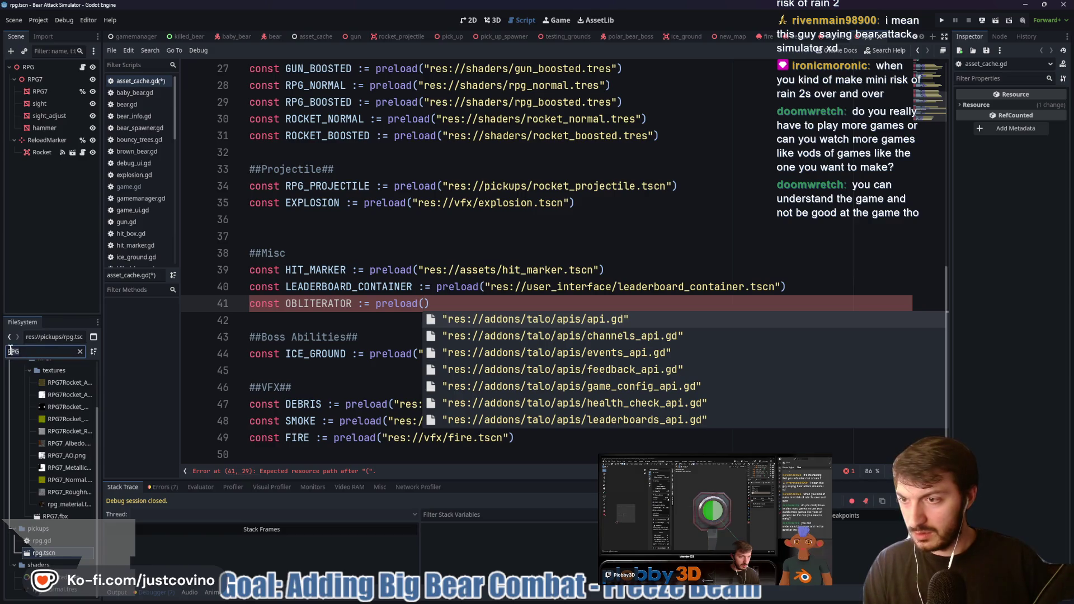
# Step: Fill the preload with the path res://tools/obliterator.tscn found by filtering the FileSystem
pyautogui.press('BackSpace')
pyautogui.press('BackSpace')
pyautogui.press('BackSpace')
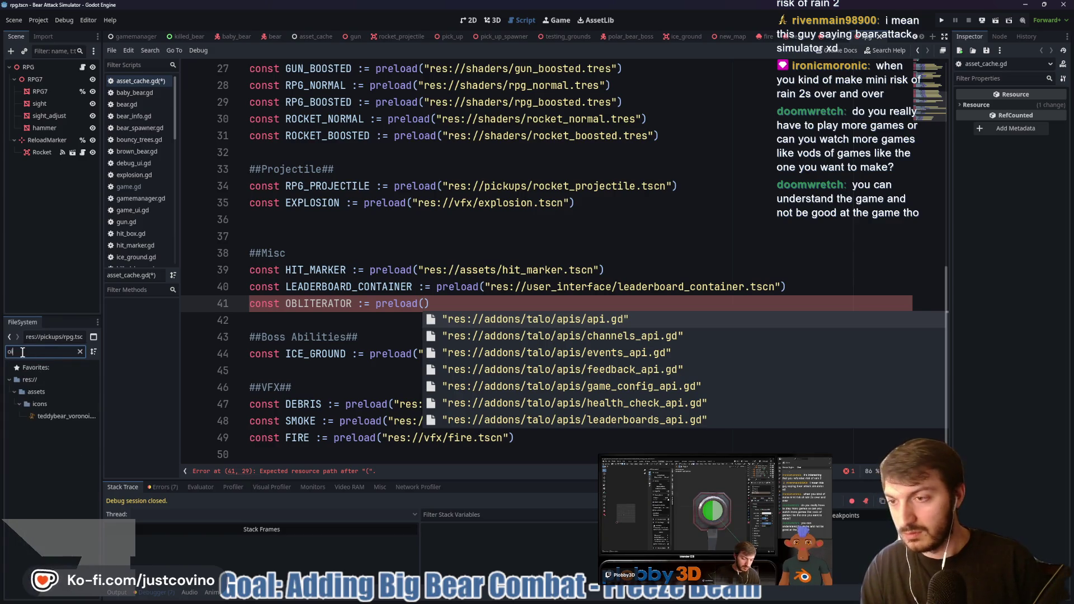
pyautogui.write('oblit')
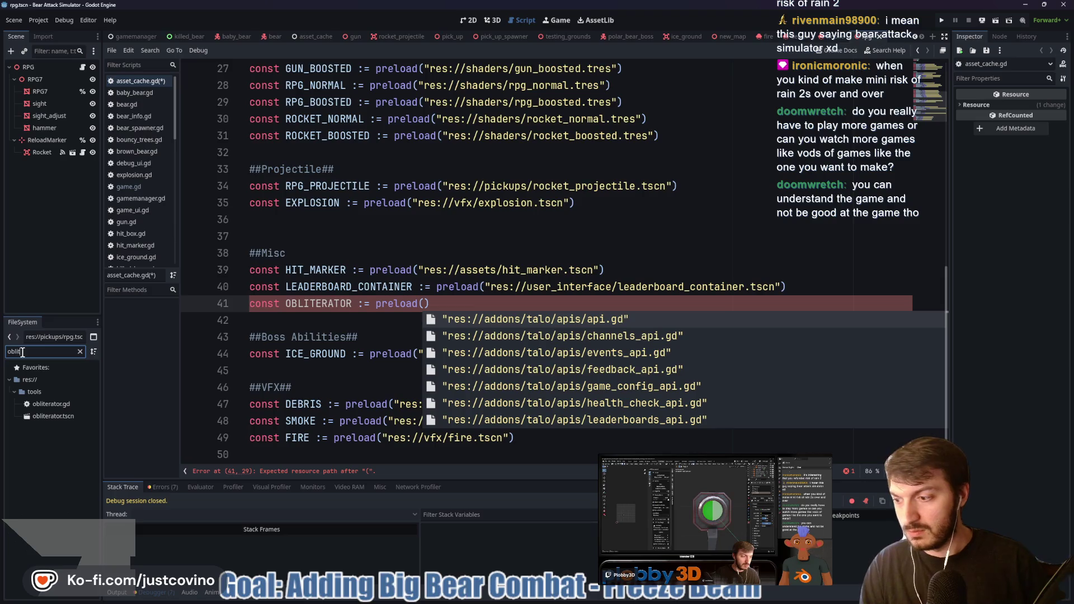
pyautogui.click(50, 420)
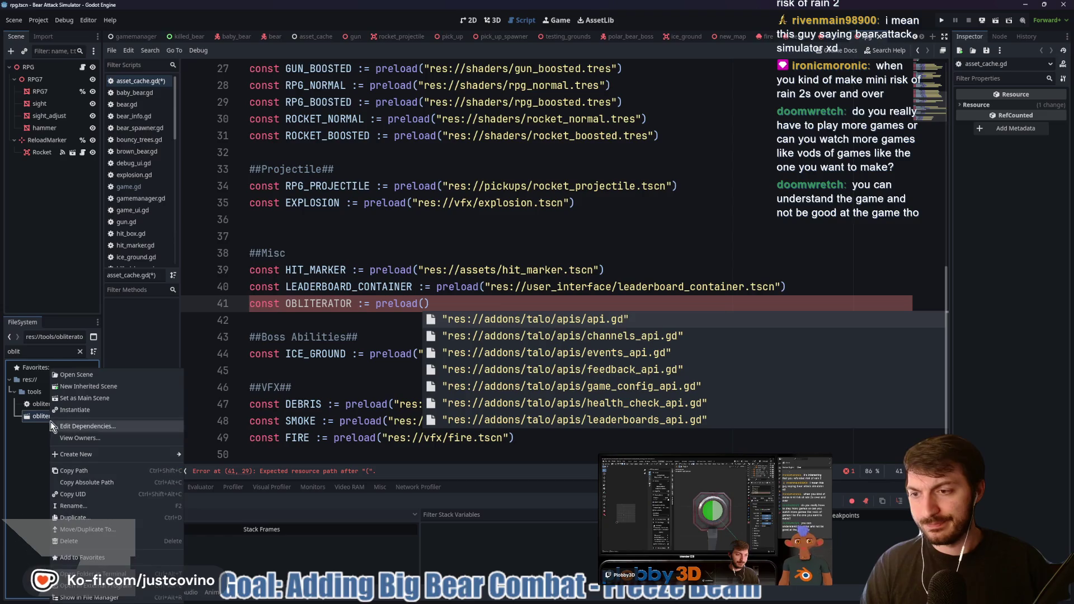
pyautogui.click(423, 305)
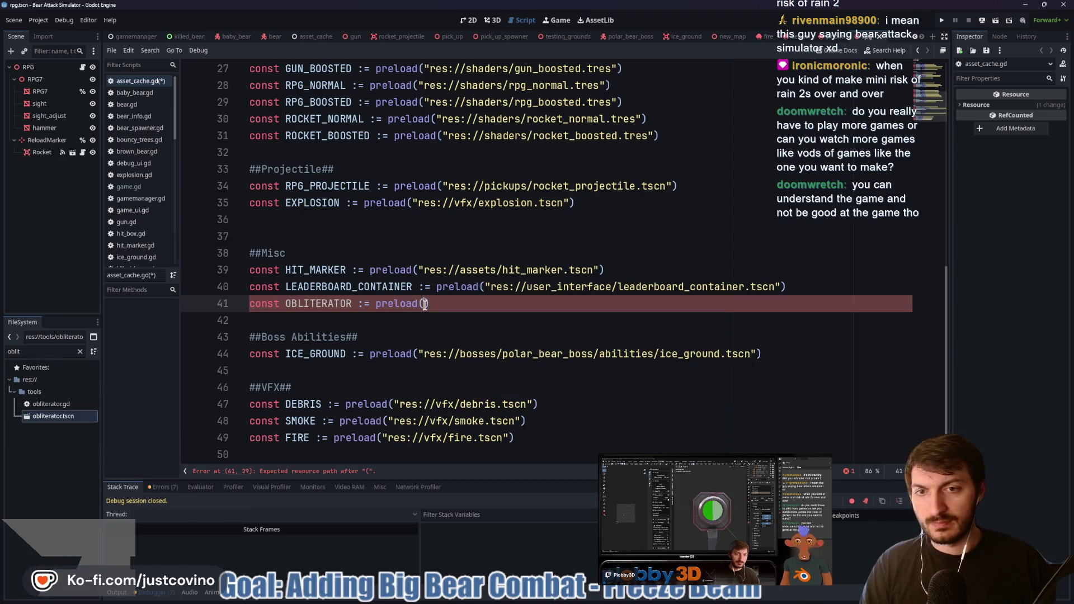
pyautogui.write('"')
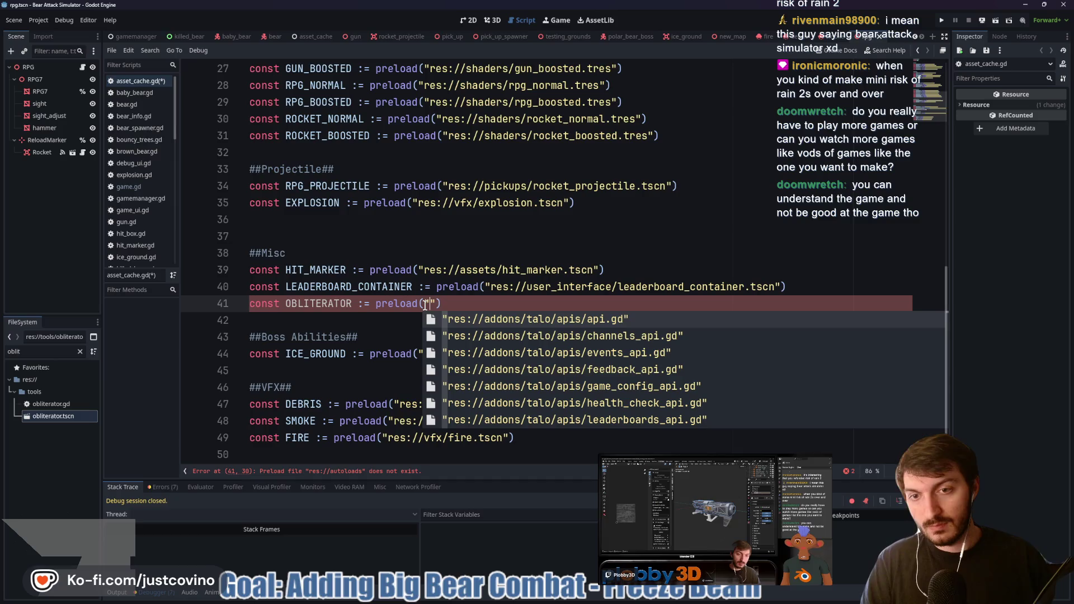
pyautogui.press('End')
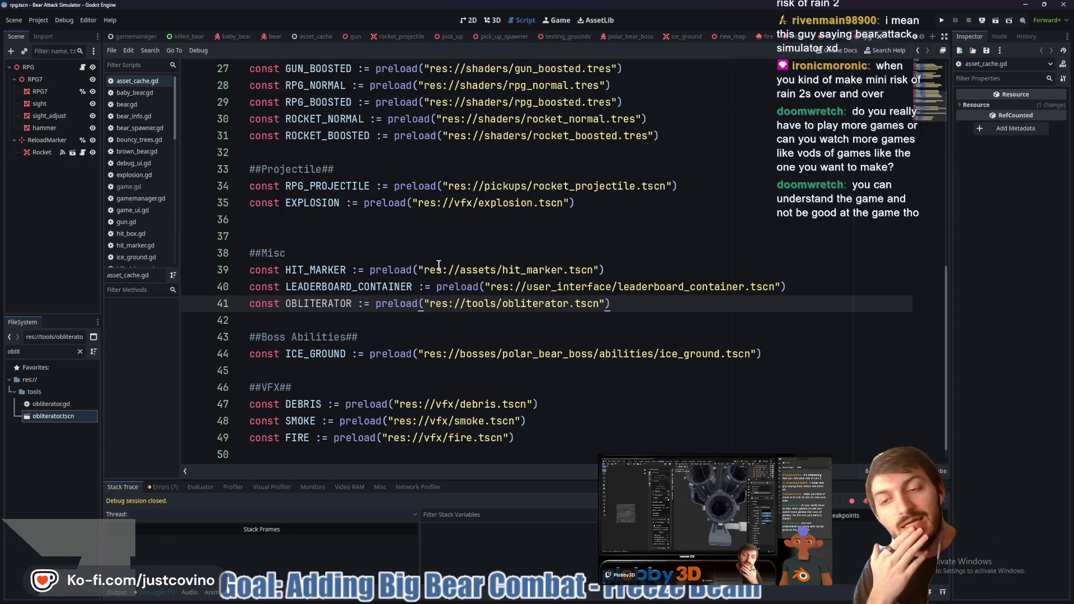
pyautogui.press('Down')
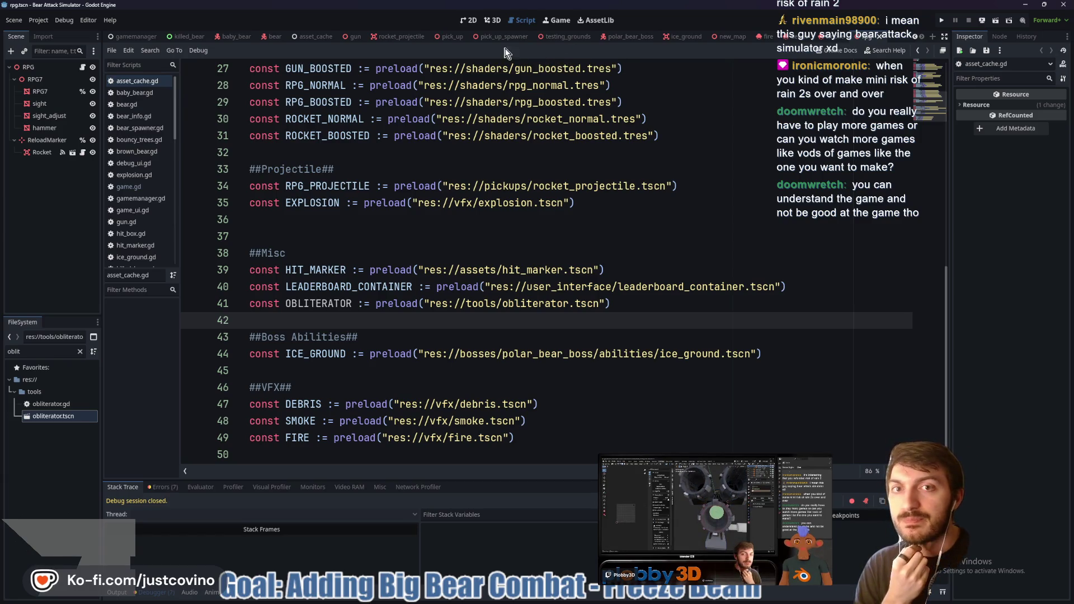
pyautogui.click(455, 38)
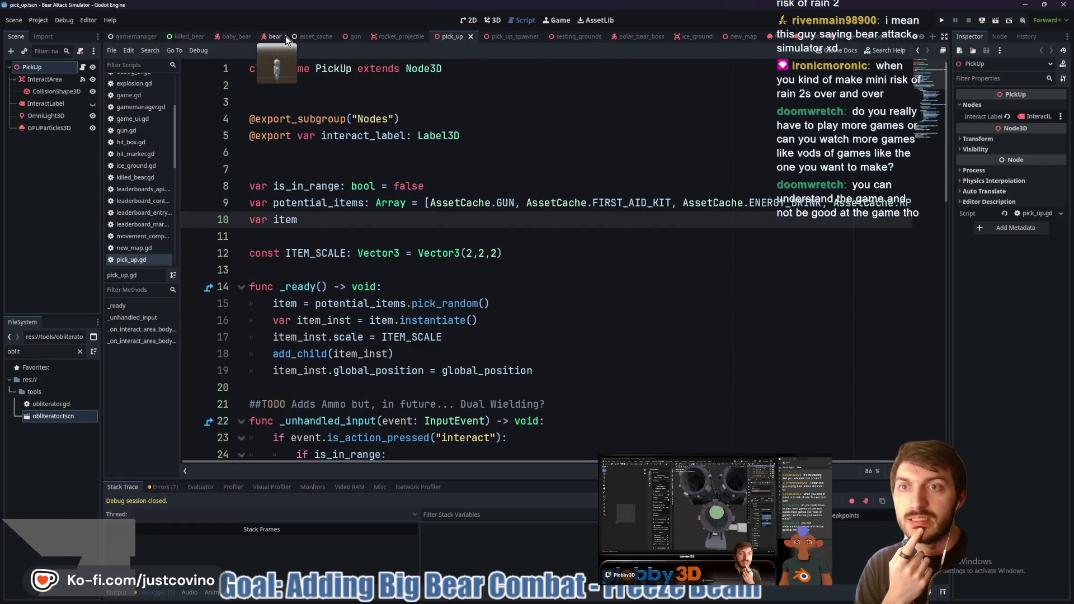
# Step: Check the rocket_projectile scene, then run the project from the main game scene with F5
pyautogui.click(407, 37)
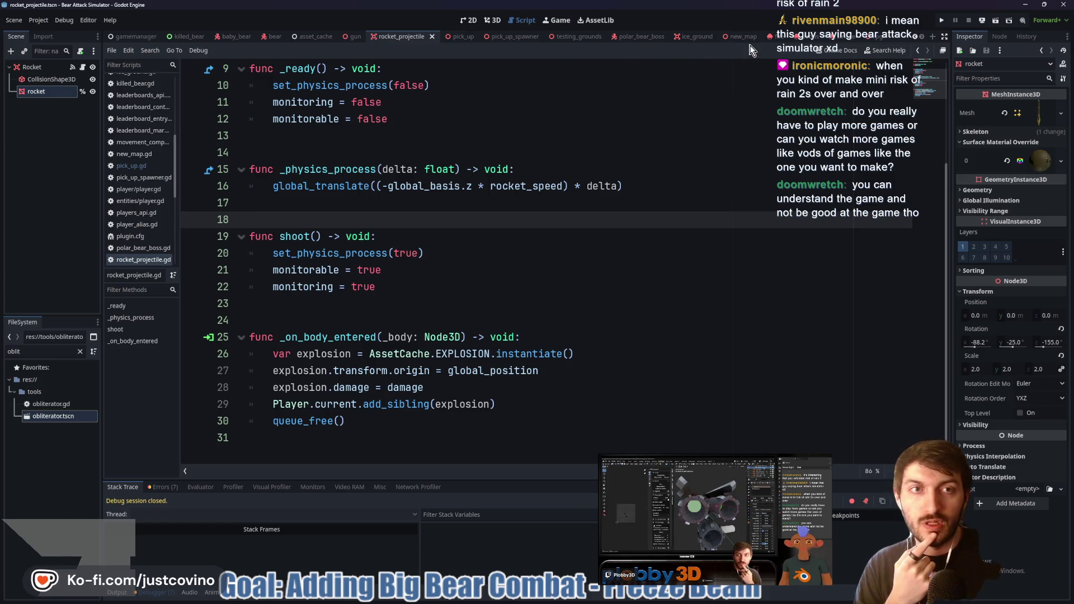
pyautogui.scroll(3, 127, 37)
pyautogui.click(127, 37)
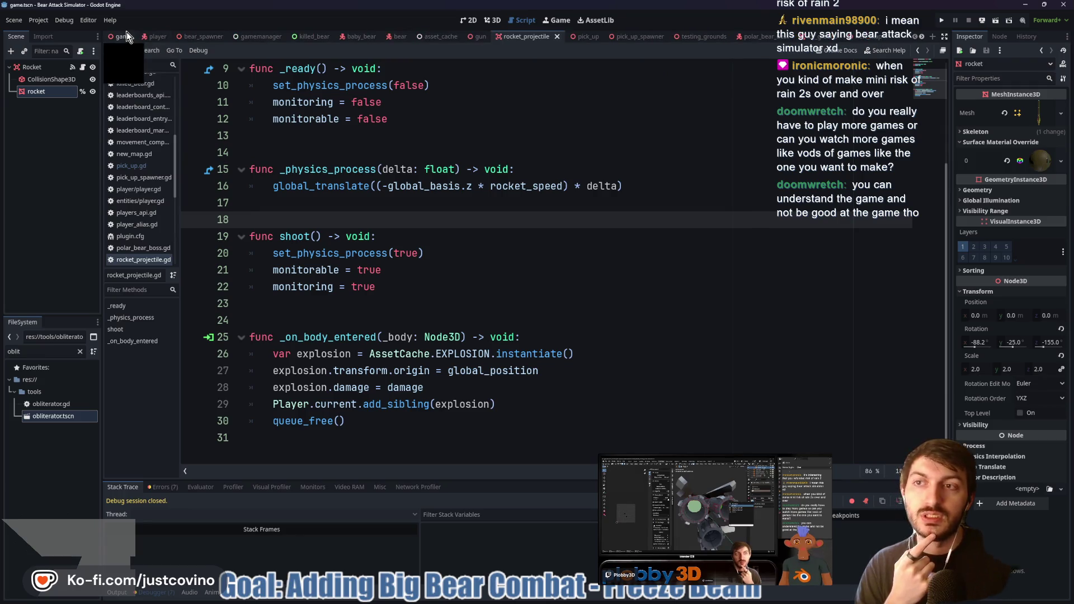
pyautogui.press('F5')
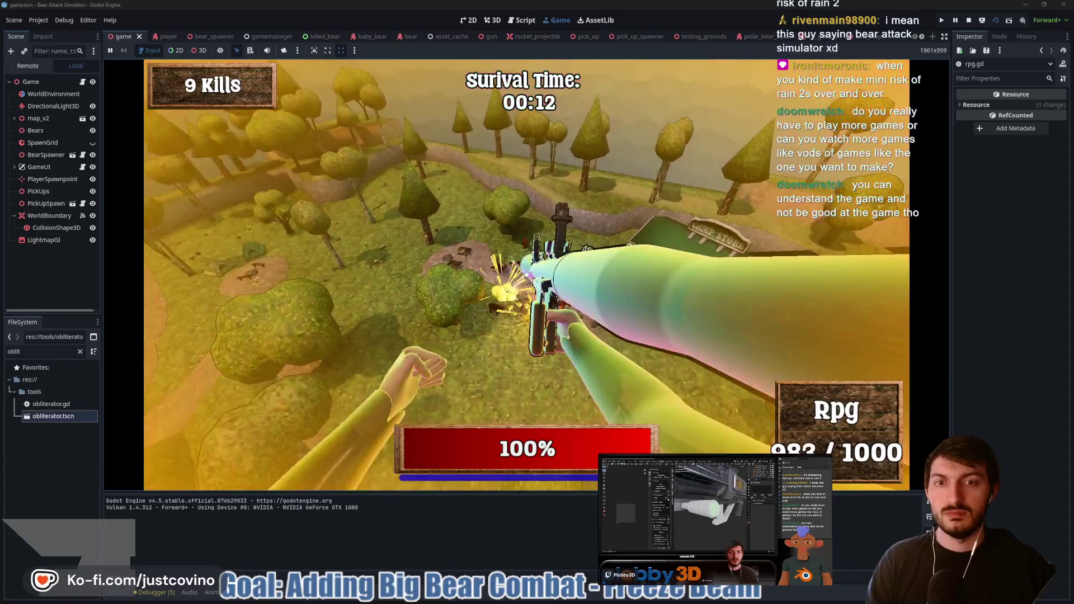
# Step: Switch to bare fists, pick up the nearby RPG and walk onto the grass
pyautogui.press('1')
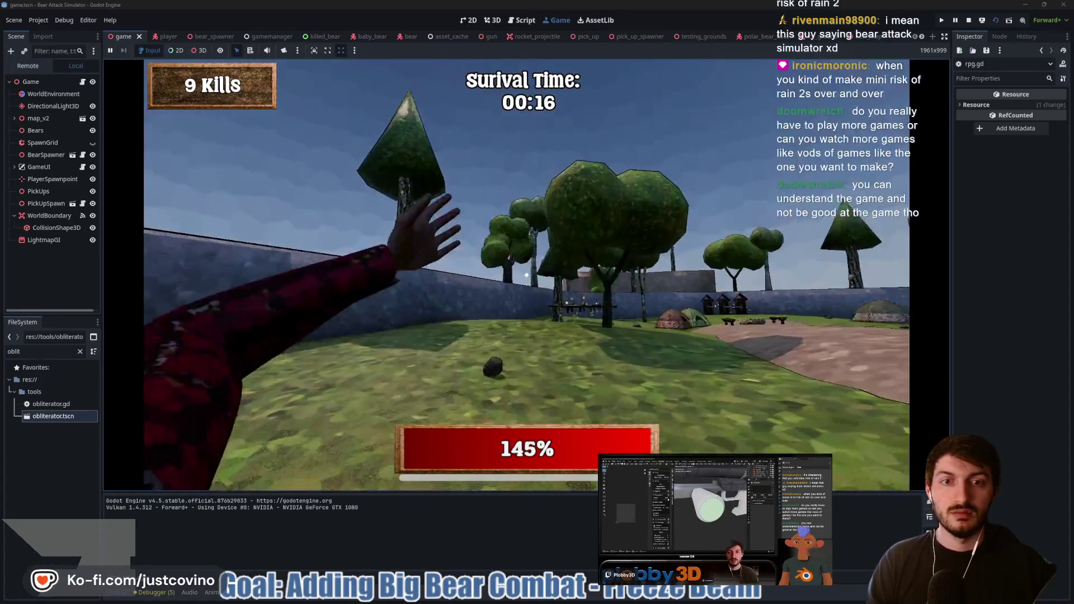
pyautogui.press('e')
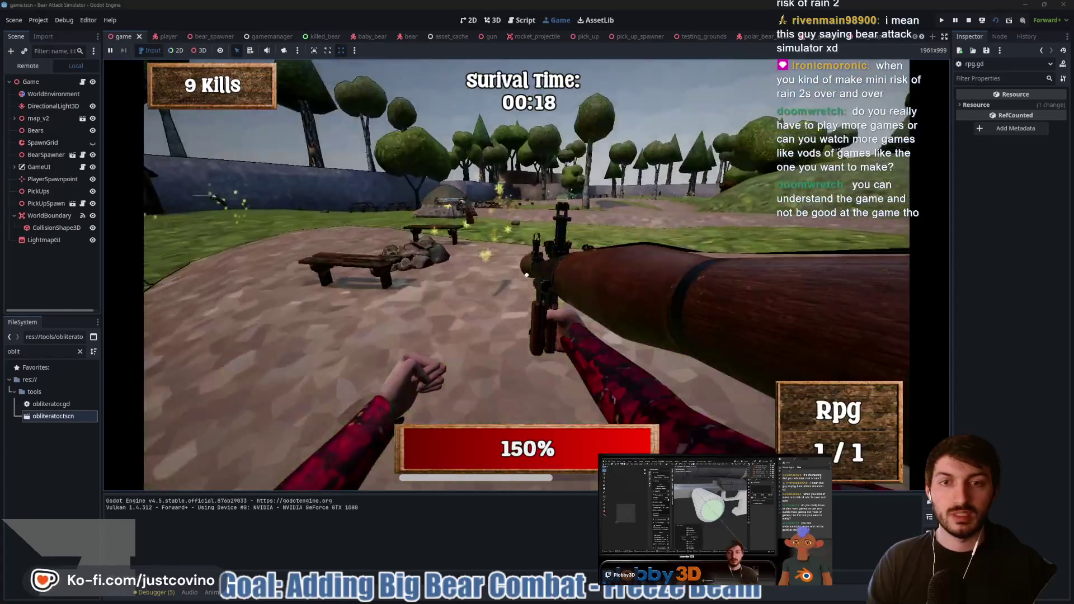
pyautogui.press('w')
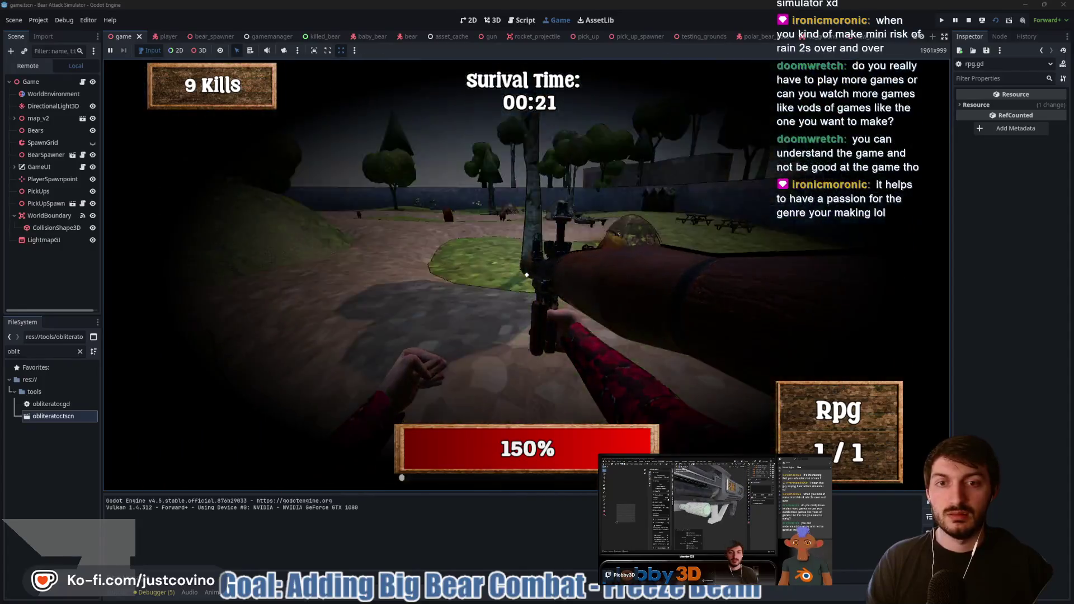
# Step: Fire the boosted RPG repeatedly into the bears, sweeping the view toward the pond
pyautogui.click(526, 274)
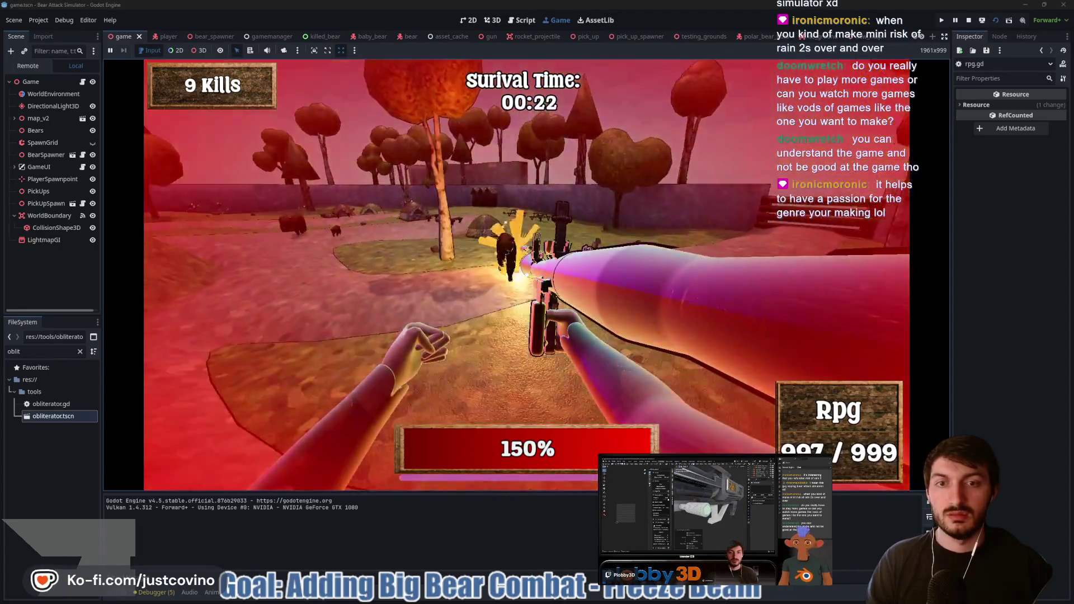
pyautogui.click(527, 274)
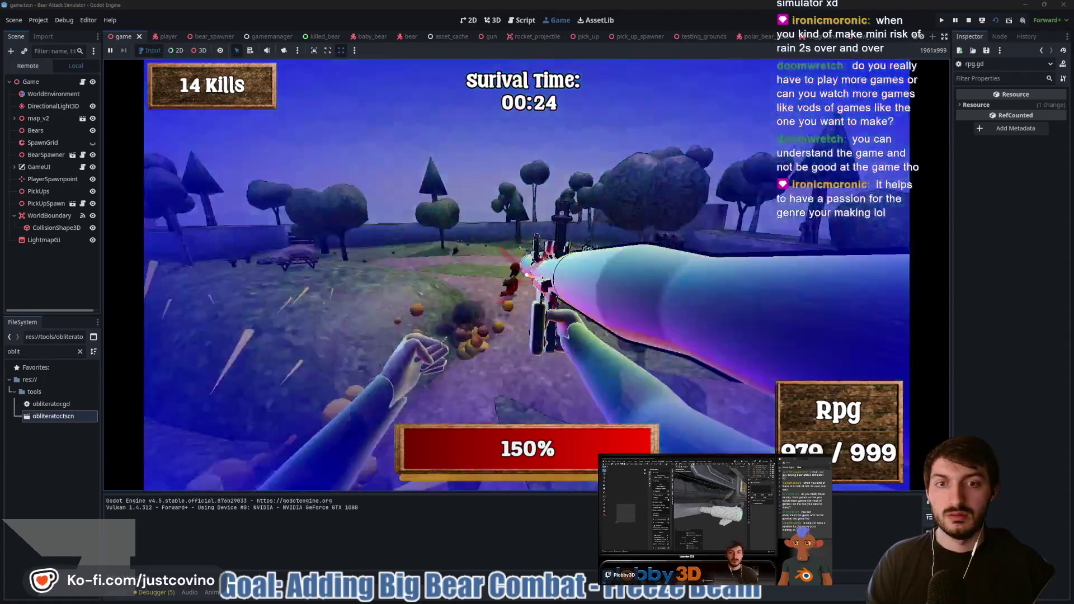
pyautogui.click(526, 274)
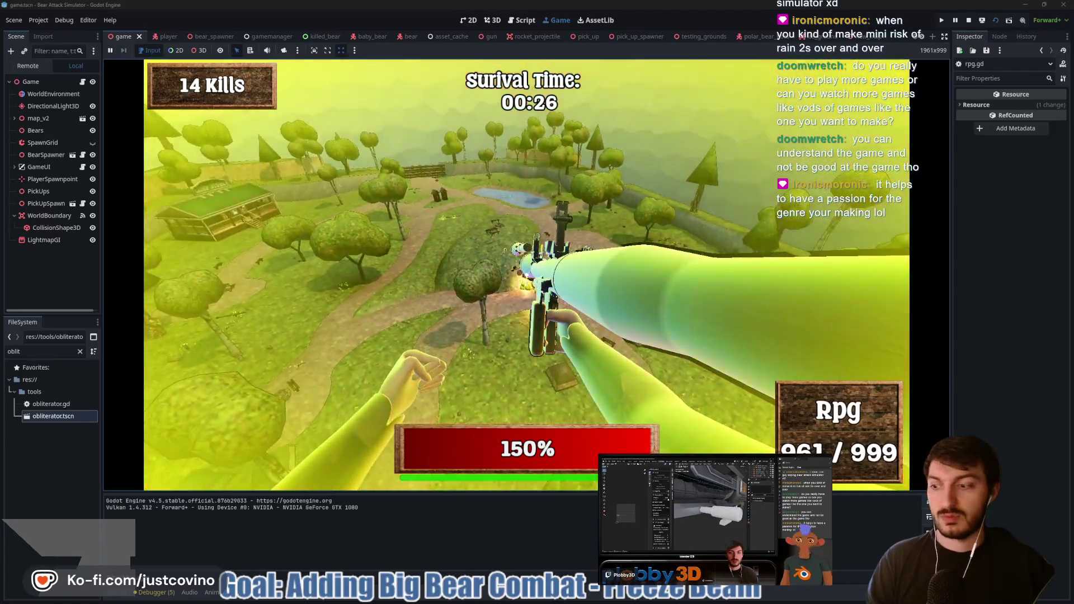
pyautogui.click(526, 274)
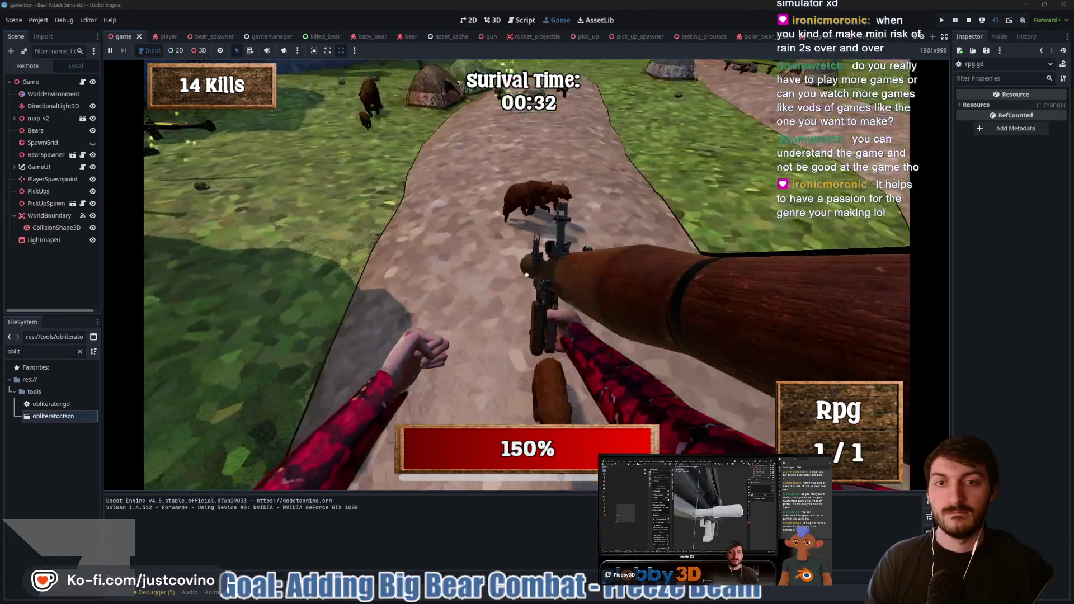
pyautogui.click(527, 274)
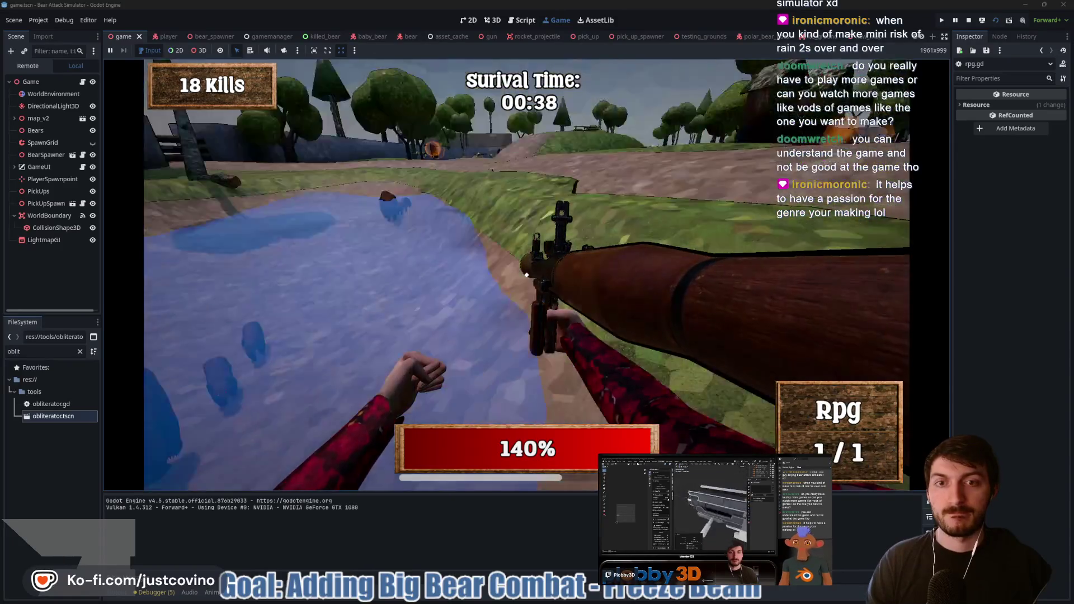
pyautogui.click(527, 274)
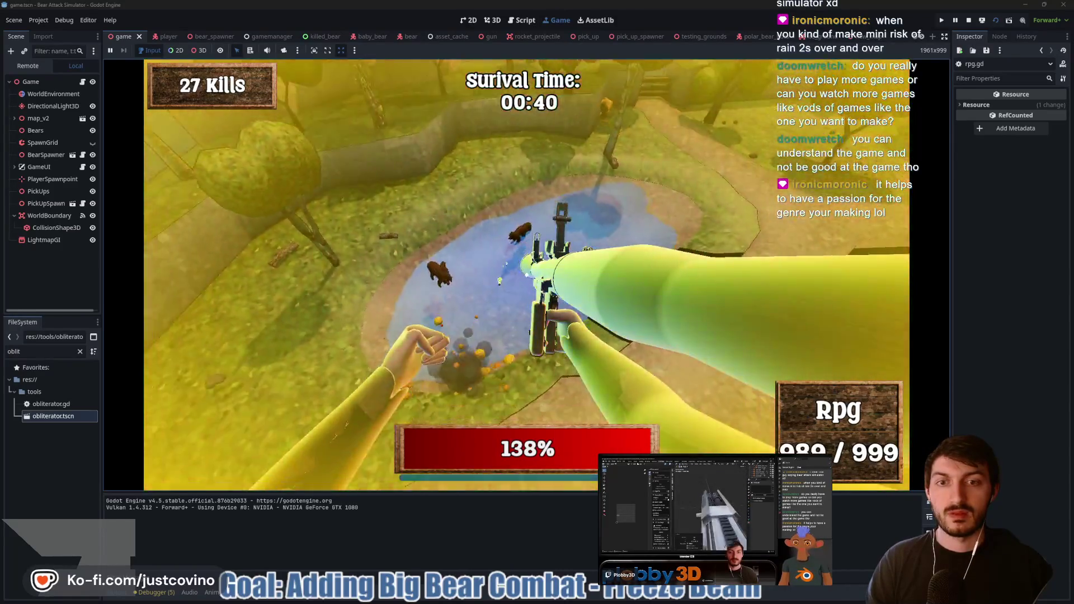
pyautogui.moveTo(527, 274); pyautogui.dragTo(526, 274)
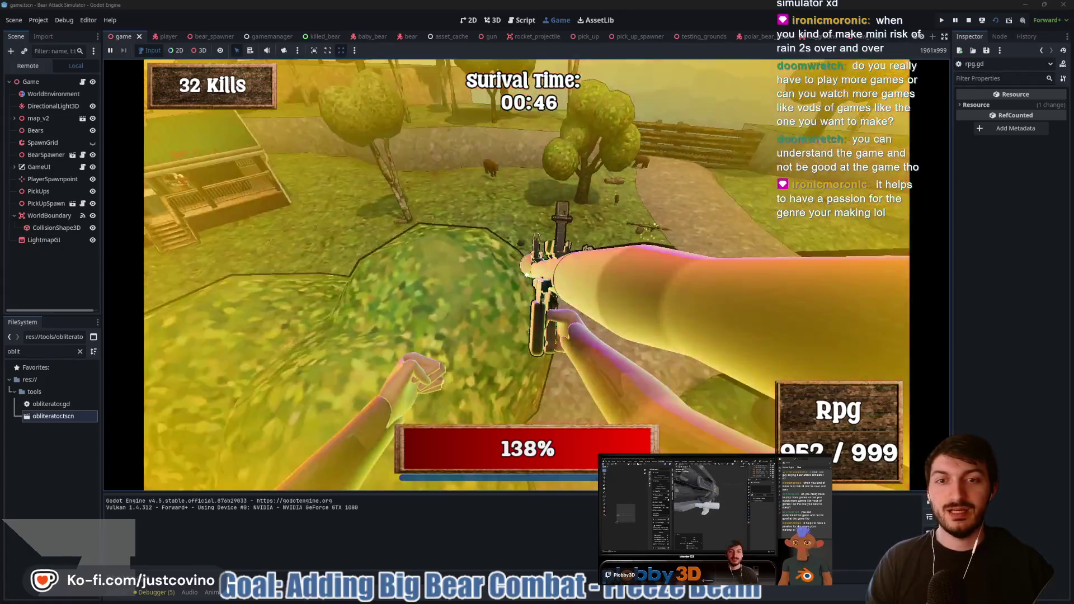
pyautogui.moveTo(527, 274); pyautogui.dragTo(527, 275)
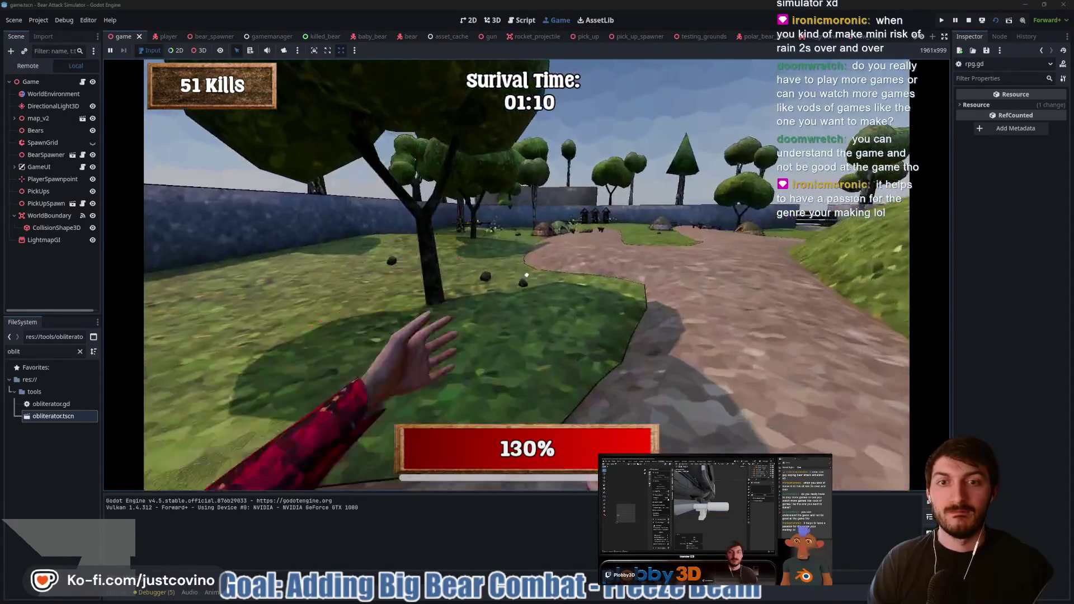
# Step: Pick up two more RPGs along the path and fire rockets at the bears
pyautogui.press('e')
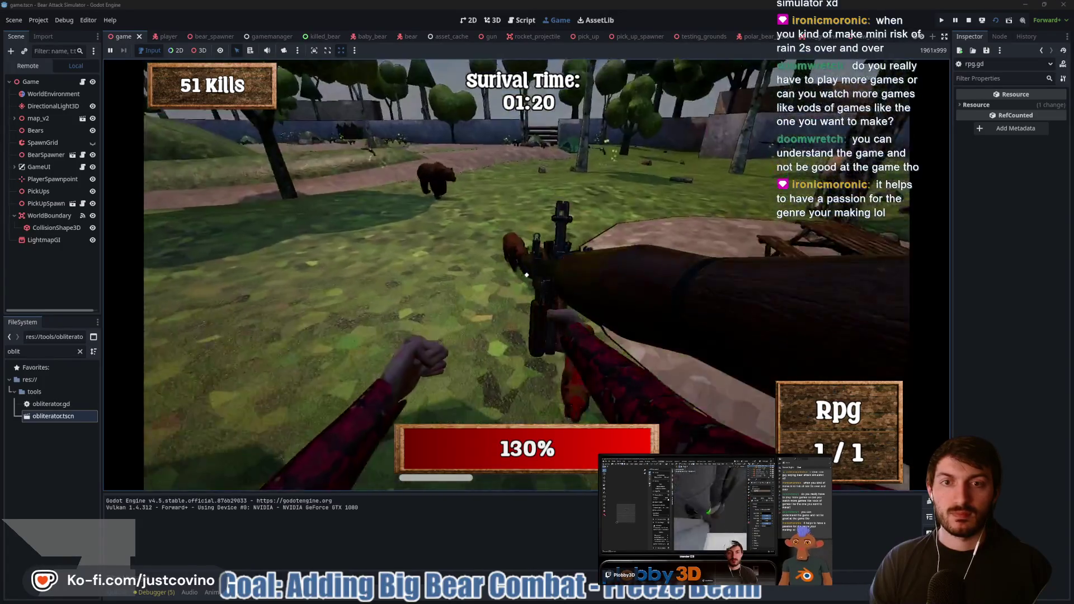
pyautogui.click(526, 275)
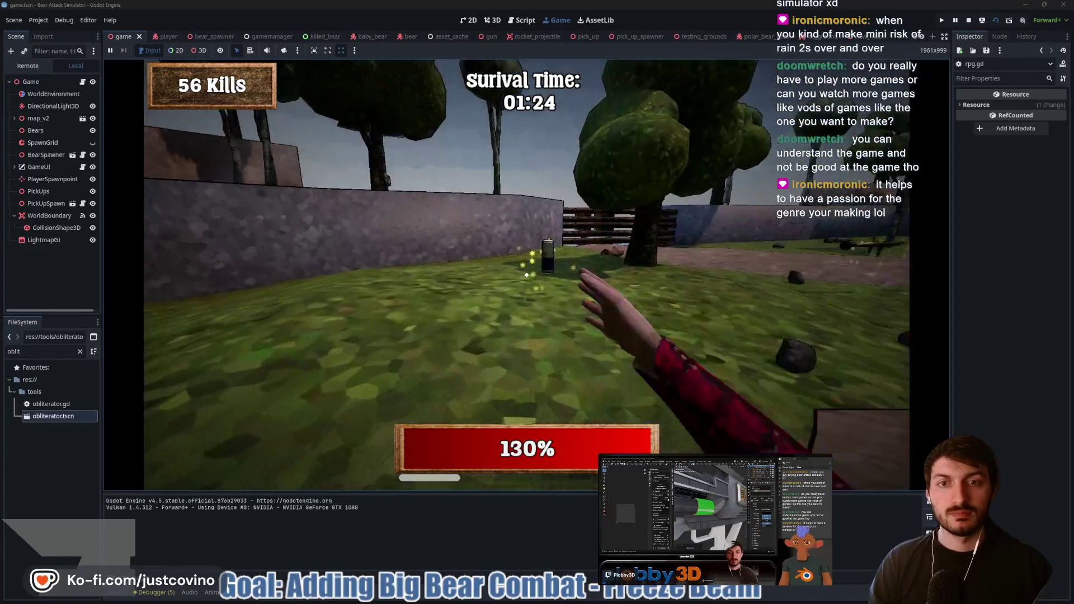
pyautogui.press('e')
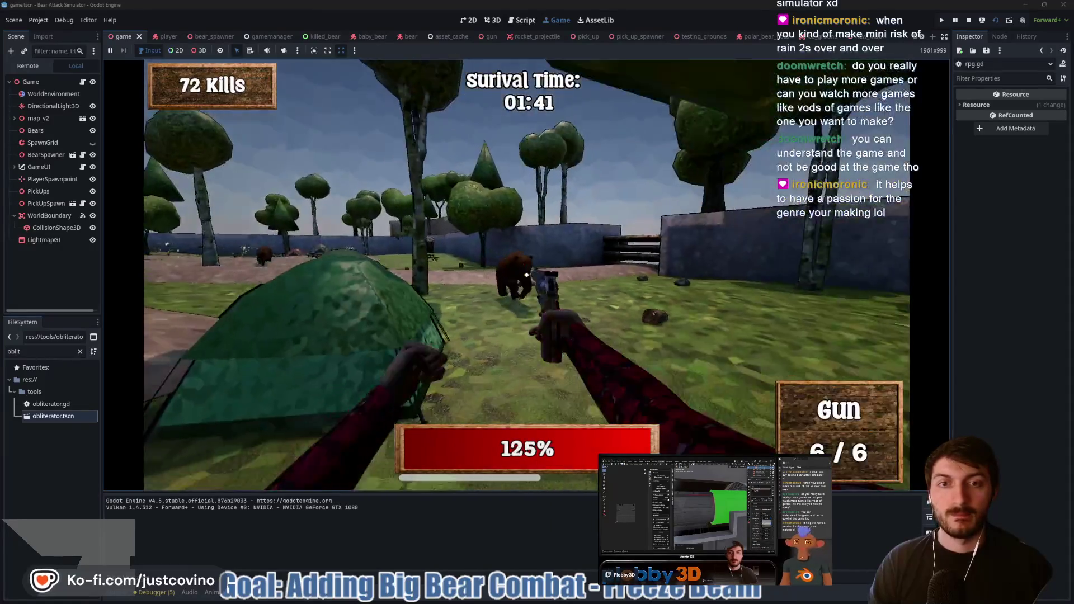
pyautogui.click(526, 275)
pyautogui.click(526, 275)
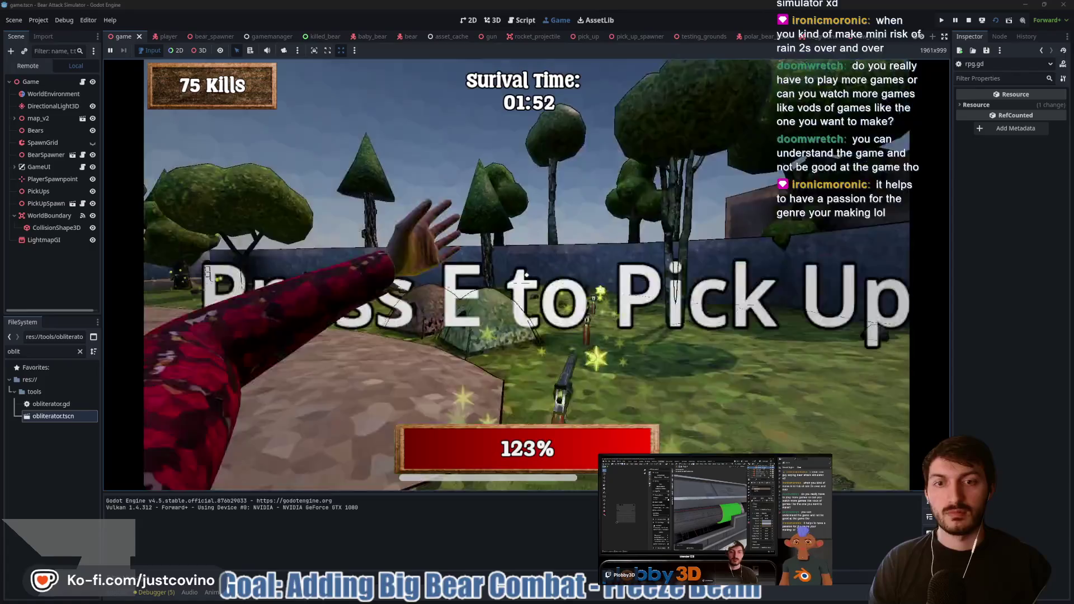
# Step: Grab the pistol and shoot the approaching bears, including the big one, down to 1 / 12 ammo
pyautogui.press('e')
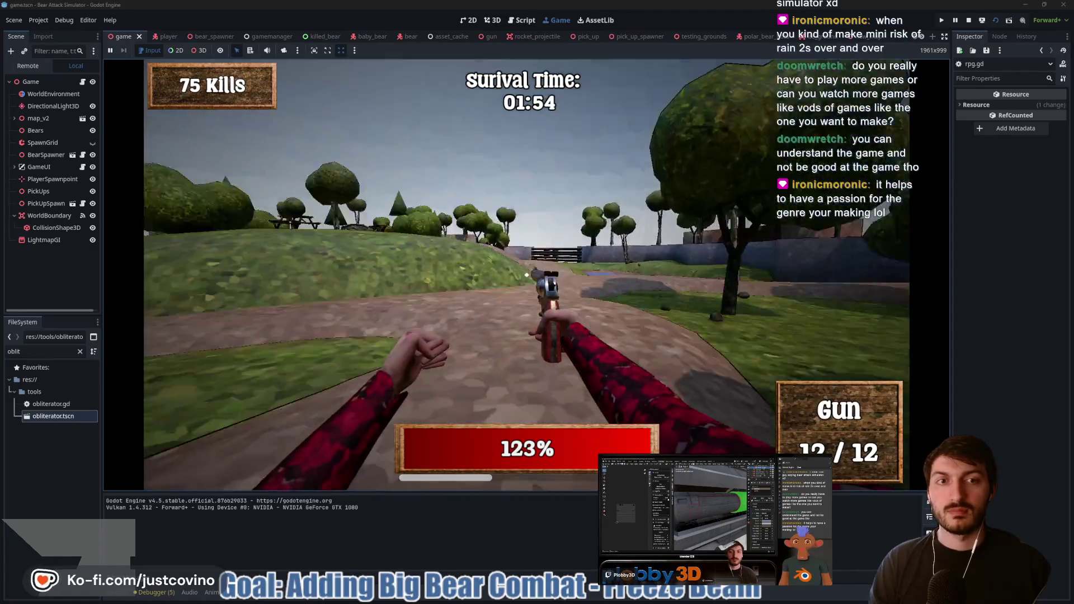
pyautogui.click(526, 274)
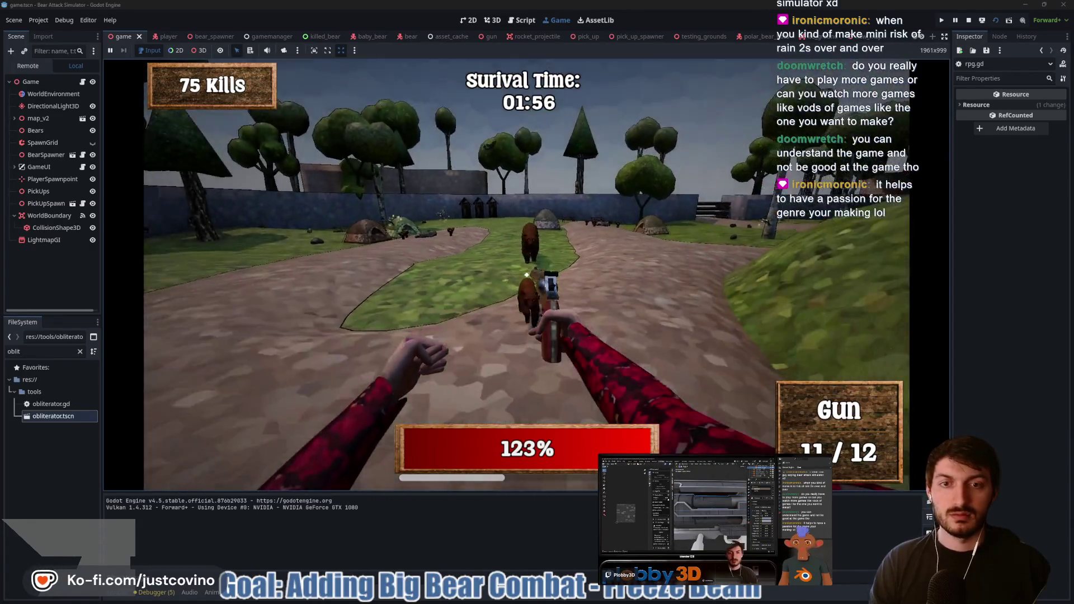
pyautogui.click(527, 275)
pyautogui.click(526, 275)
pyautogui.click(526, 274)
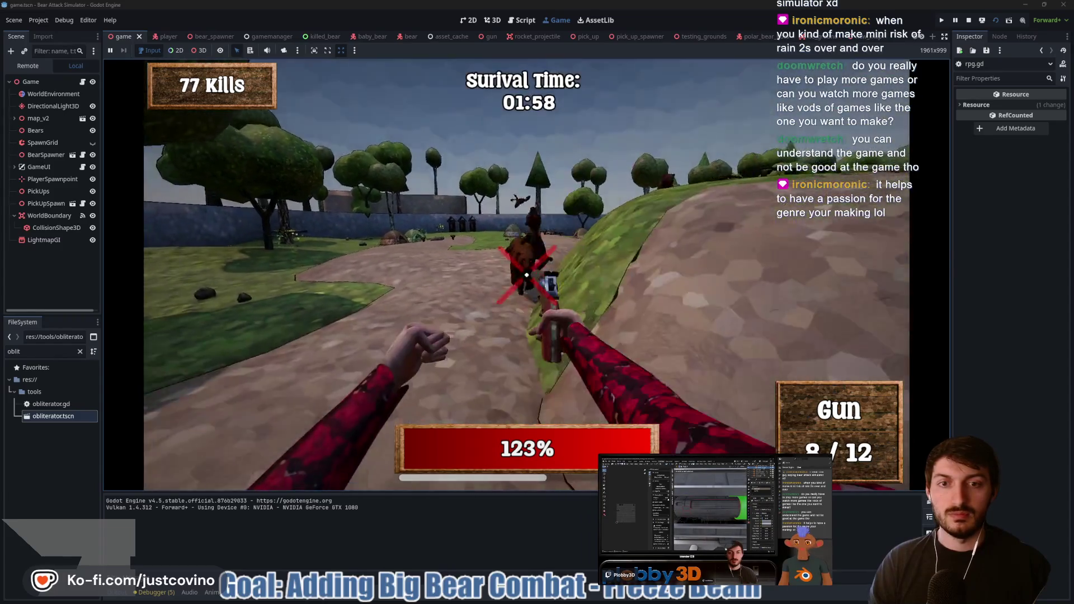
pyautogui.click(526, 275)
pyautogui.click(527, 274)
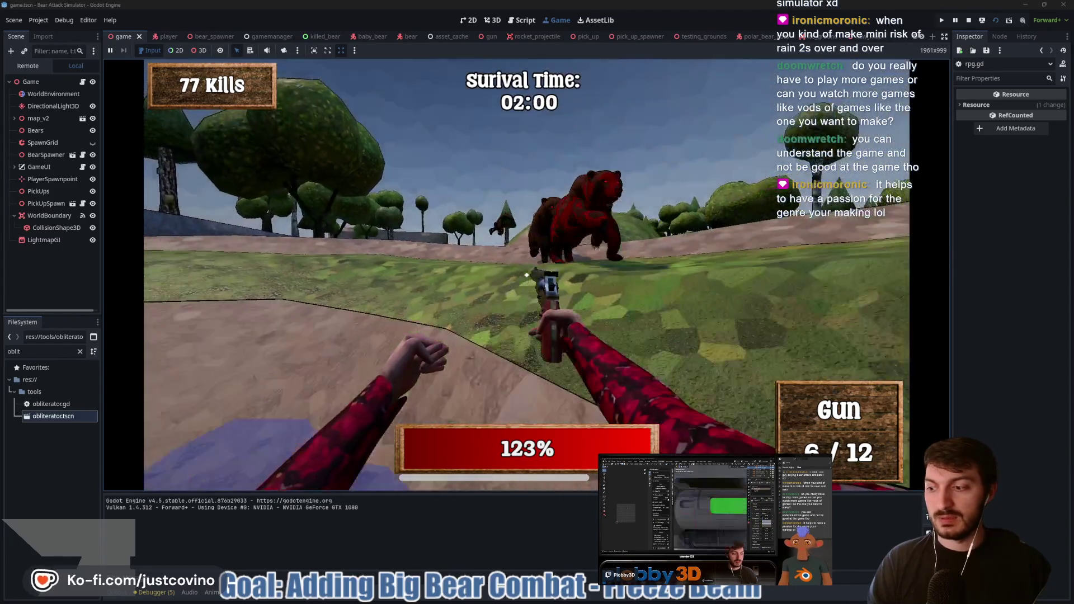
pyautogui.click(526, 275)
pyautogui.click(527, 275)
pyautogui.click(527, 274)
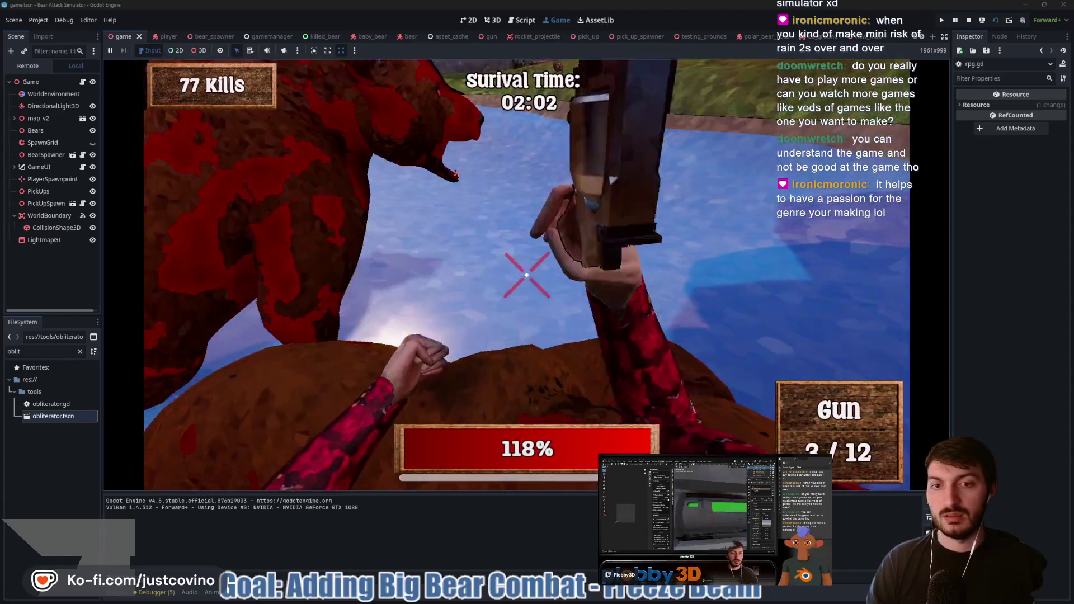
pyautogui.click(526, 275)
pyautogui.click(526, 275)
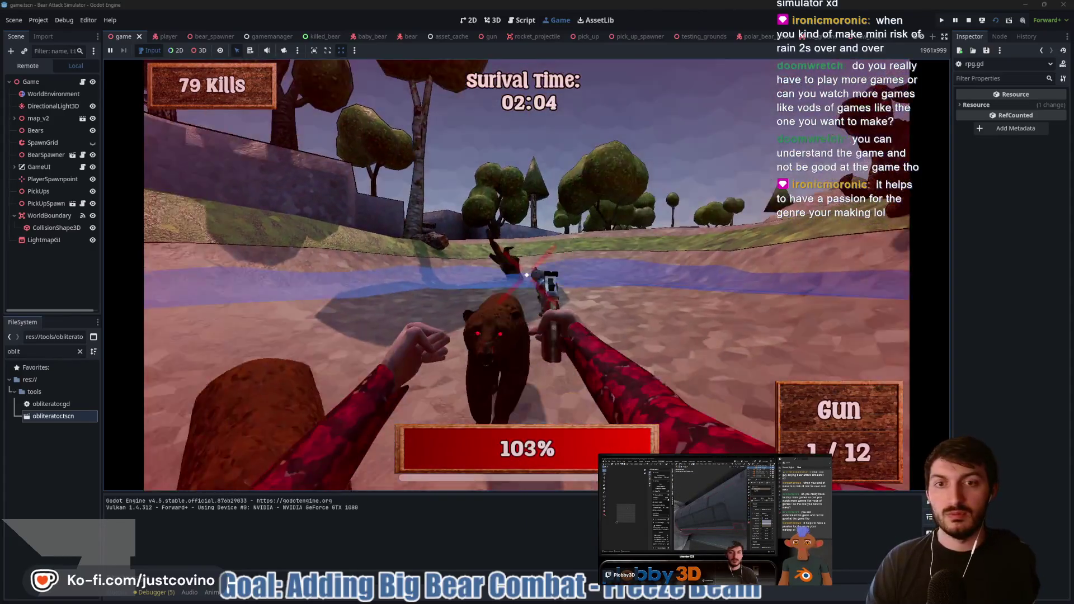
pyautogui.click(527, 275)
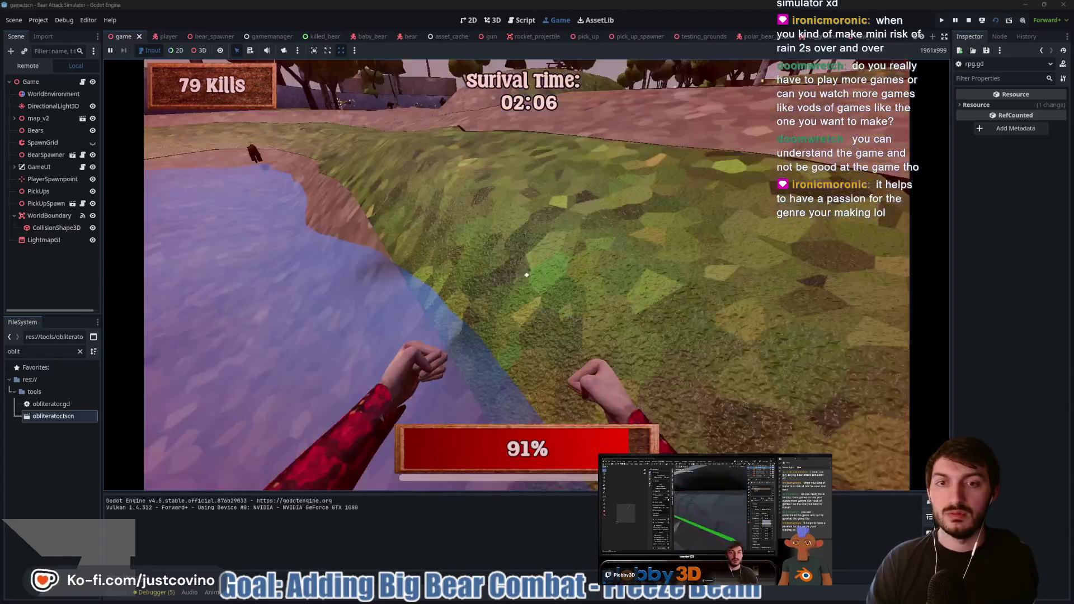
# Step: Pause the game and inspect the spawned pickups under PickUps in the Remote scene tree
pyautogui.press('Escape')
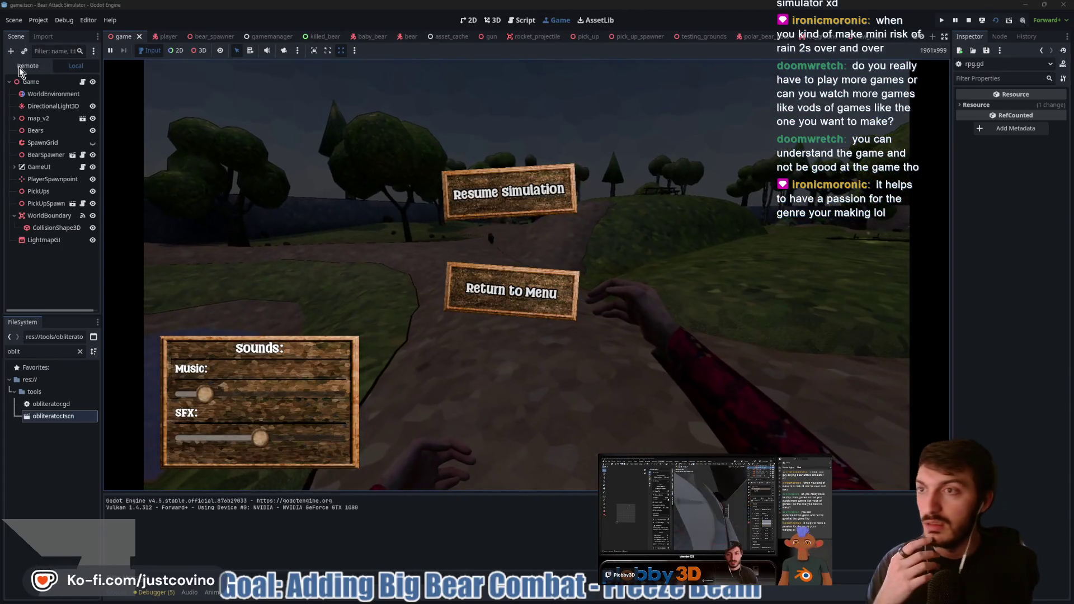
pyautogui.click(26, 66)
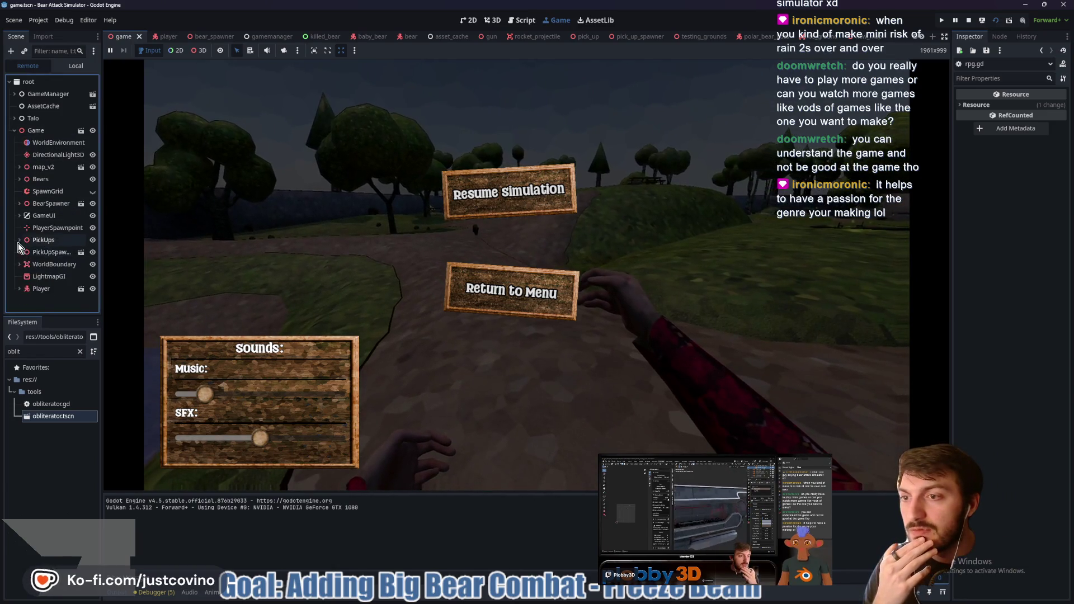
pyautogui.click(19, 241)
pyautogui.scroll(-5, 17, 246)
pyautogui.scroll(5, 44, 250)
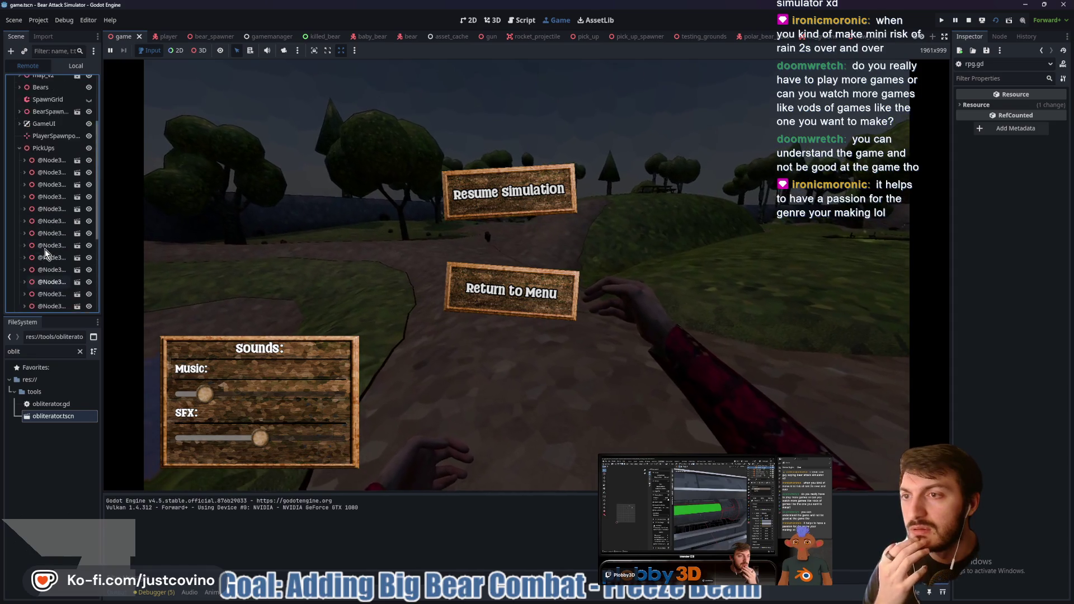
pyautogui.click(19, 210)
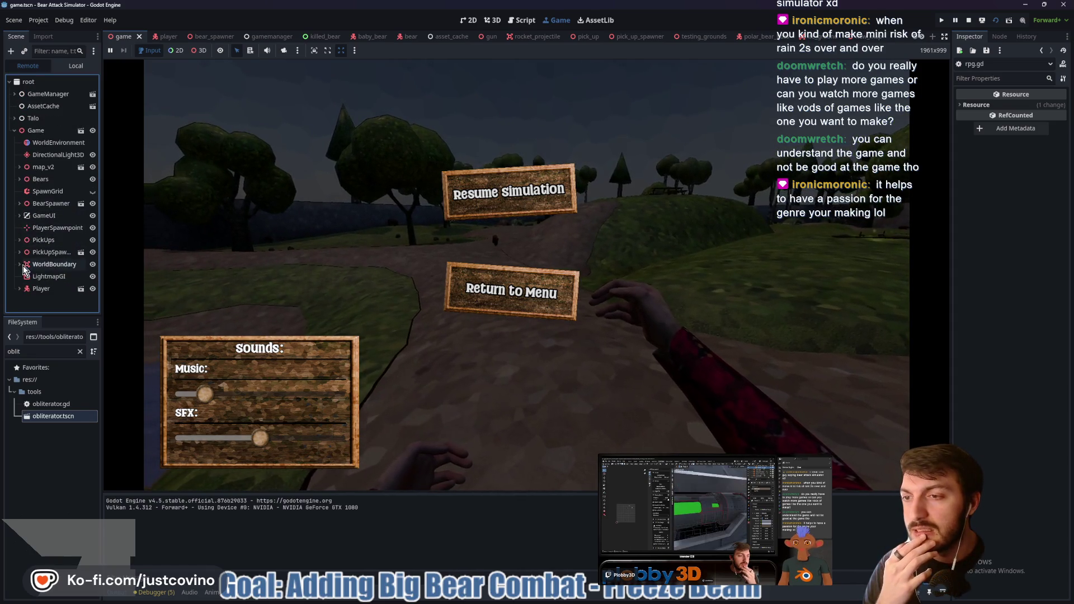
# Step: Inspect the Player, Camera3D and Bears nodes in the remote tree
pyautogui.click(19, 288)
pyautogui.scroll(-3, 45, 269)
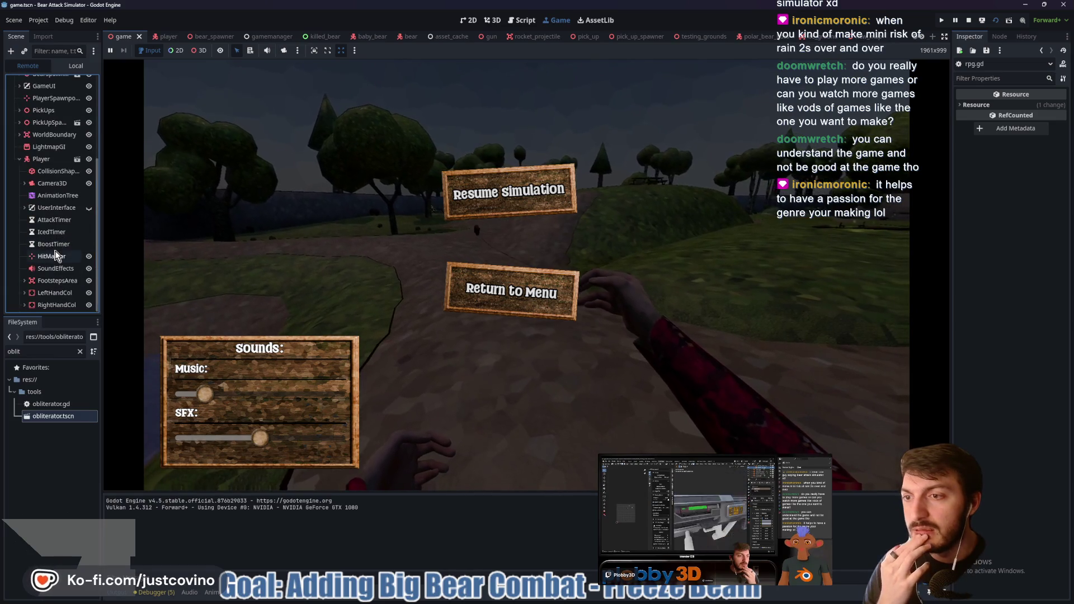
pyautogui.click(25, 292)
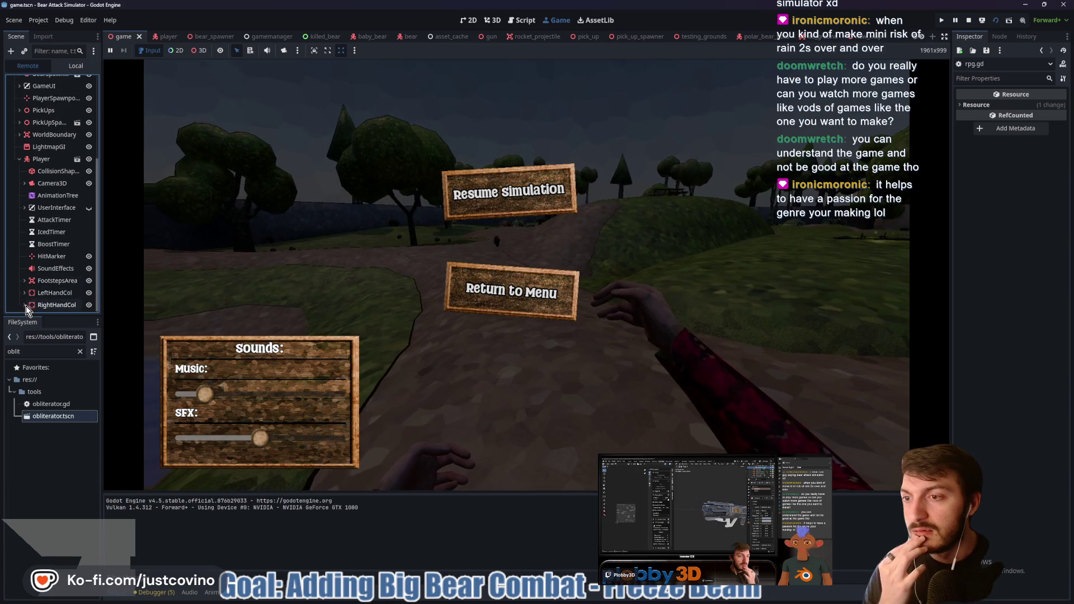
pyautogui.scroll(2, 34, 276)
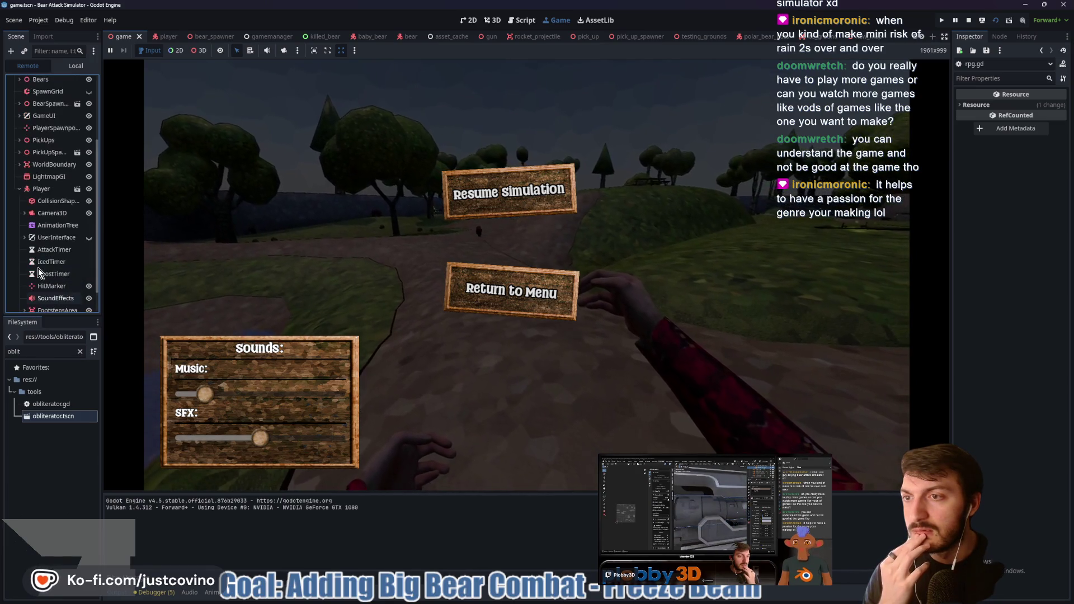
pyautogui.click(24, 213)
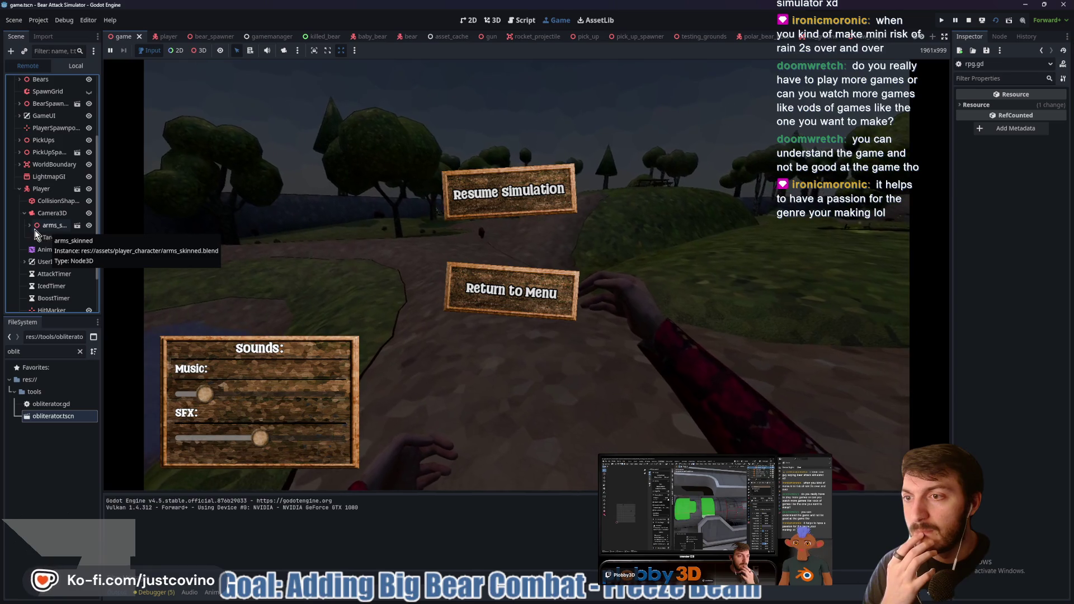
pyautogui.click(25, 214)
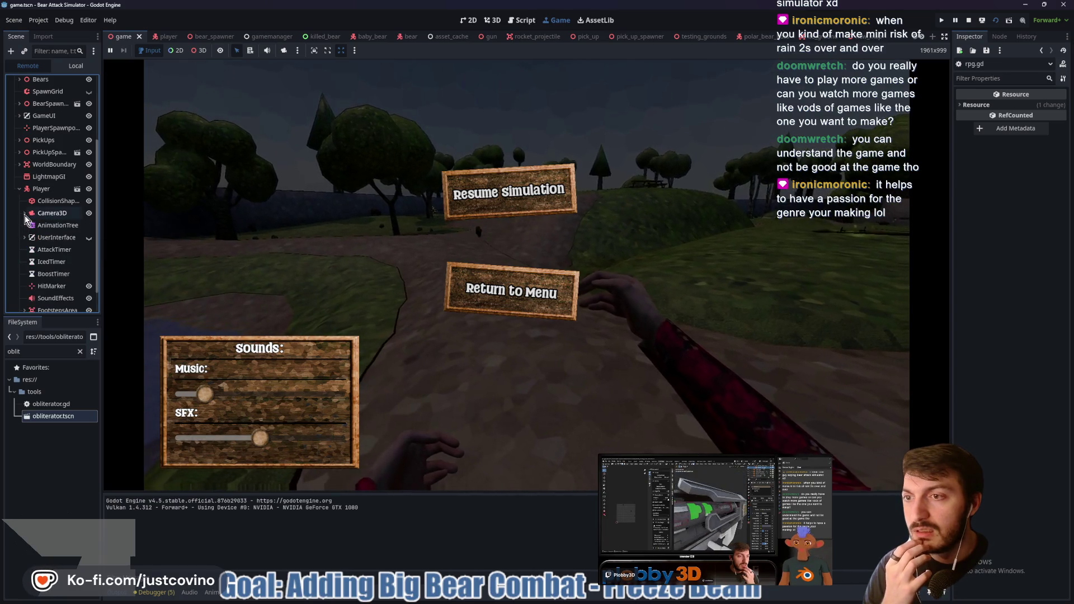
pyautogui.click(19, 189)
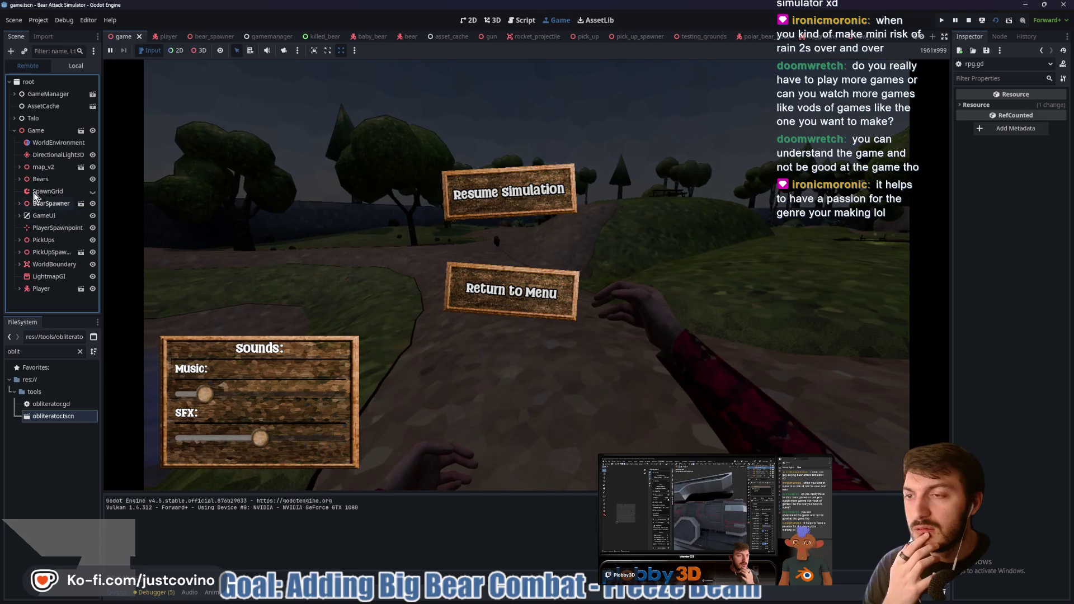
pyautogui.click(19, 179)
pyautogui.scroll(-5, 48, 195)
pyautogui.scroll(3, 47, 196)
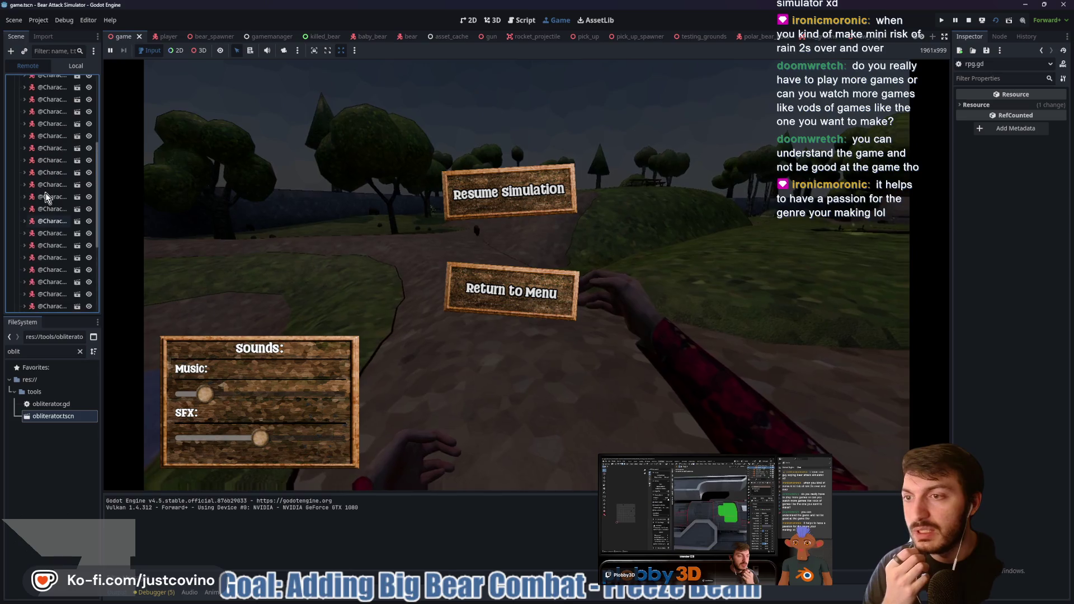
# Step: Stop the game, save the scene, and start the commit summary in GitHub Desktop
pyautogui.click(969, 20)
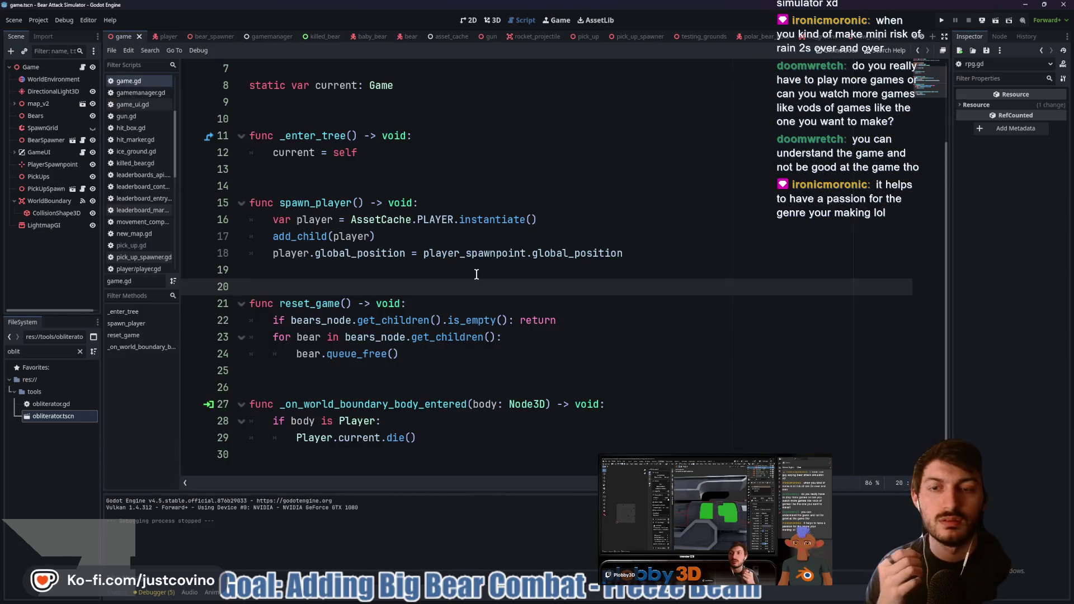
pyautogui.hotkey('ctrl', 's')
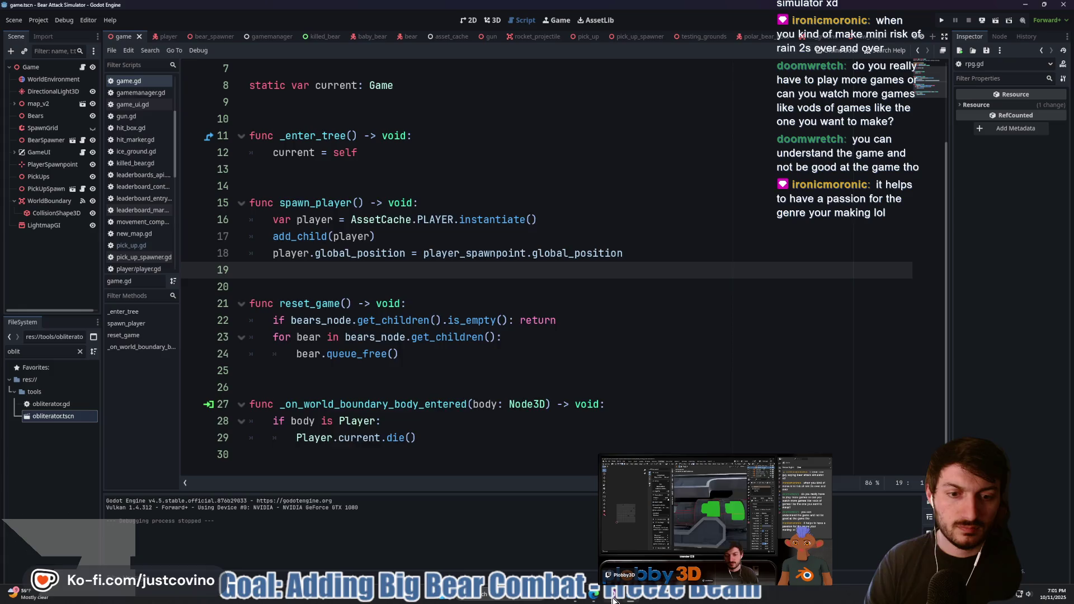
pyautogui.hotkey('alt', 'Tab')
pyautogui.click(341, 463)
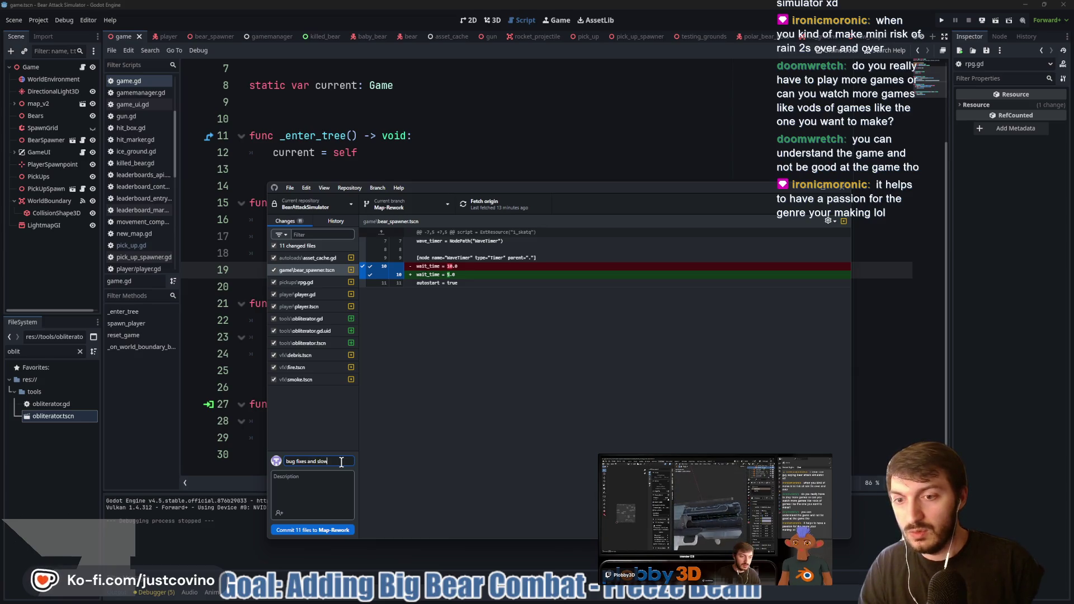
# Step: Commit the 11 changed files to Map-Rework, then return to the bear_spawner.gd script at line 14
pyautogui.hotkey('ctrl', 'Return')
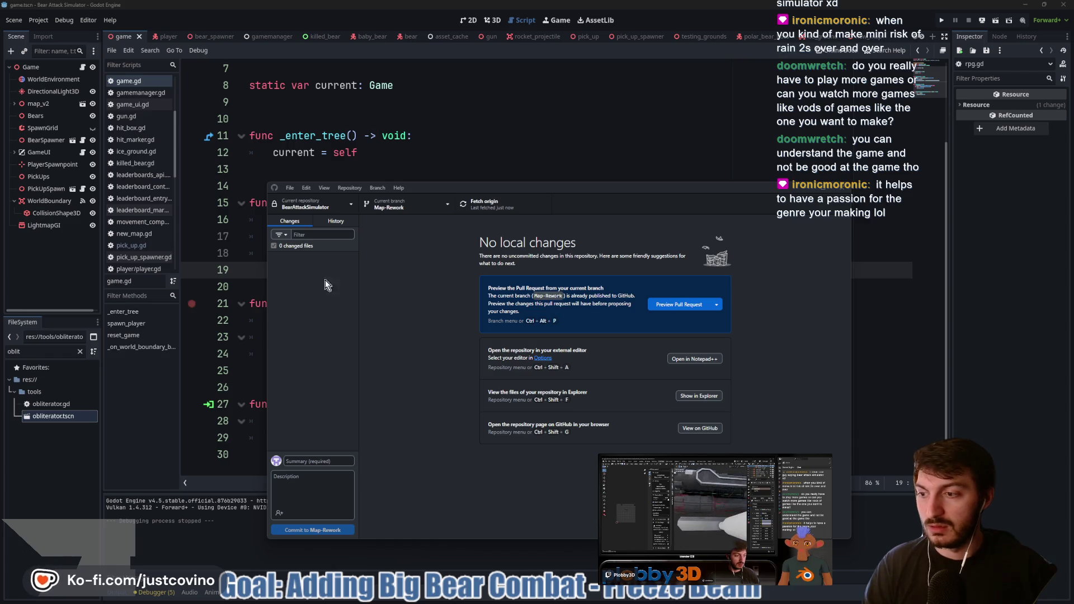
pyautogui.click(614, 159)
pyautogui.click(519, 179)
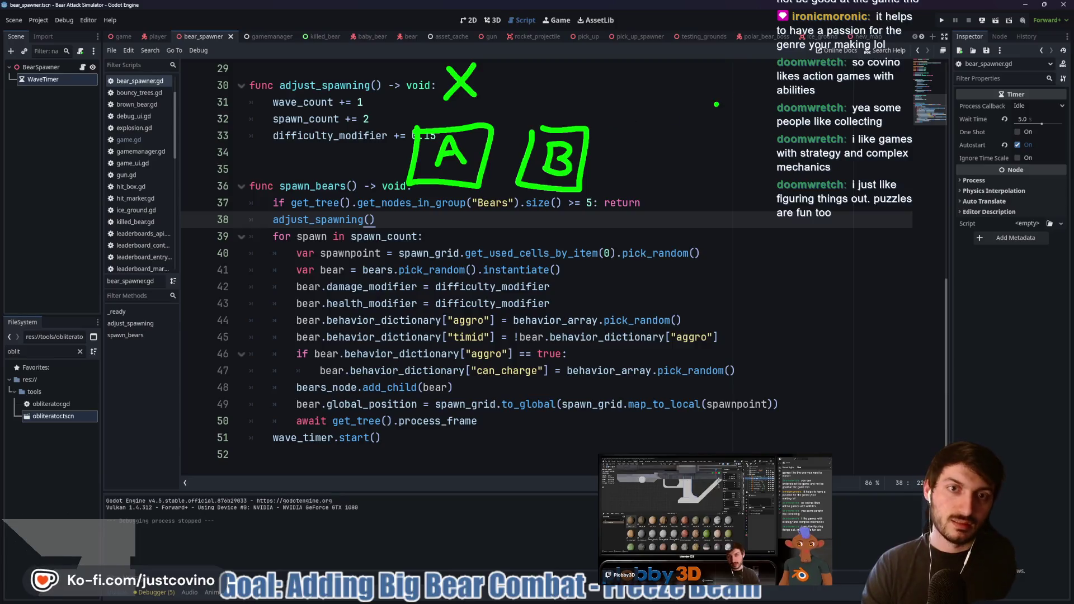
# Step: Sketch a boxed B marker and a boxed A beside the spawning code
pyautogui.moveTo(680, 133)
pyautogui.mouseDown()
pyautogui.moveTo(728, 178)
pyautogui.moveTo(680, 132)
pyautogui.mouseUp()
pyautogui.moveTo(752, 140)
pyautogui.mouseDown()
pyautogui.moveTo(772, 185)
pyautogui.moveTo(750, 137)
pyautogui.mouseUp()
pyautogui.moveTo(767, 173); pyautogui.dragTo(783, 162)
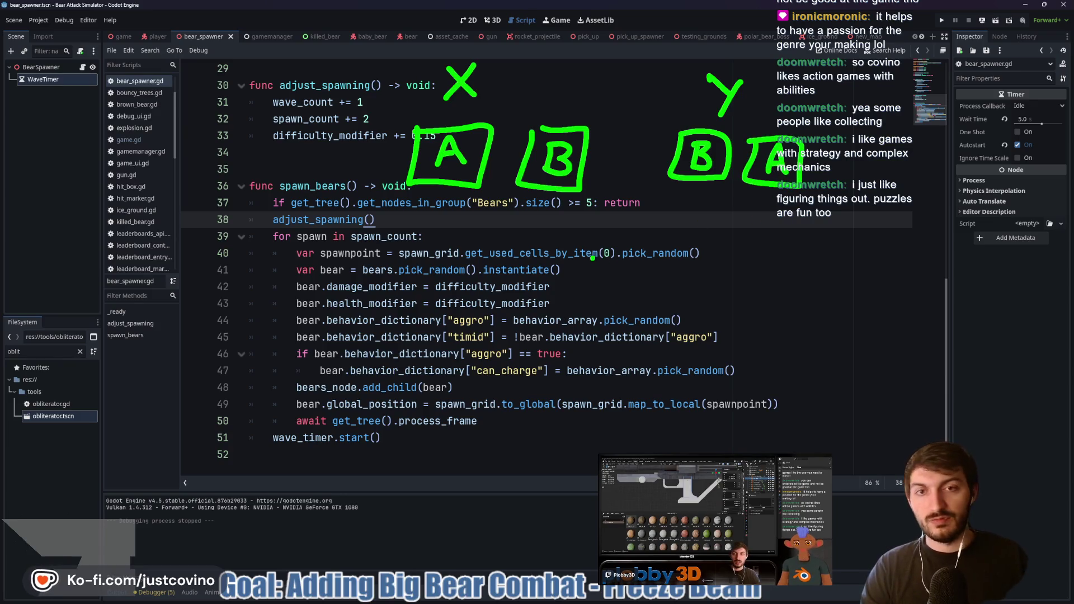
# Step: Sketch a boxed C and boxed A over the spawning loop, clear the sketches, and open the game scene
pyautogui.moveTo(557, 241); pyautogui.dragTo(543, 299)
pyautogui.moveTo(487, 237)
pyautogui.mouseDown()
pyautogui.moveTo(480, 308)
pyautogui.moveTo(471, 238)
pyautogui.mouseUp()
pyautogui.moveTo(626, 227)
pyautogui.mouseDown()
pyautogui.moveTo(625, 269)
pyautogui.moveTo(649, 226)
pyautogui.moveTo(624, 228)
pyautogui.mouseUp()
pyautogui.moveTo(658, 290)
pyautogui.mouseDown()
pyautogui.moveTo(670, 249)
pyautogui.moveTo(692, 291)
pyautogui.mouseUp()
pyautogui.moveTo(663, 277); pyautogui.dragTo(678, 273)
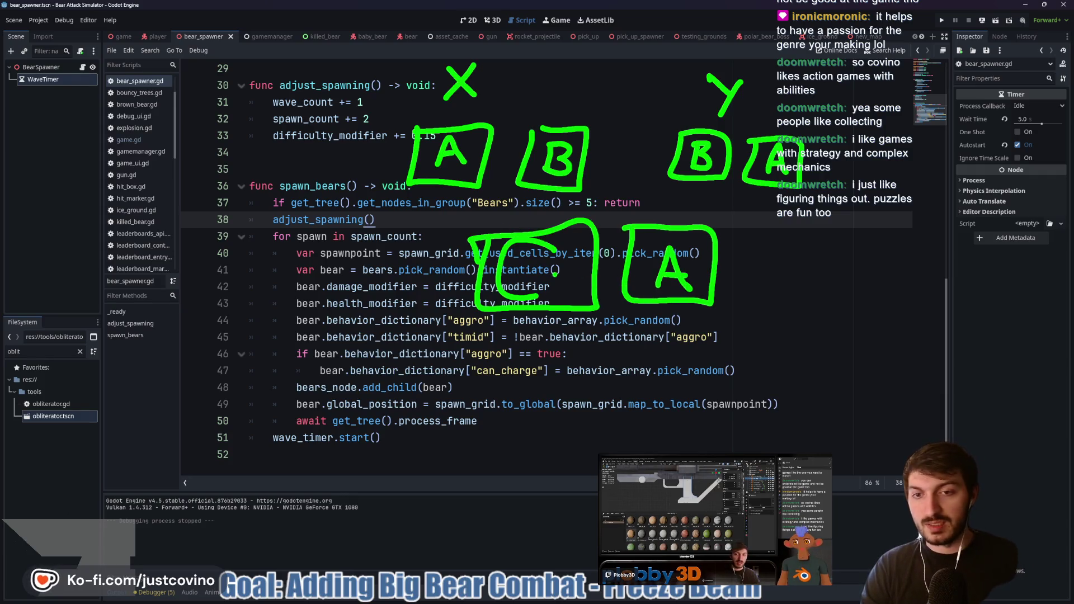
pyautogui.press('Escape')
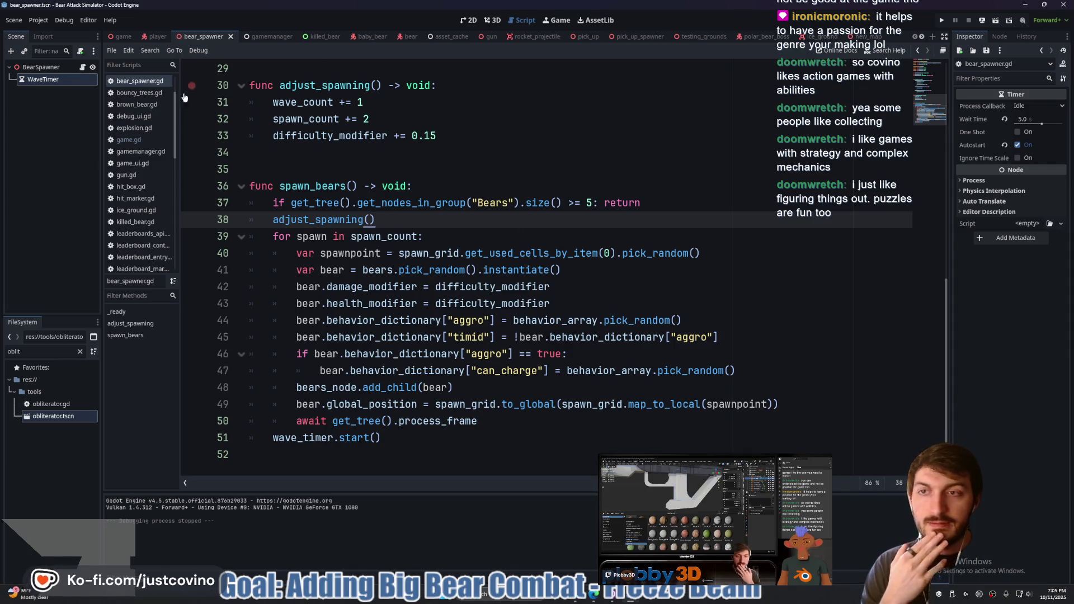
pyautogui.click(123, 36)
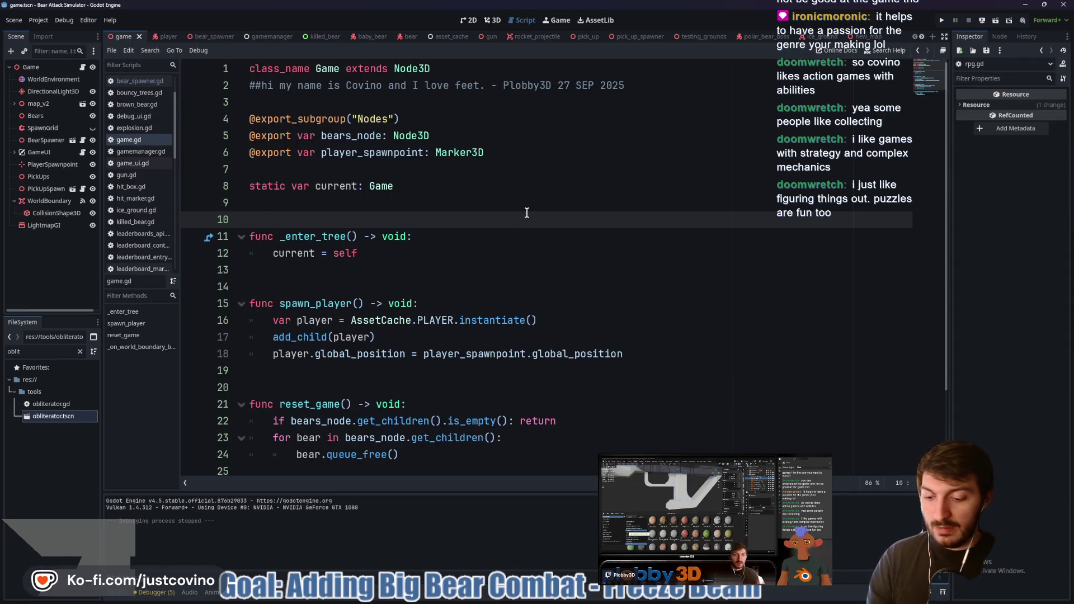